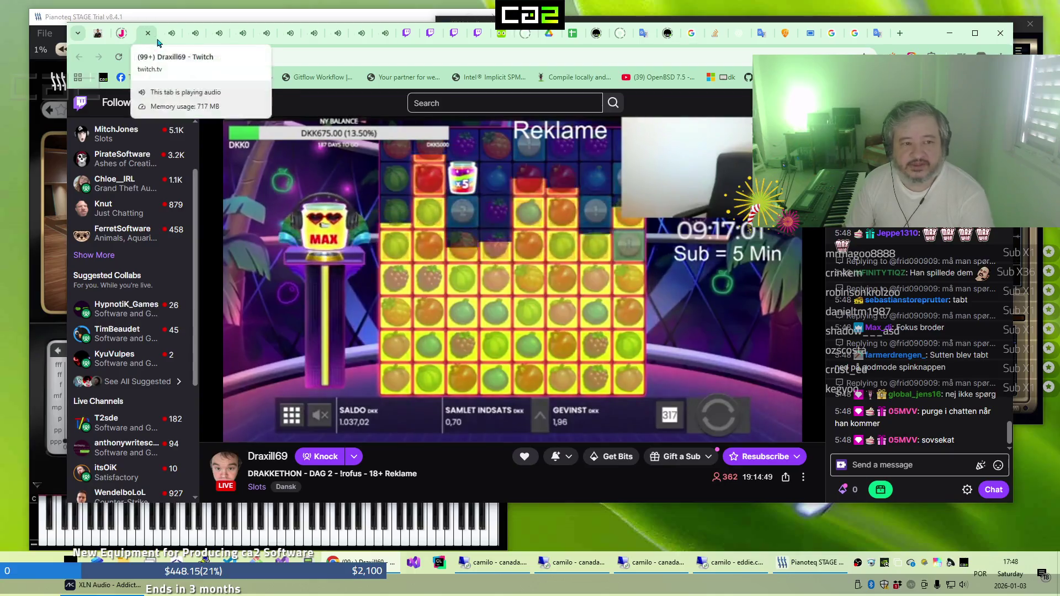
Flip through the Twitch streams, from the Linux build log to the Minecraft hardcore stream
{"action": "left_click", "coordinate": [186, 38]}
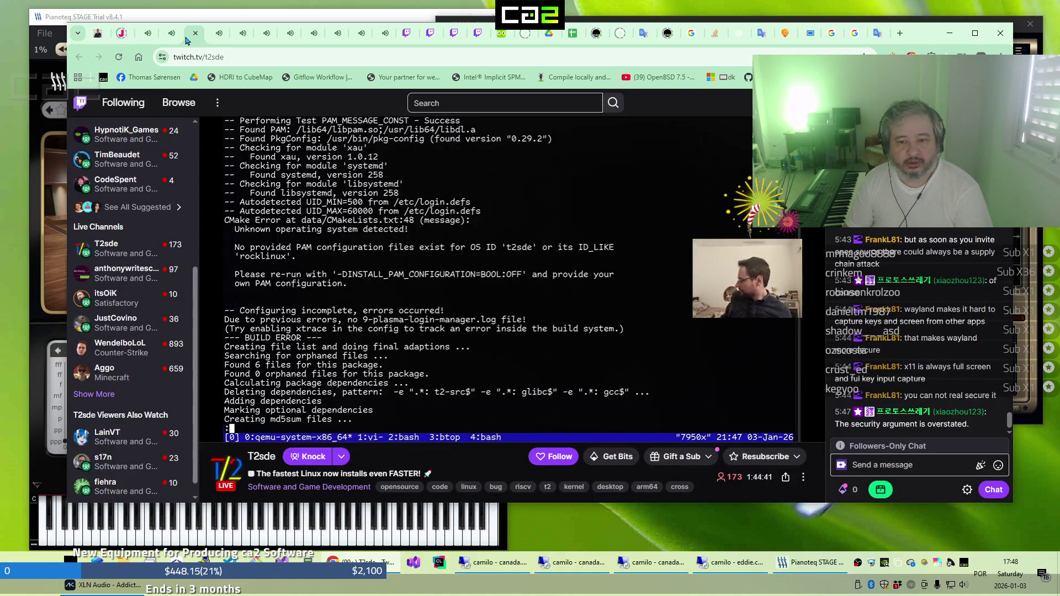
{"action": "left_click", "coordinate": [219, 38]}
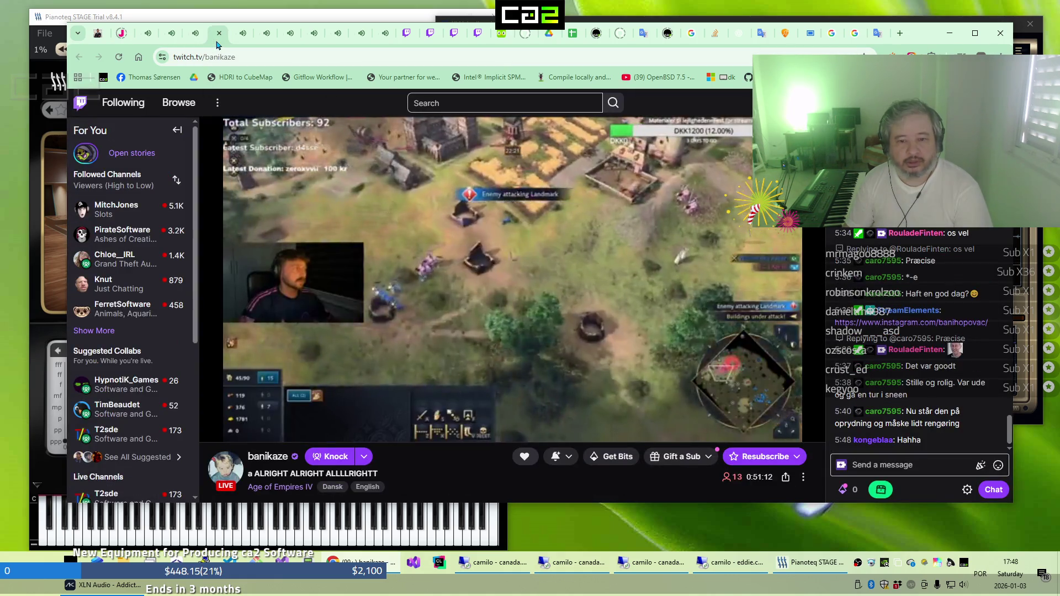
{"action": "left_click", "coordinate": [235, 42]}
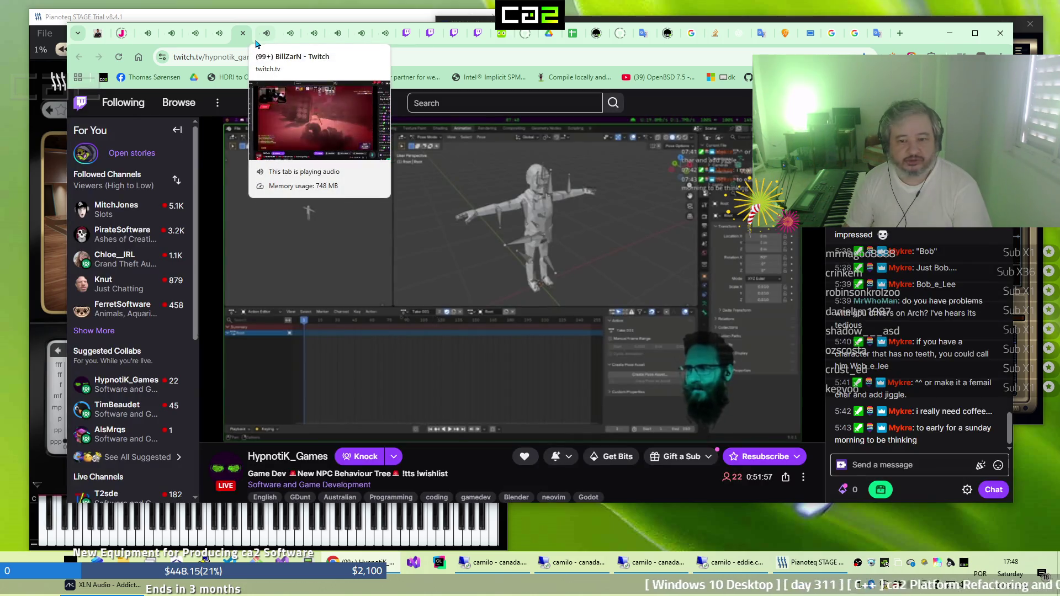
{"action": "left_click", "coordinate": [256, 43]}
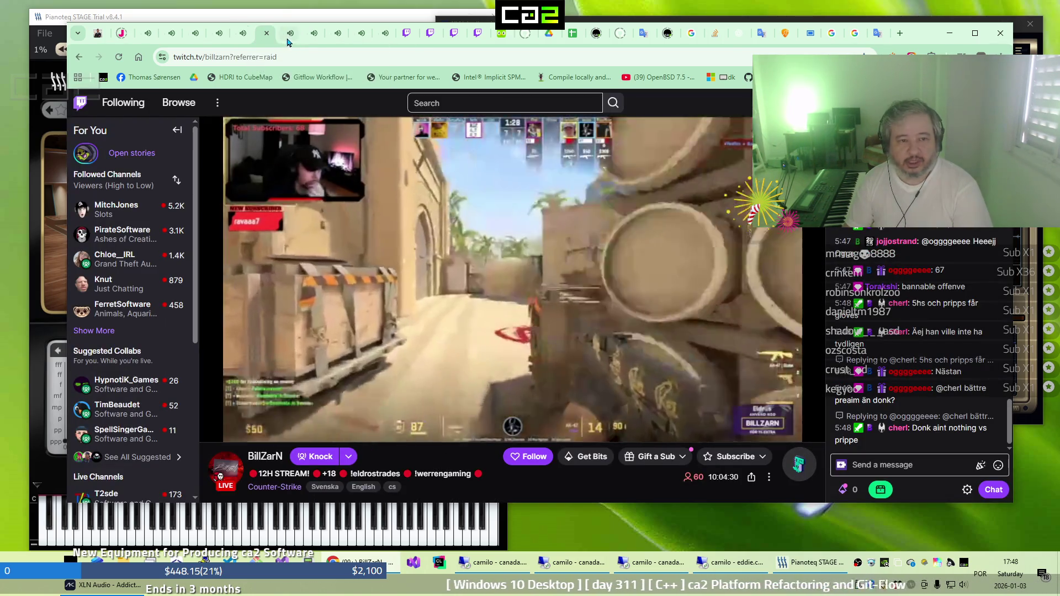
{"action": "left_click", "coordinate": [281, 40]}
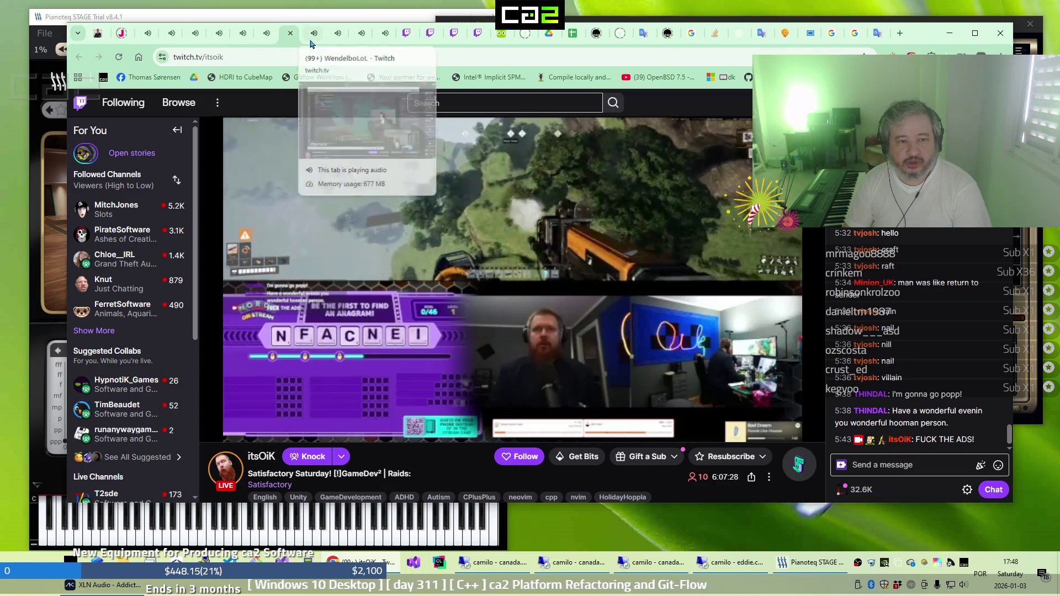
{"action": "left_click", "coordinate": [310, 41]}
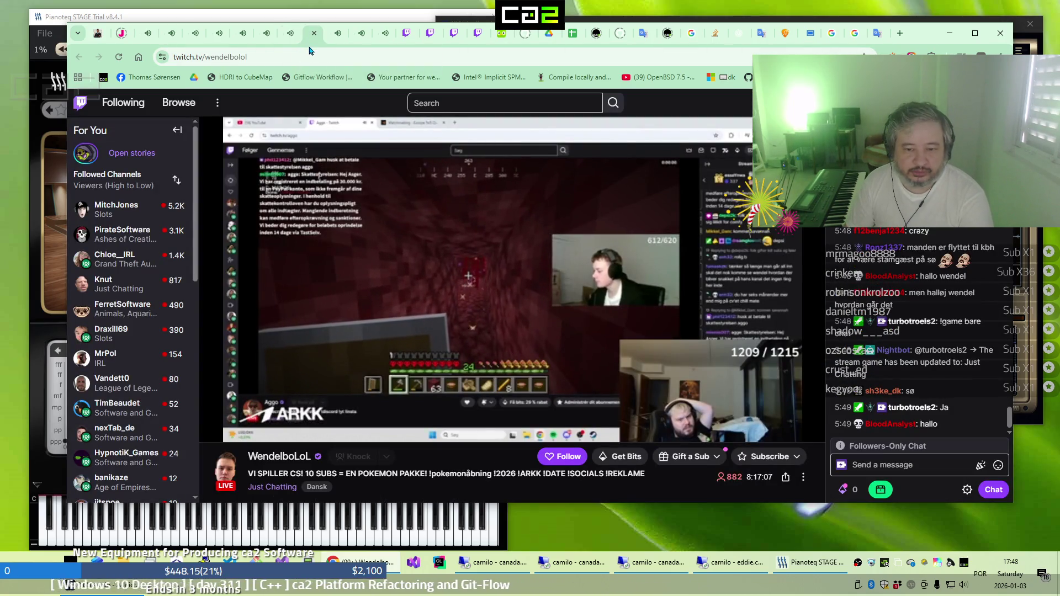
{"action": "left_click", "coordinate": [335, 43]}
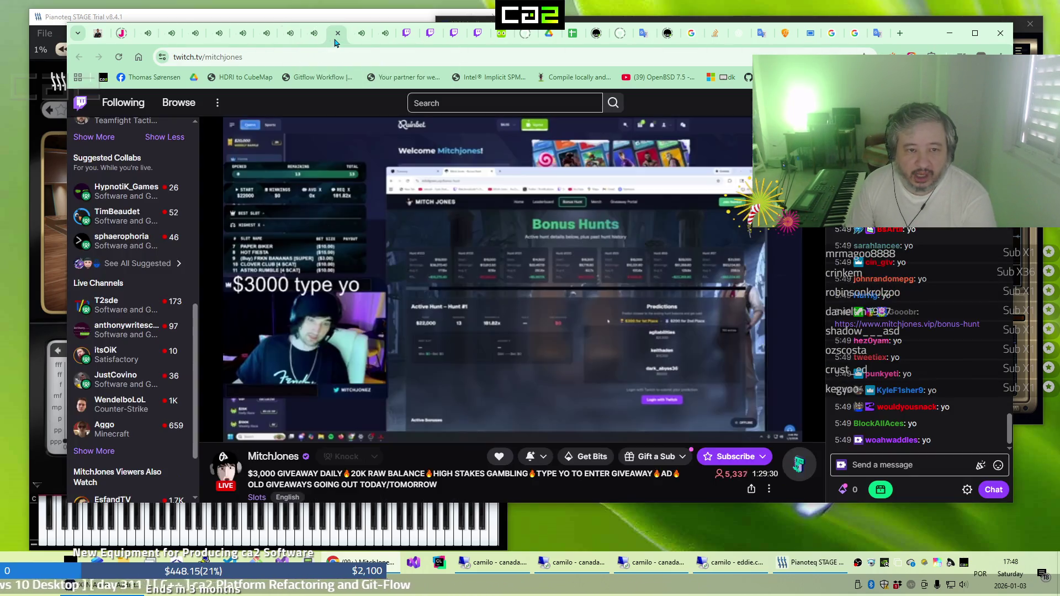
{"action": "left_click", "coordinate": [364, 44]}
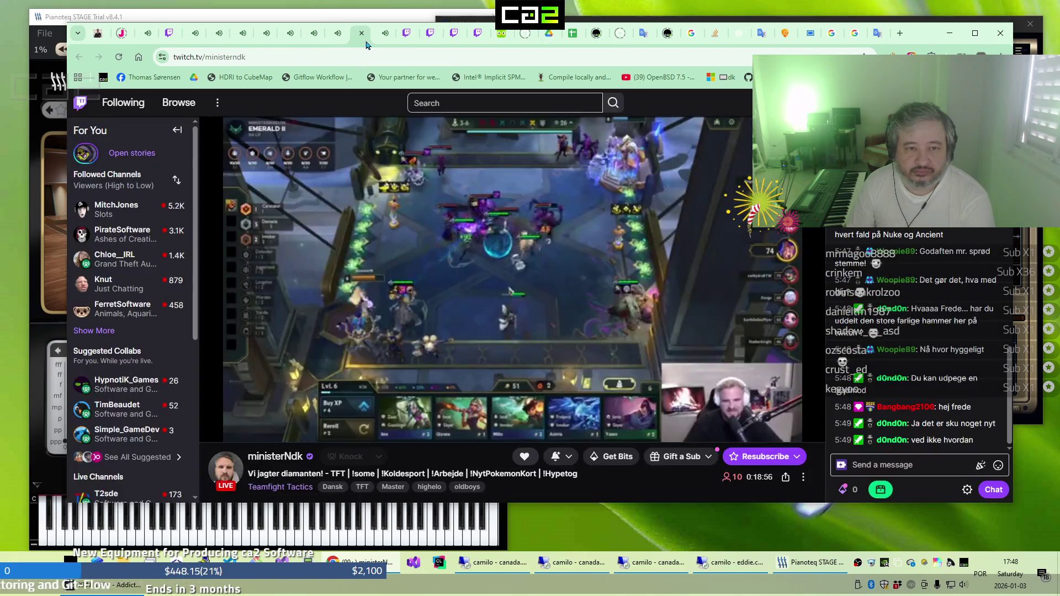
{"action": "left_click", "coordinate": [379, 44]}
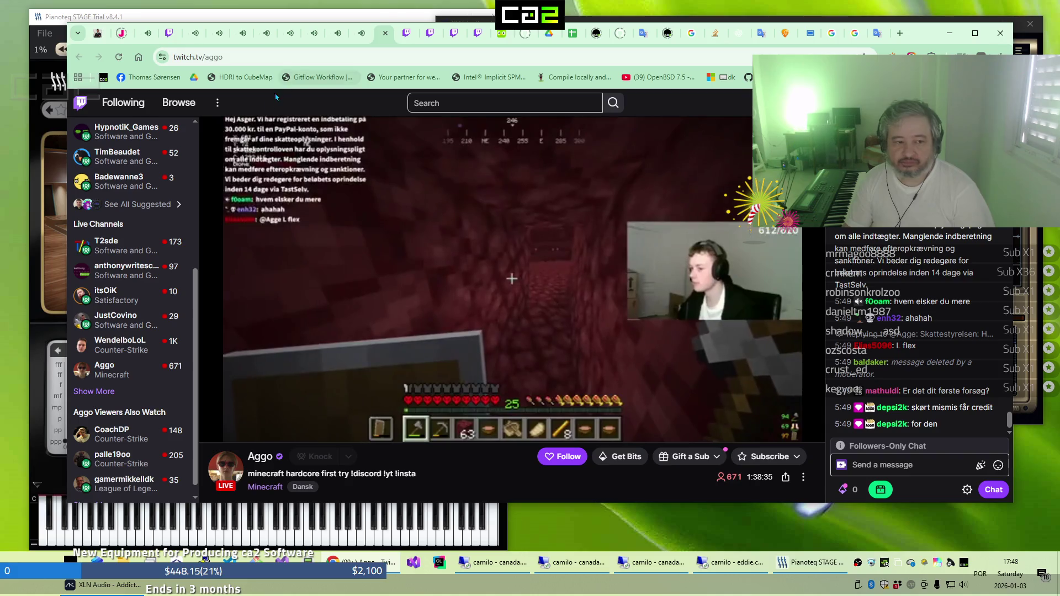
Scroll up and bring up the YouTube tab where the Foreigner video has ended
{"action": "scroll", "coordinate": [134, 198], "scroll_direction": "up", "scroll_amount": 5}
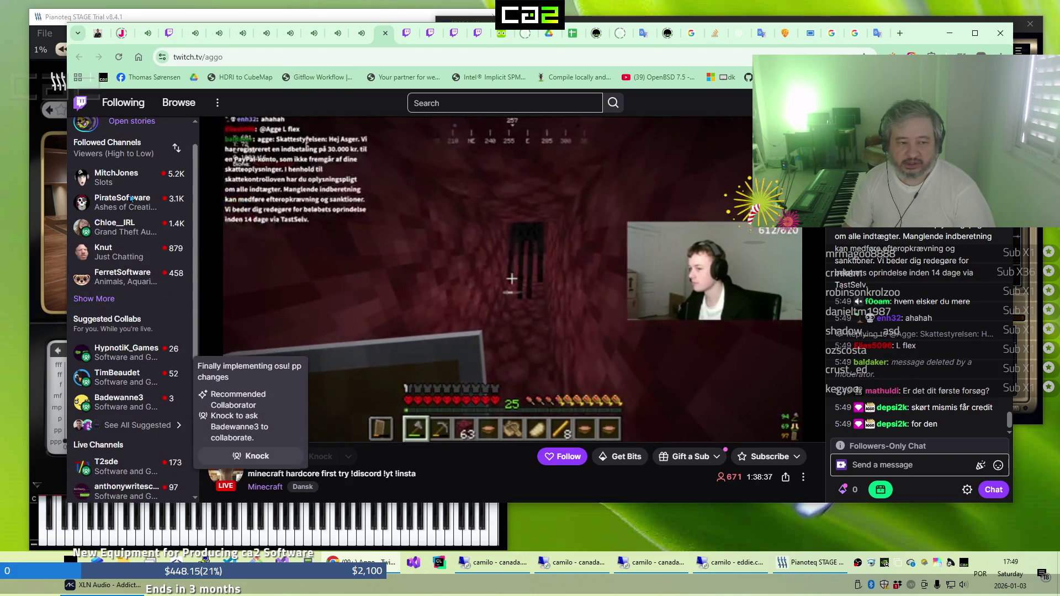
{"action": "scroll", "coordinate": [130, 199], "scroll_direction": "up", "scroll_amount": 1}
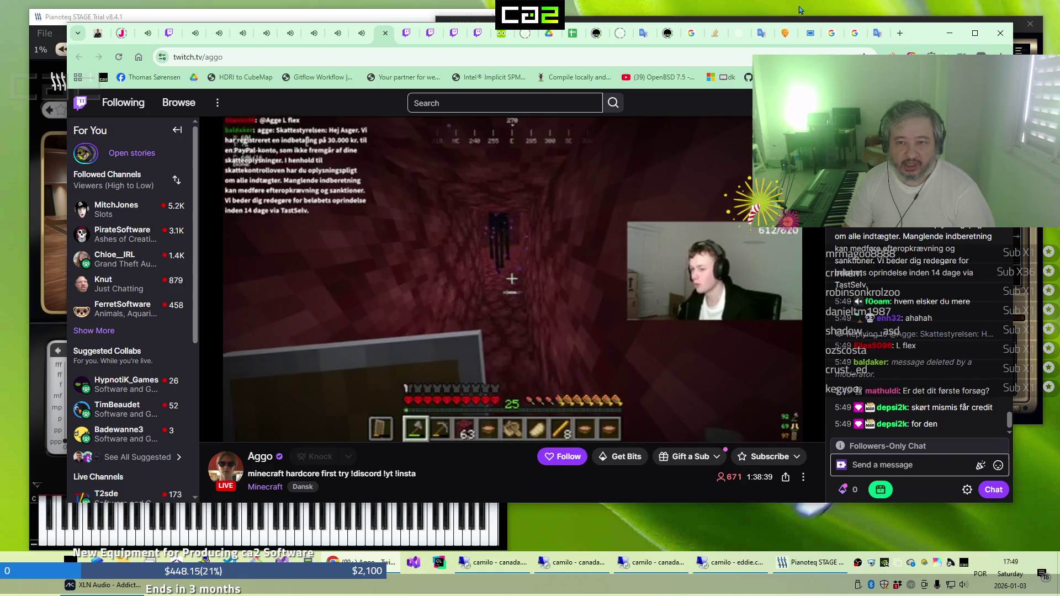
{"action": "left_click", "coordinate": [809, 35]}
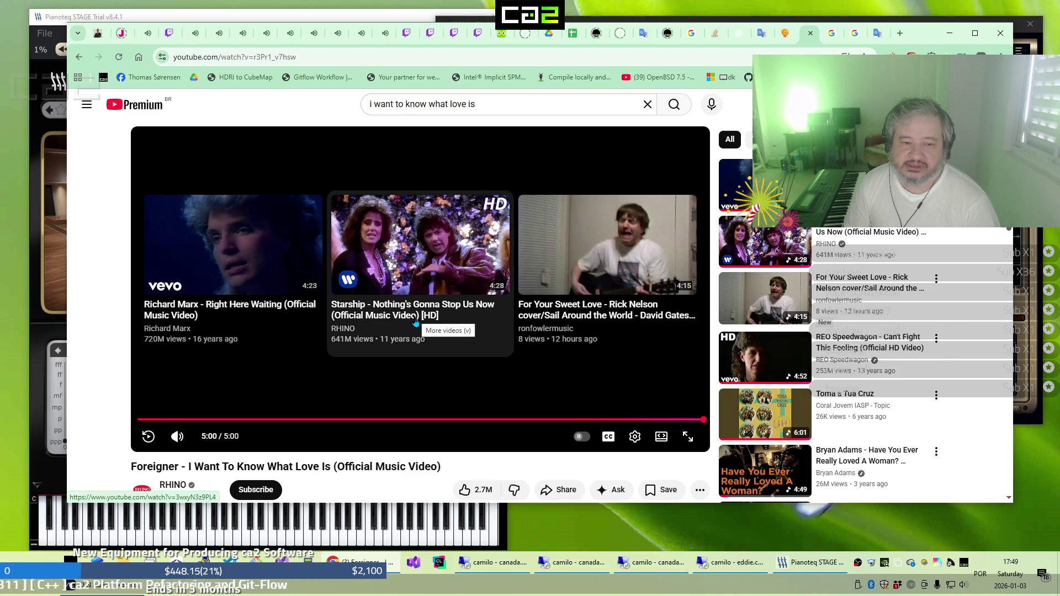
Play the suggested Starship 'Nothing's Gonna Stop Us Now' video from the end screen
{"action": "left_click", "coordinate": [390, 328]}
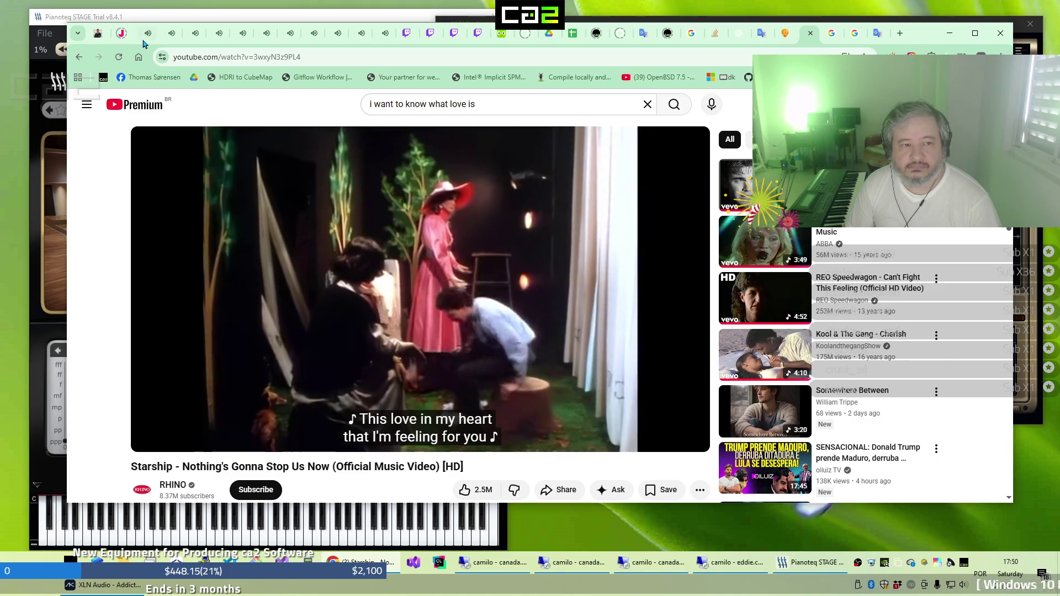
Check the Python and T2sde Linux distribution streams on Twitch, then return to the Starship video
{"action": "left_click", "coordinate": [144, 41]}
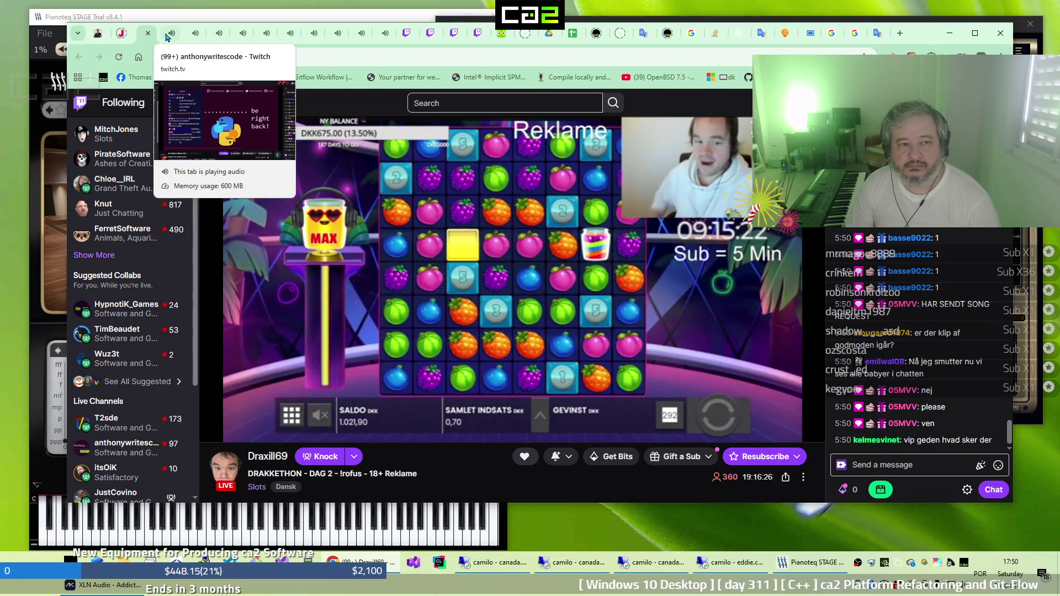
{"action": "left_click", "coordinate": [167, 37]}
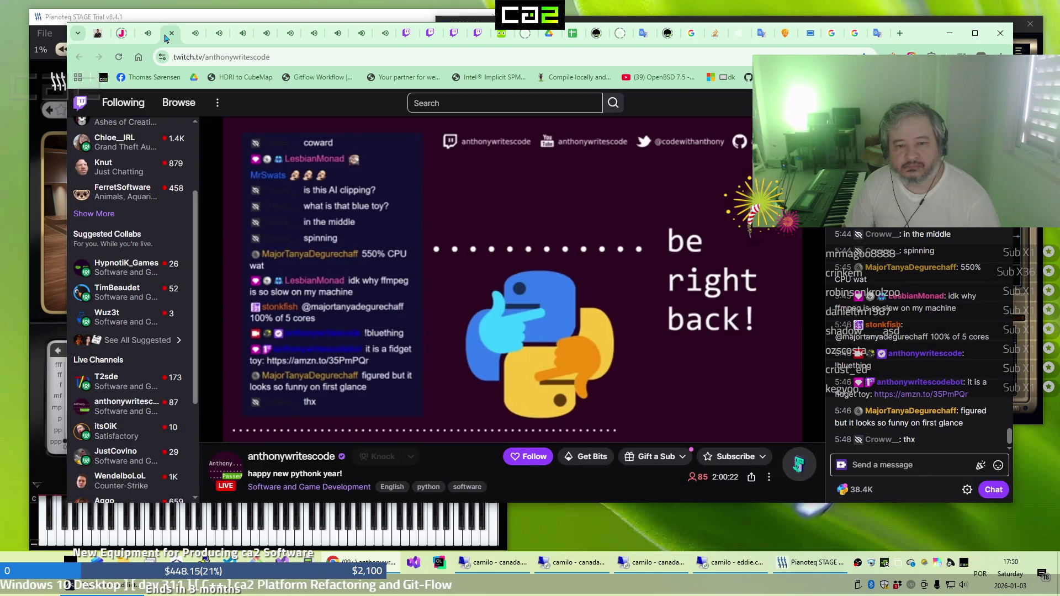
{"action": "left_click", "coordinate": [192, 36]}
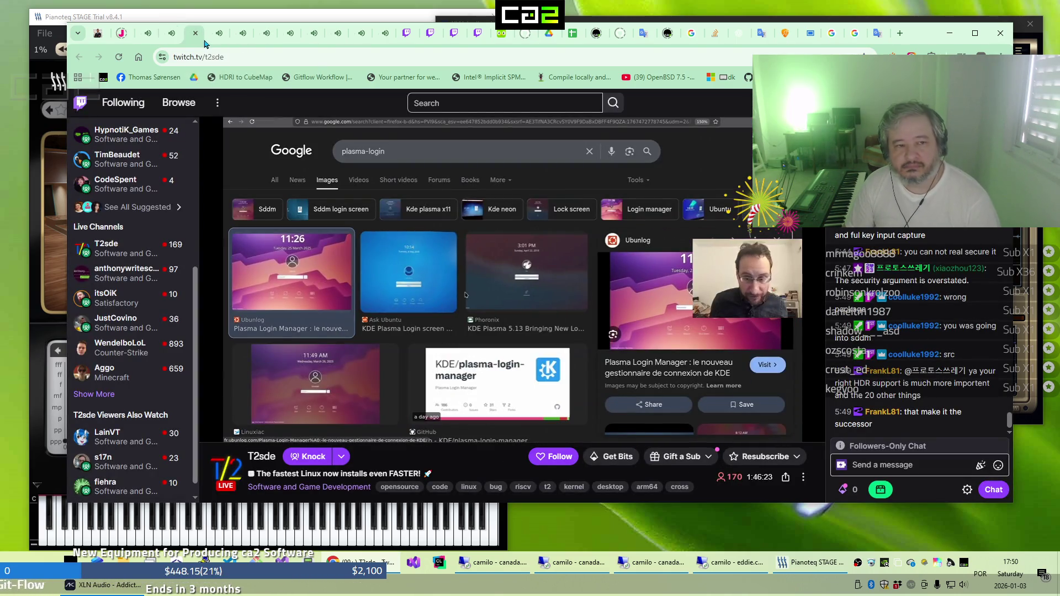
{"action": "left_click", "coordinate": [806, 40]}
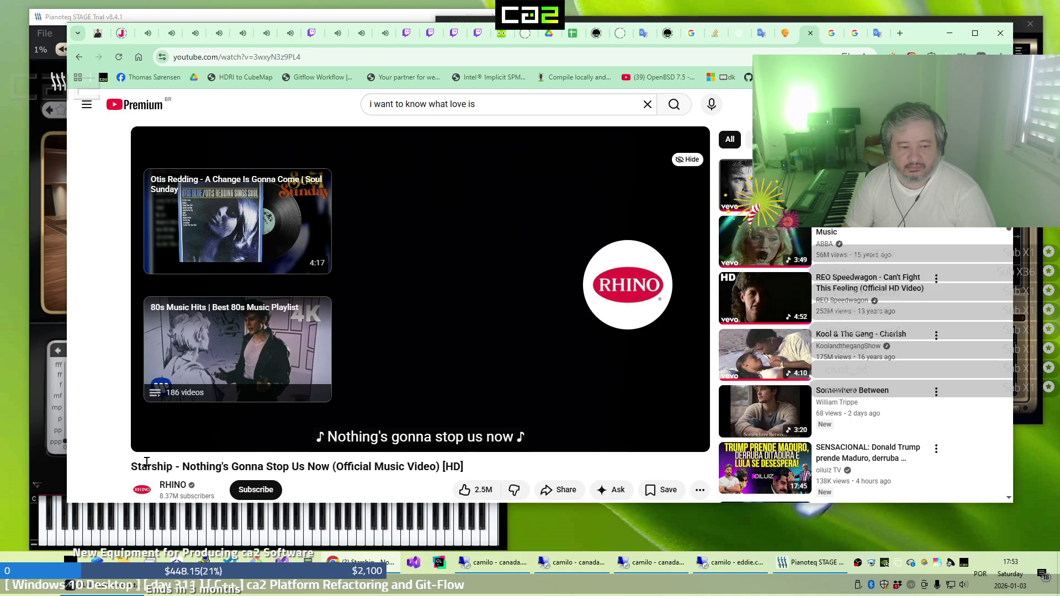
After the Starship video ends, bring up the remote Linux desktop running the IDE
{"action": "mouse_move", "coordinate": [151, 444]}
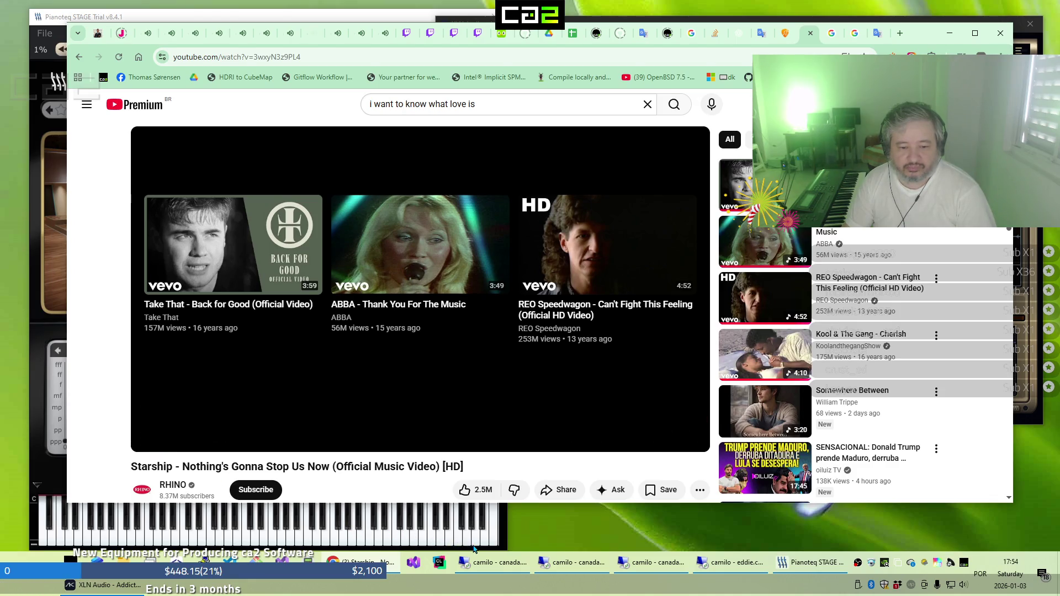
{"action": "left_click", "coordinate": [501, 575]}
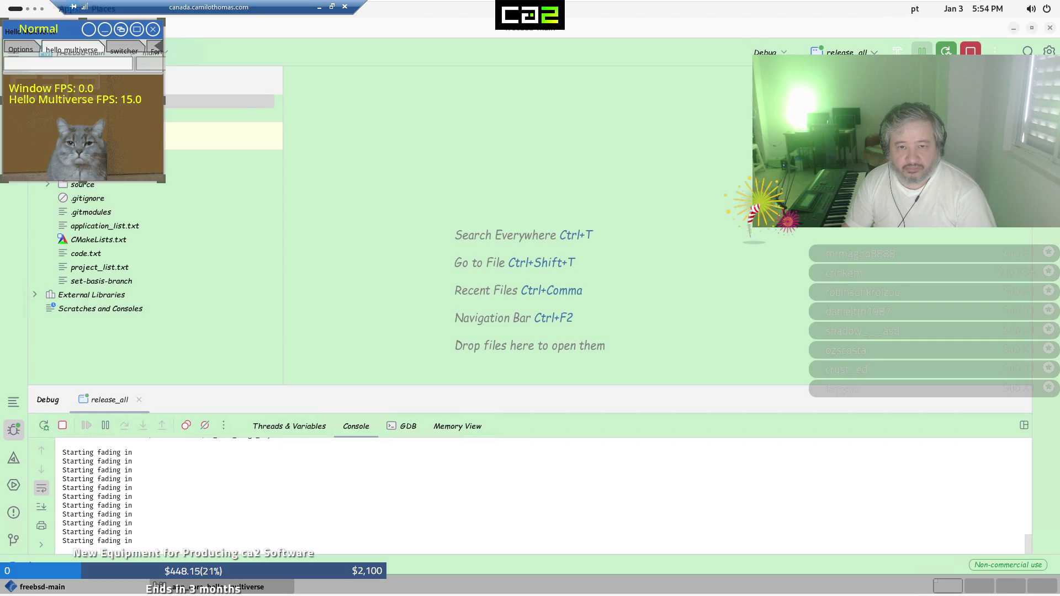
Enlarge the Hello Multiverse window to about 1573x837, view its Options page, then close it
{"action": "left_click", "coordinate": [153, 101]}
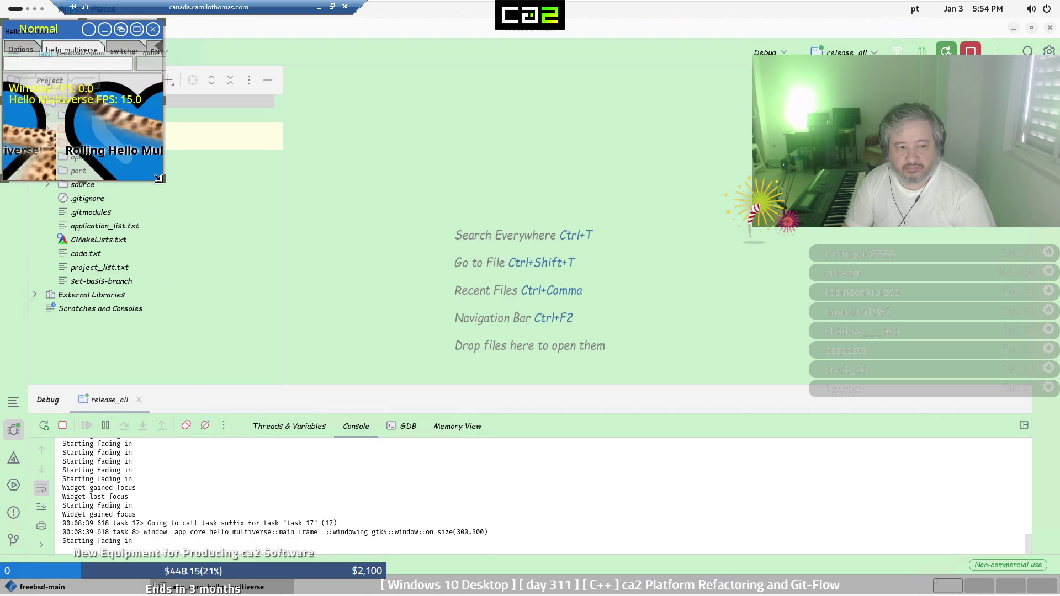
{"action": "mouse_move", "coordinate": [159, 178]}
{"action": "left_mouse_down"}
{"action": "mouse_move", "coordinate": [243, 253]}
{"action": "mouse_move", "coordinate": [574, 349]}
{"action": "mouse_move", "coordinate": [883, 504]}
{"action": "mouse_move", "coordinate": [1008, 529]}
{"action": "left_mouse_up"}
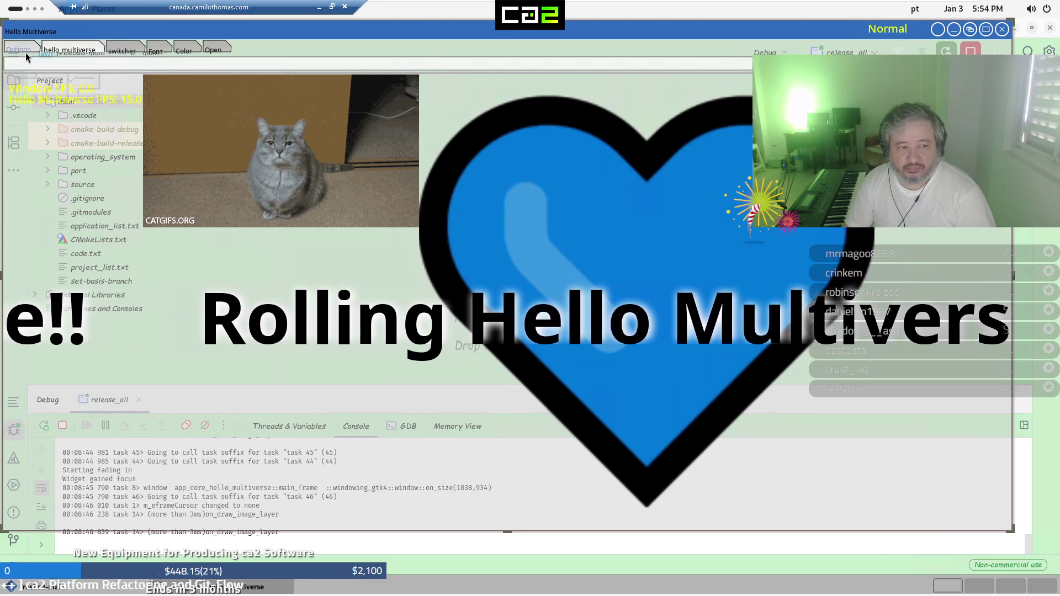
{"action": "left_click", "coordinate": [25, 52]}
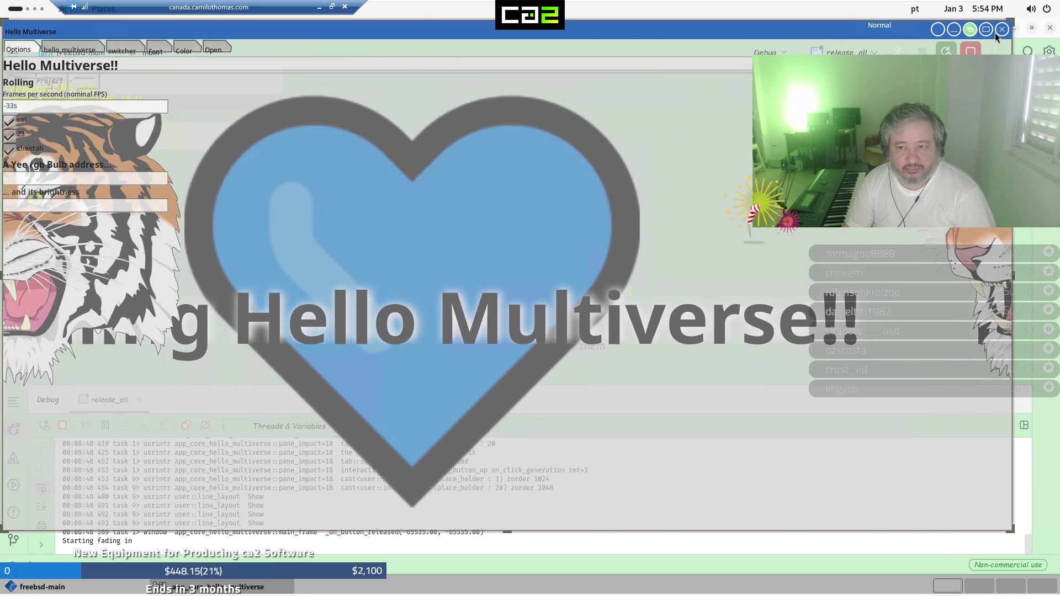
{"action": "left_click", "coordinate": [1001, 31]}
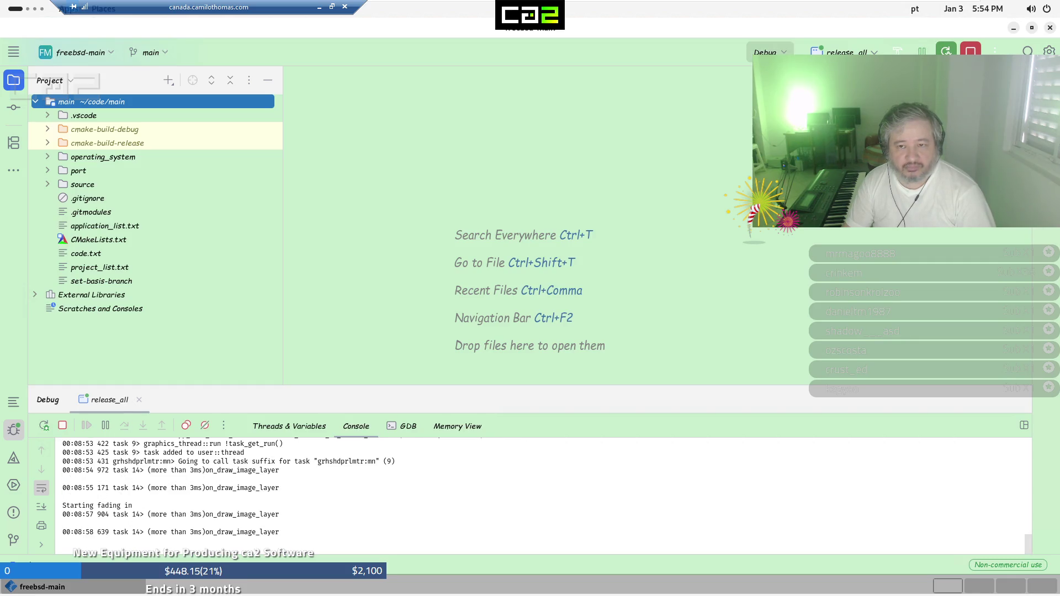
Switch to Release, stop debugging with Ctrl+F2, build release_all with Ctrl+F9, and minimize the remote desktop
{"action": "left_click", "coordinate": [783, 53]}
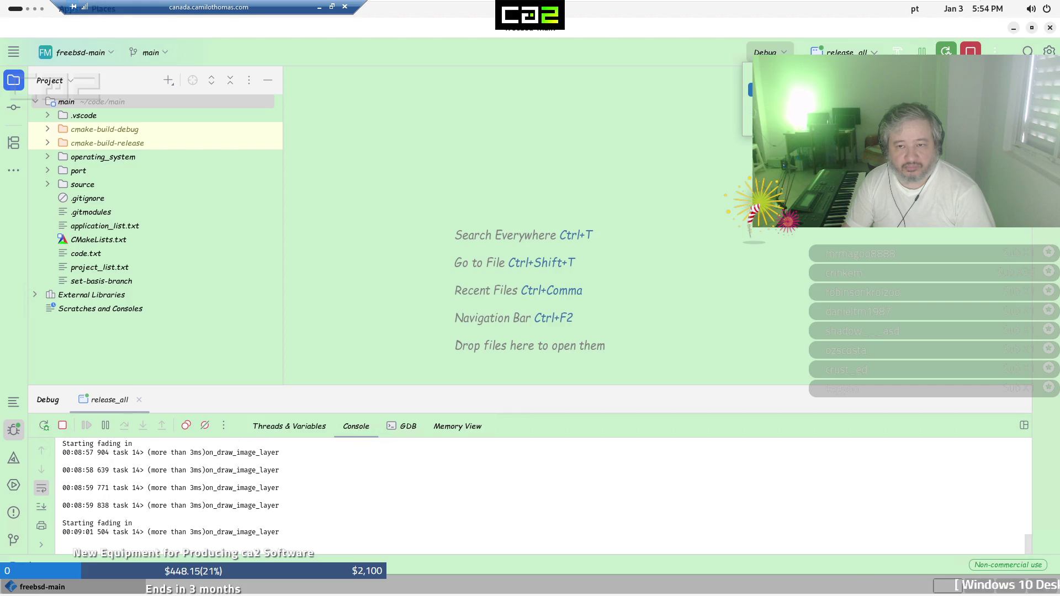
{"action": "key", "text": "Down"}
{"action": "key", "text": "Return"}
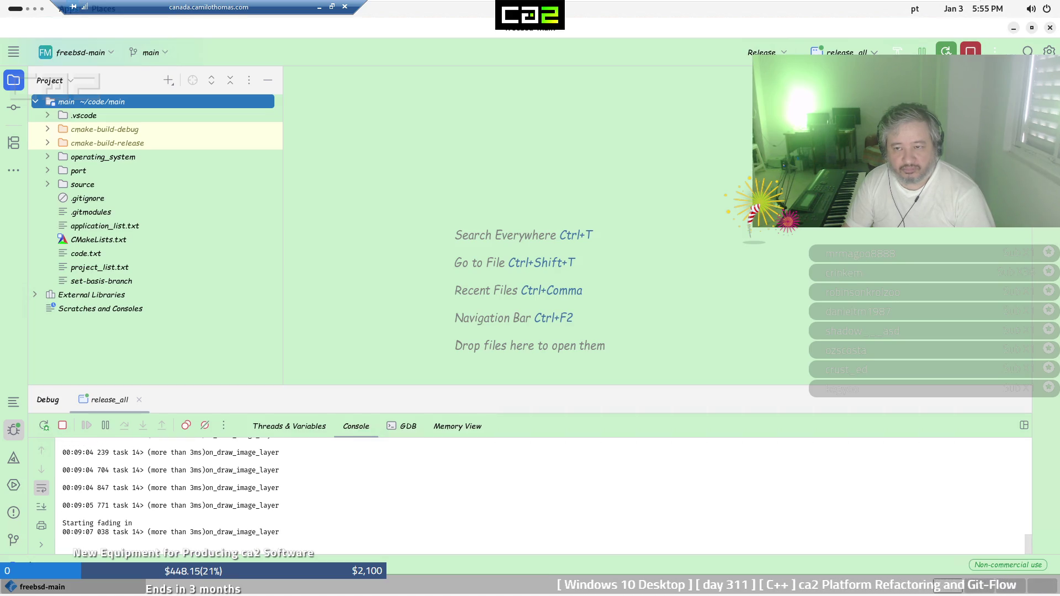
{"action": "key", "text": "ctrl+F2"}
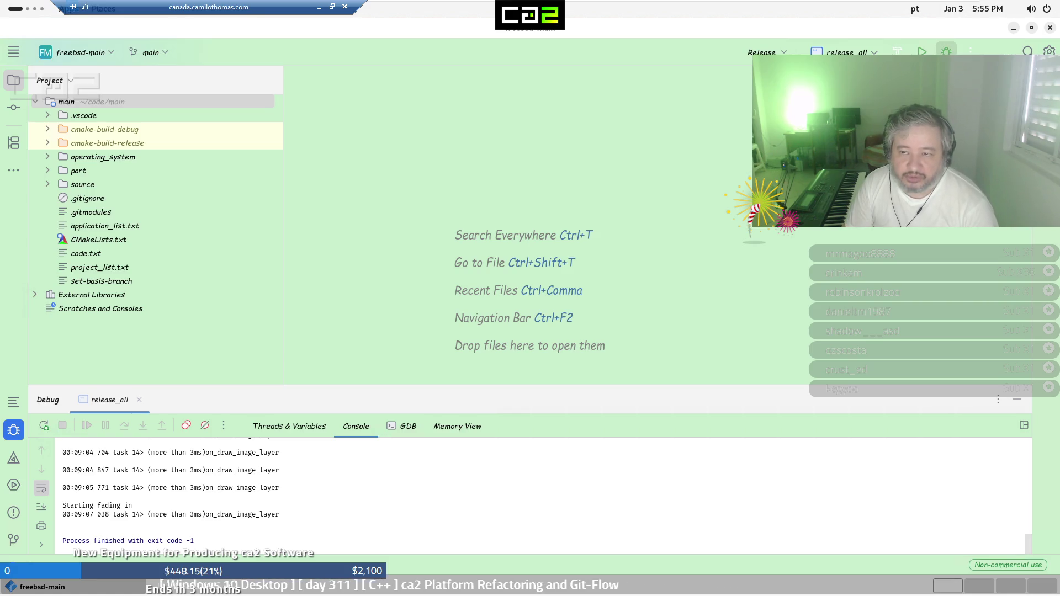
{"action": "key", "text": "ctrl+F9"}
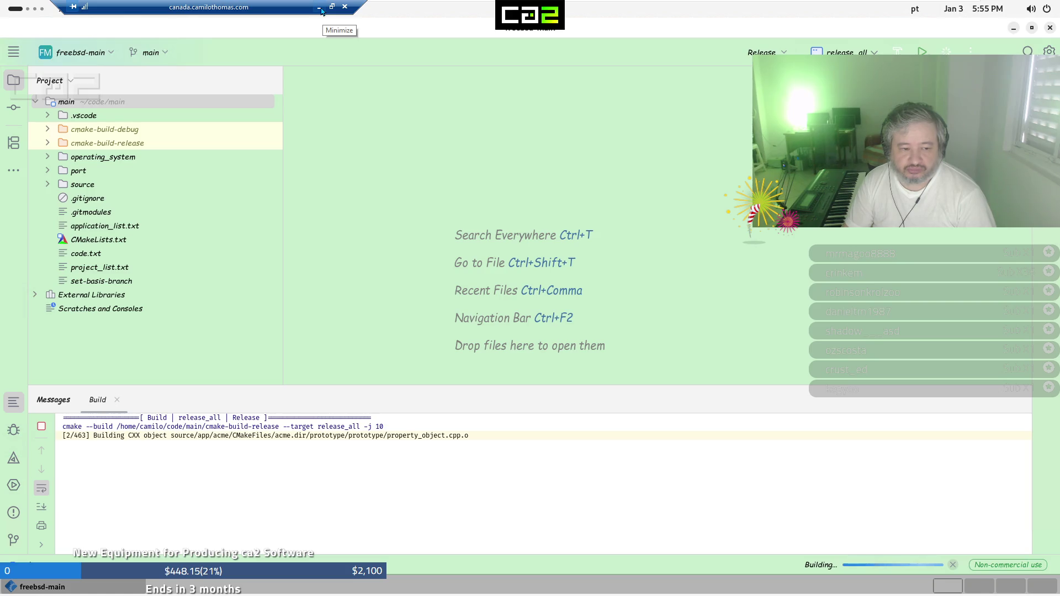
{"action": "left_click", "coordinate": [320, 8]}
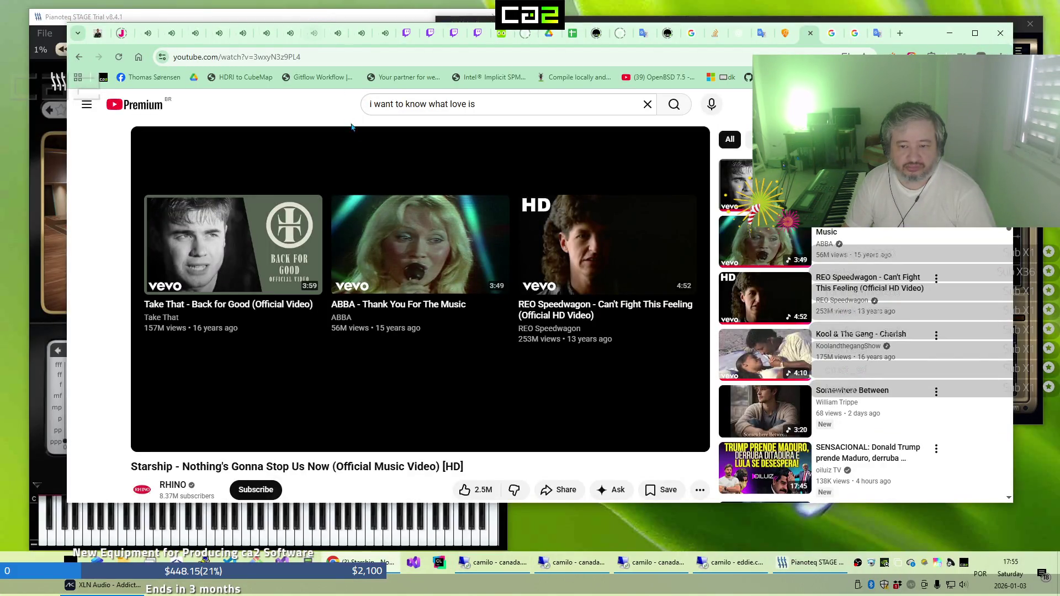
Briefly restore the remote desktop's folder listing, then minimize it to reveal YouTube in Chrome
{"action": "left_click", "coordinate": [595, 570]}
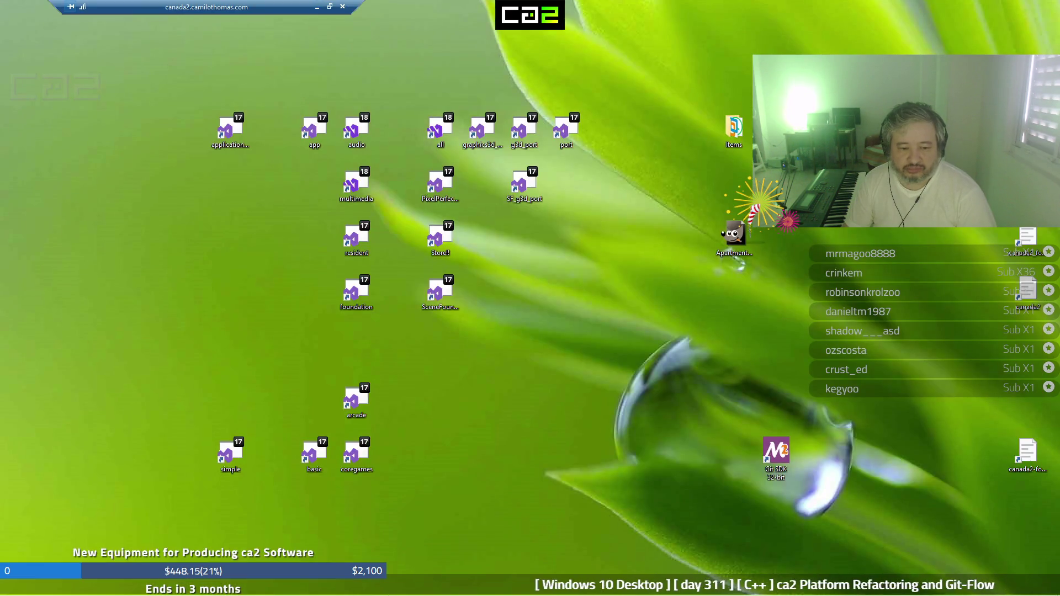
{"action": "mouse_move", "coordinate": [519, 595]}
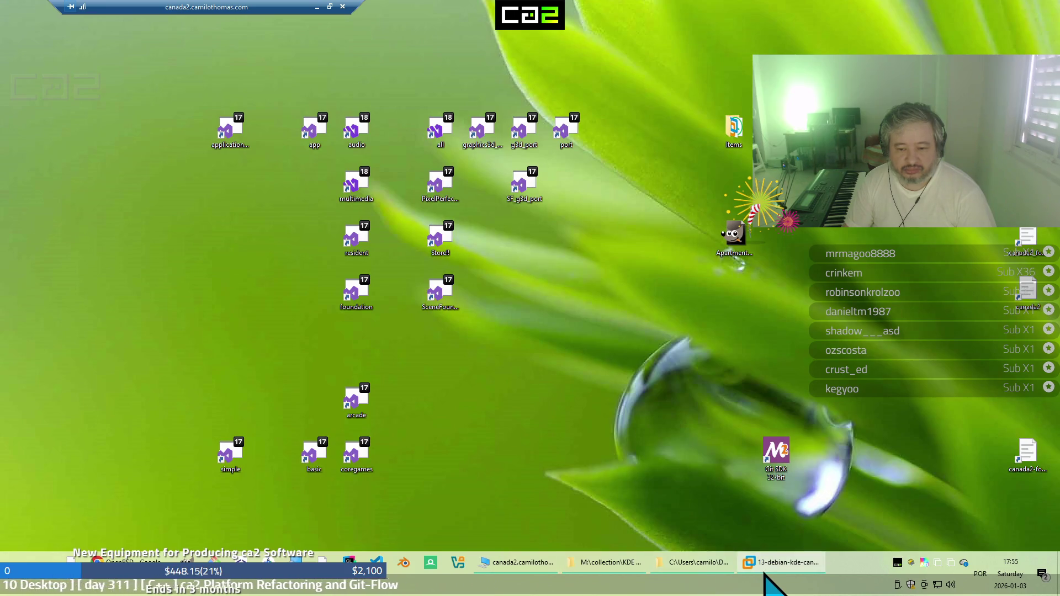
{"action": "mouse_move", "coordinate": [720, 574]}
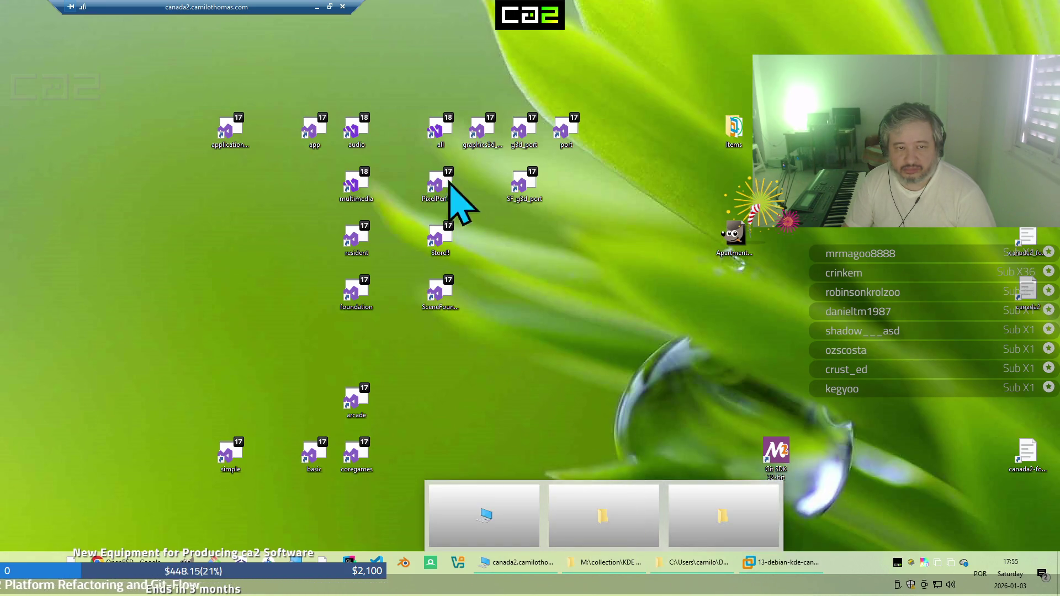
{"action": "left_click", "coordinate": [317, 9]}
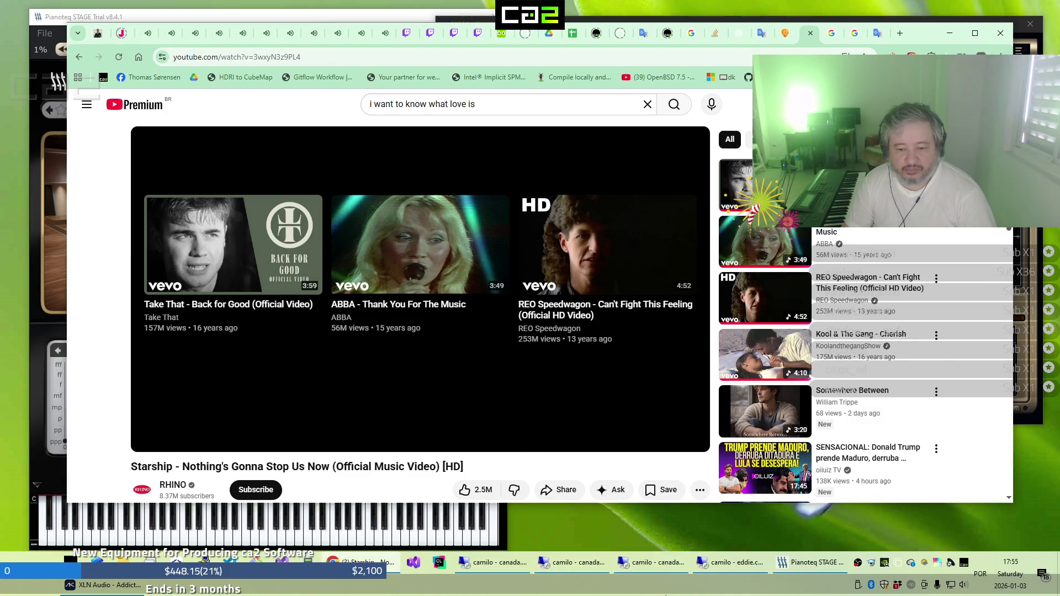
{"action": "left_click", "coordinate": [667, 573]}
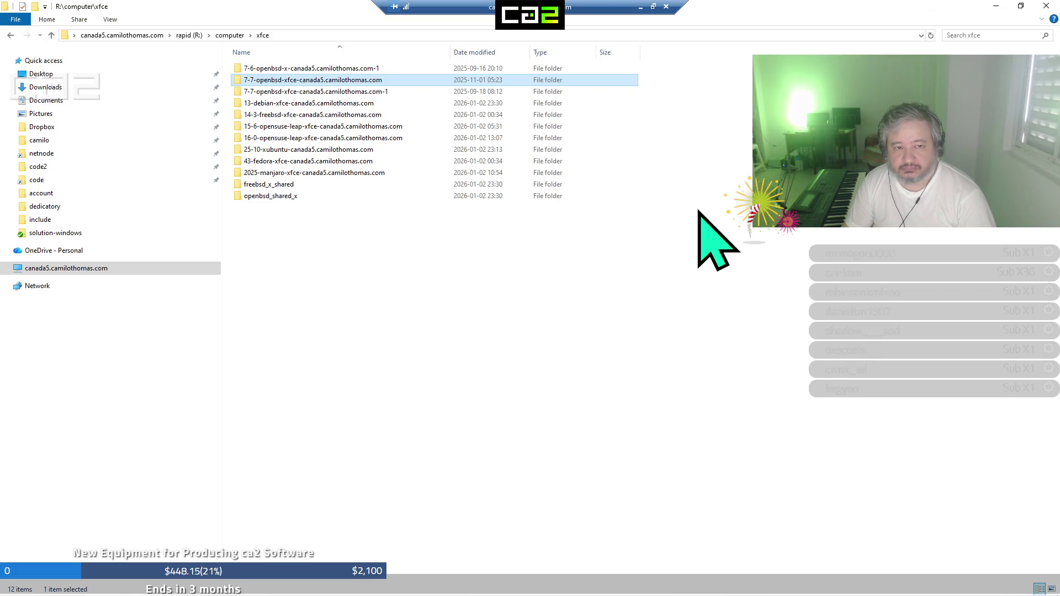
{"action": "left_click", "coordinate": [640, 8]}
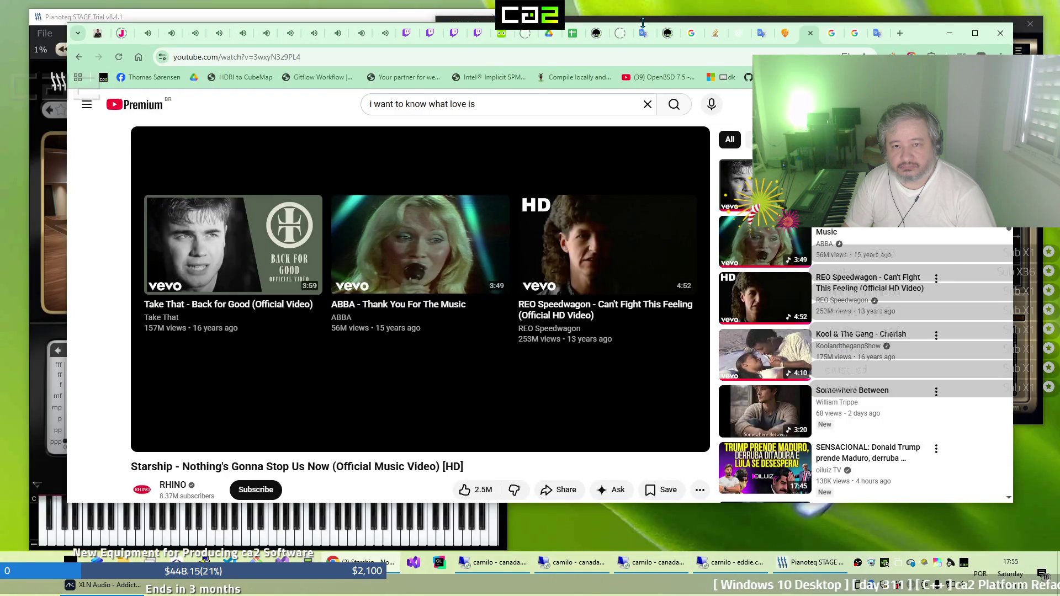
Review the status column of the ca2 Store Building 27Dec2025 sheet, then return to the remote xfce folder
{"action": "left_click", "coordinate": [574, 34]}
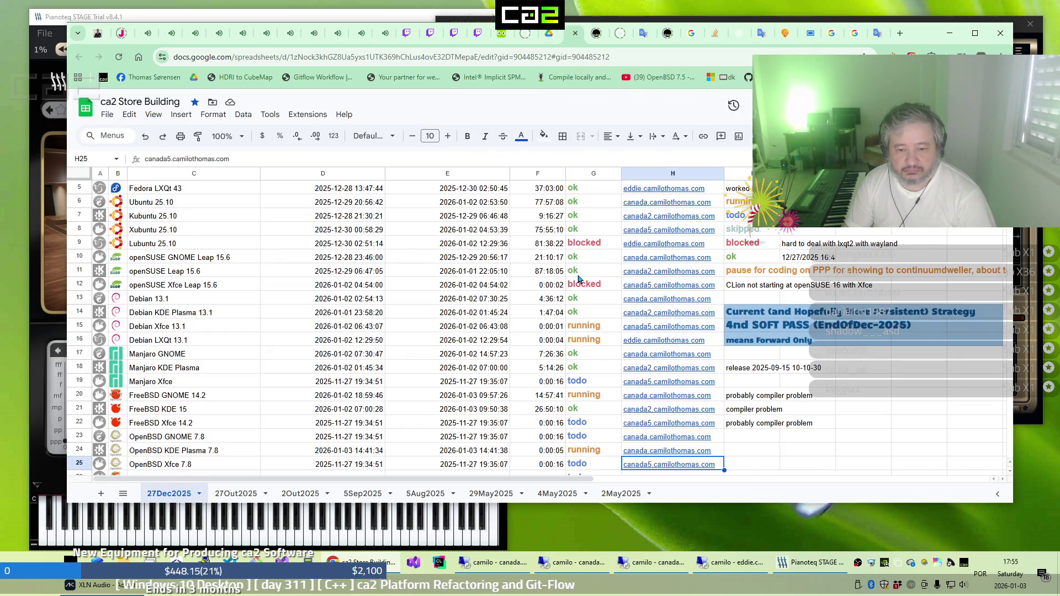
{"action": "scroll", "coordinate": [578, 280], "scroll_direction": "down", "scroll_amount": 2}
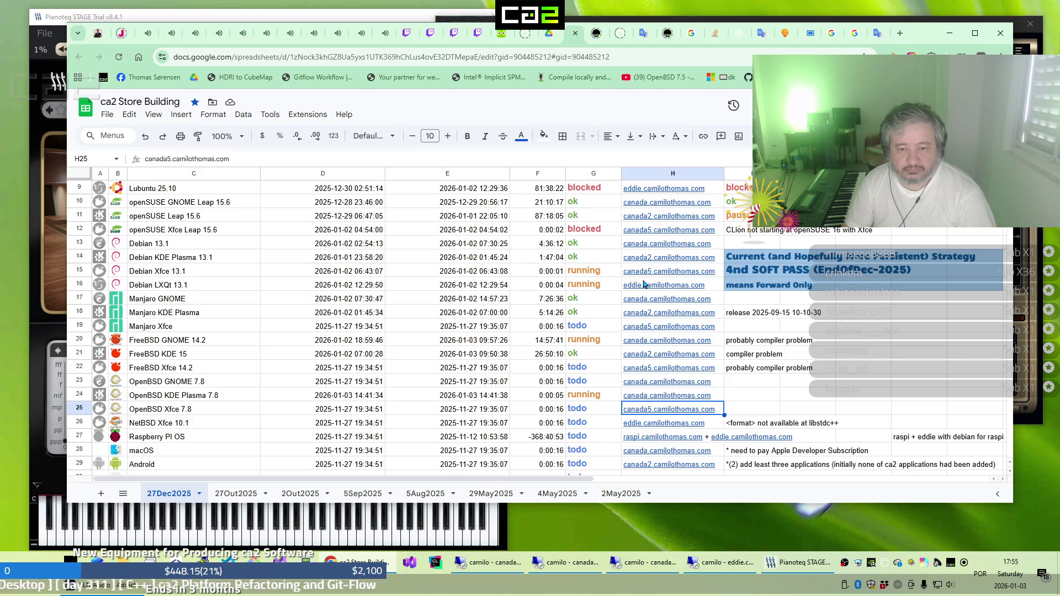
{"action": "mouse_move", "coordinate": [651, 279]}
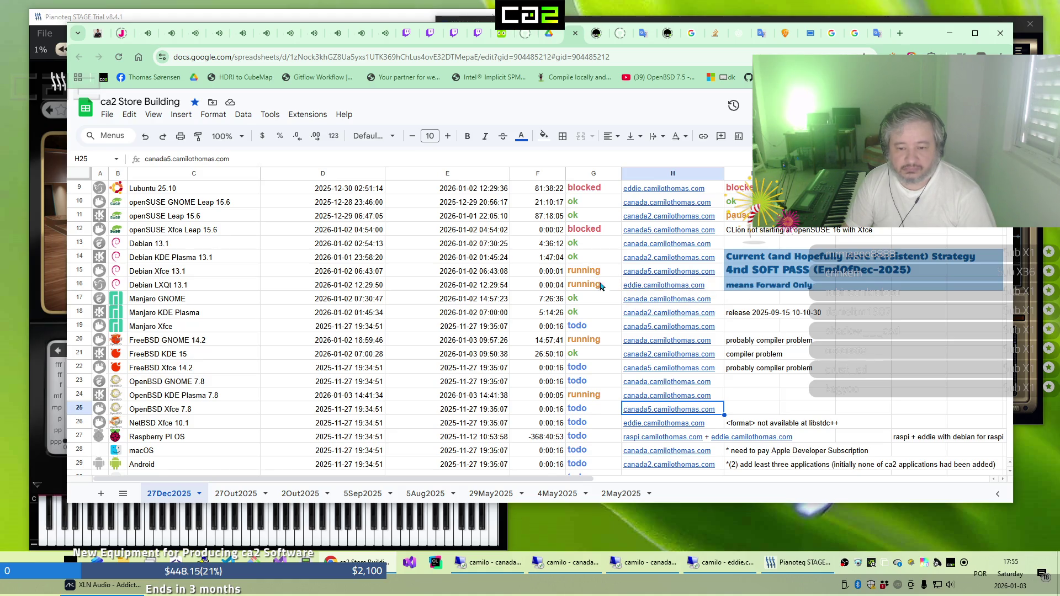
{"action": "left_click", "coordinate": [649, 563]}
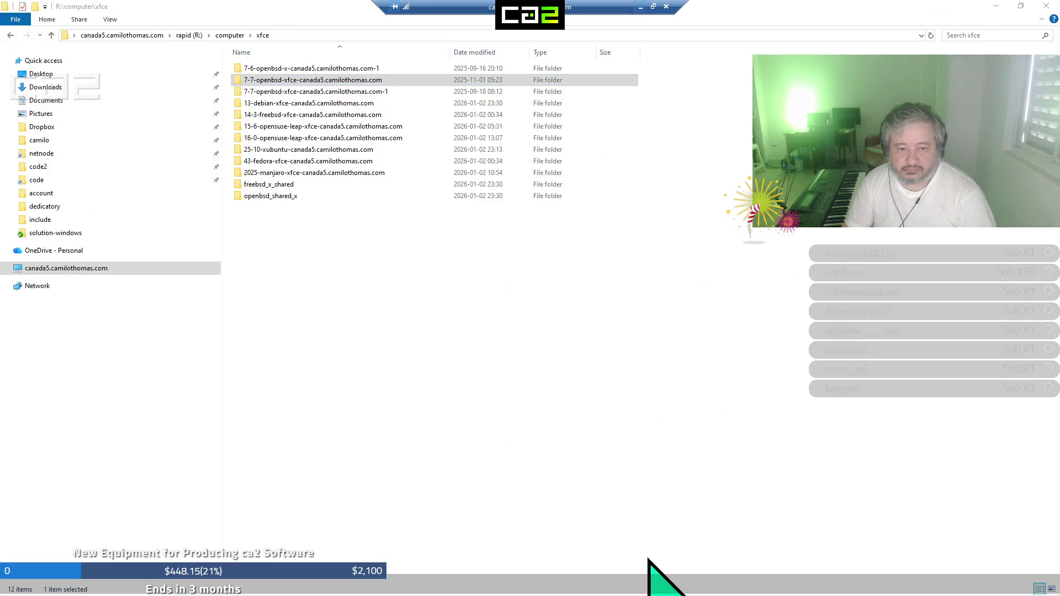
Switch to the Debian 13 VM and submit its login to start the Xfce session
{"action": "mouse_move", "coordinate": [640, 578]}
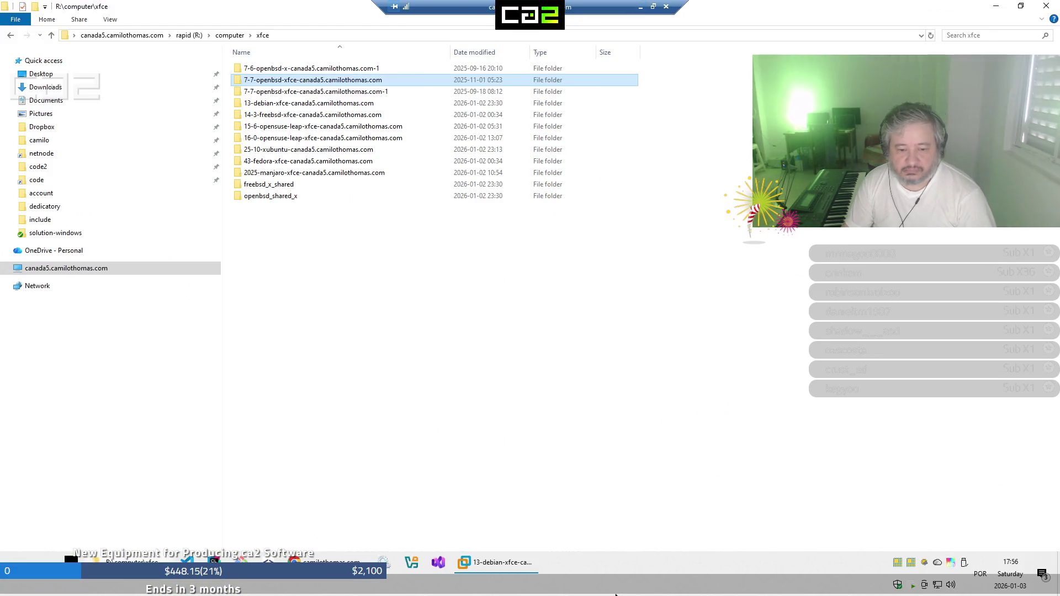
{"action": "left_click", "coordinate": [514, 569]}
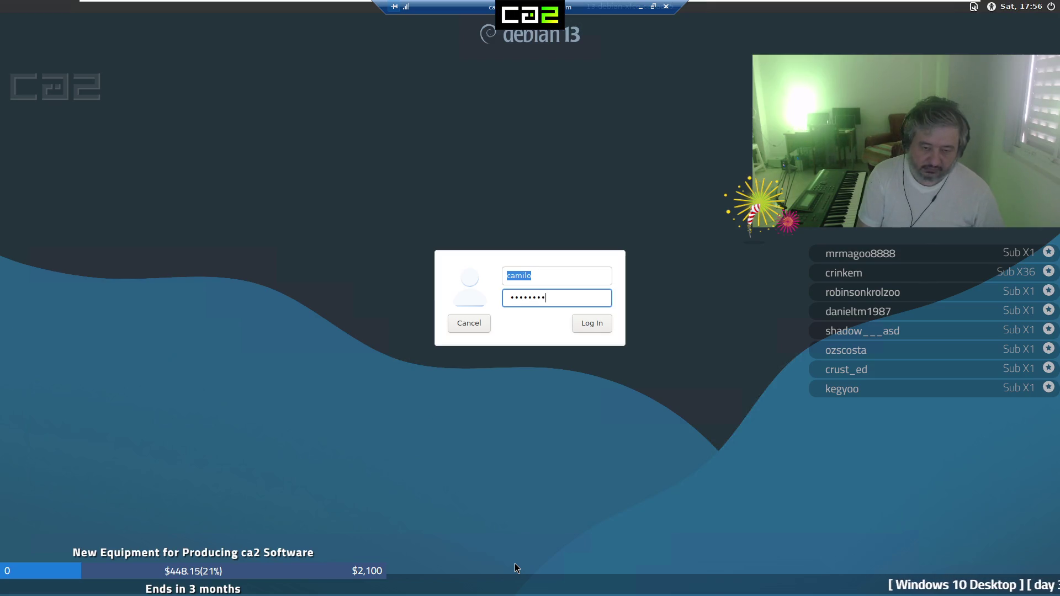
{"action": "key", "text": "Return"}
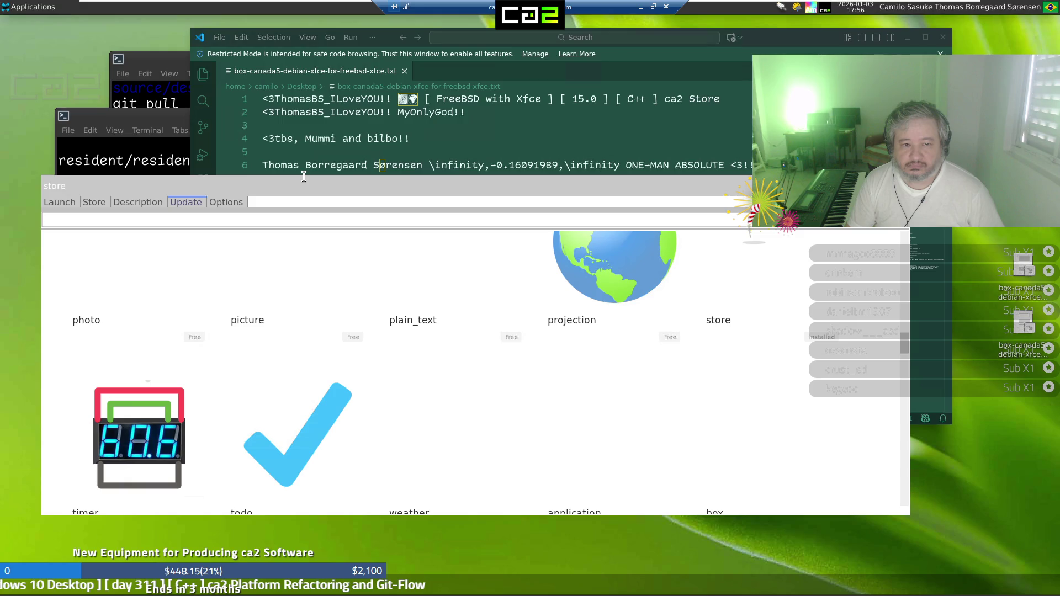
View and dismiss the ca2 Store window's About information
{"action": "right_click", "coordinate": [358, 186]}
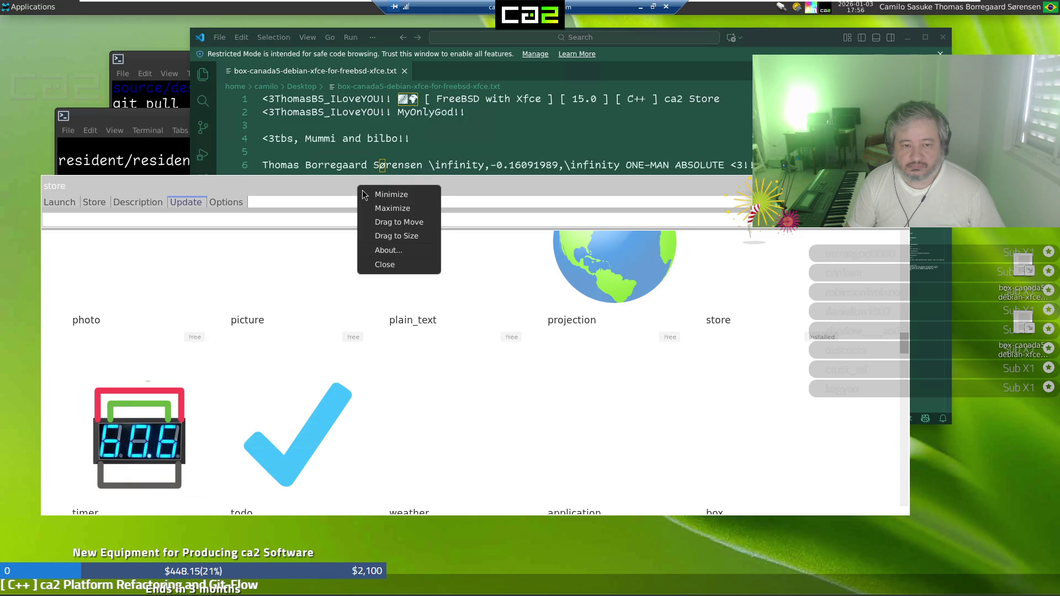
{"action": "left_click", "coordinate": [399, 251]}
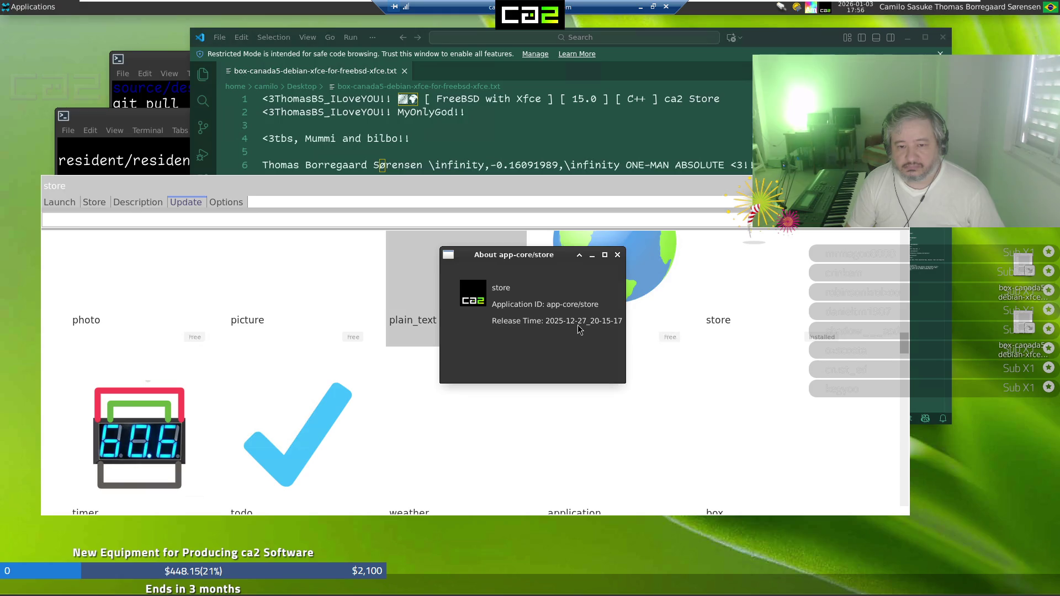
{"action": "left_click", "coordinate": [618, 256]}
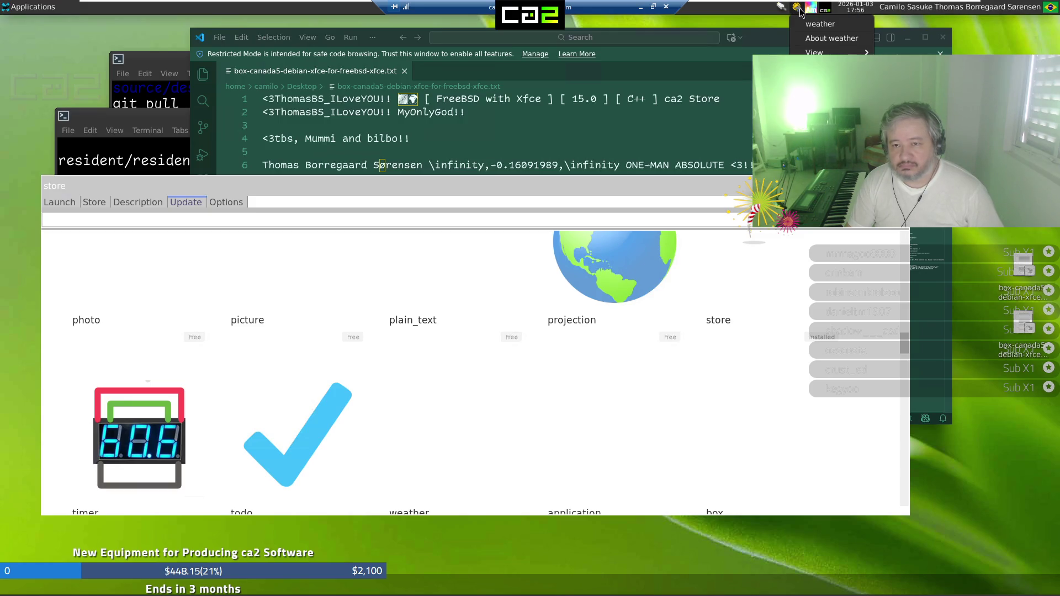
Launch Weather (Curitiba, 30°C), move it top-left, and view its app-core/weather About dialog
{"action": "left_click", "coordinate": [808, 25]}
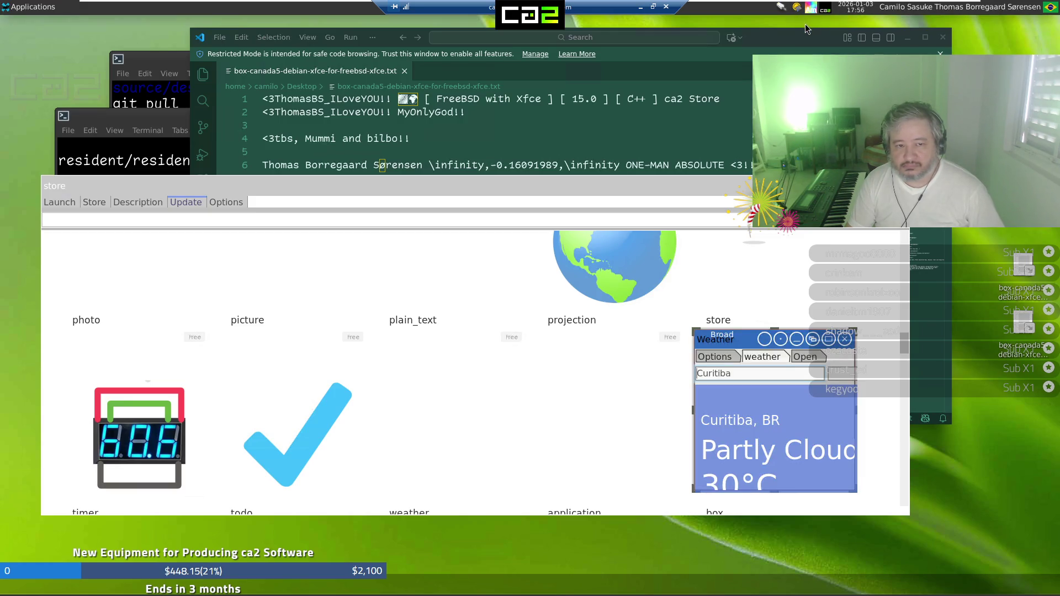
{"action": "left_click_drag", "start_coordinate": [737, 344], "coordinate": [257, 253]}
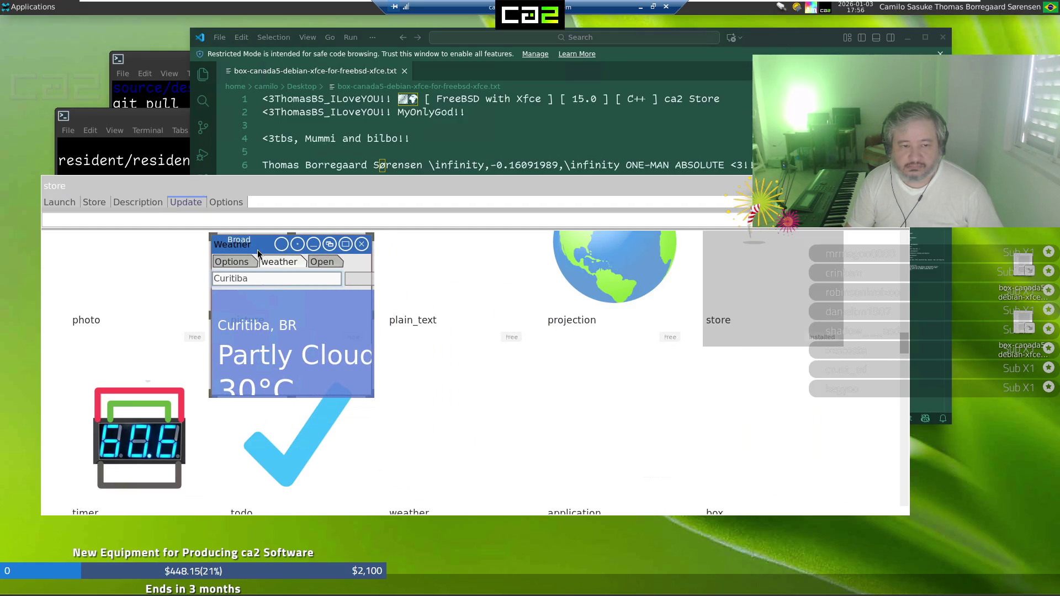
{"action": "right_click", "coordinate": [258, 252]}
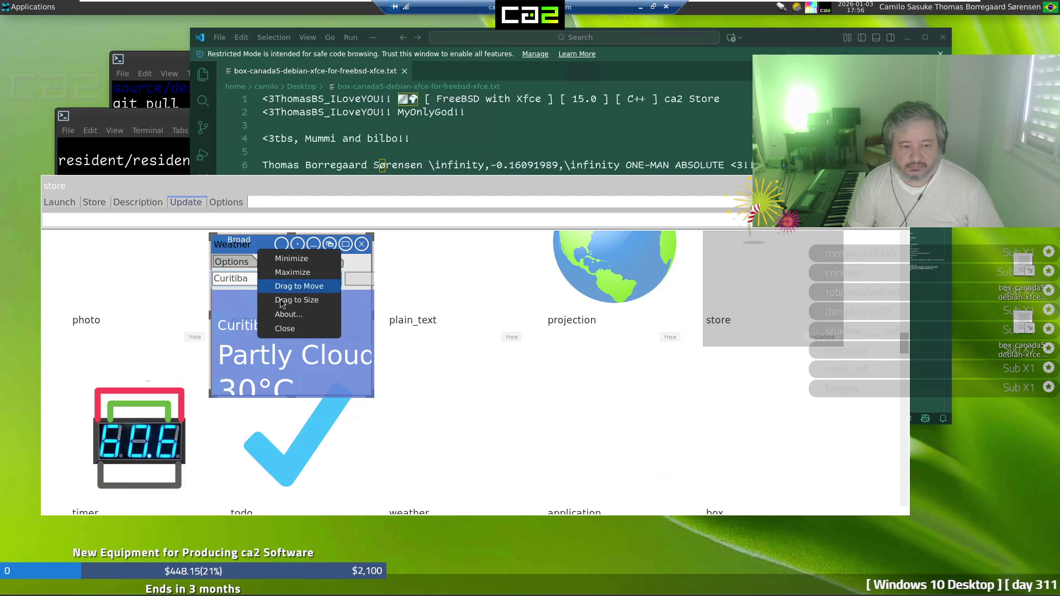
{"action": "left_click", "coordinate": [286, 316]}
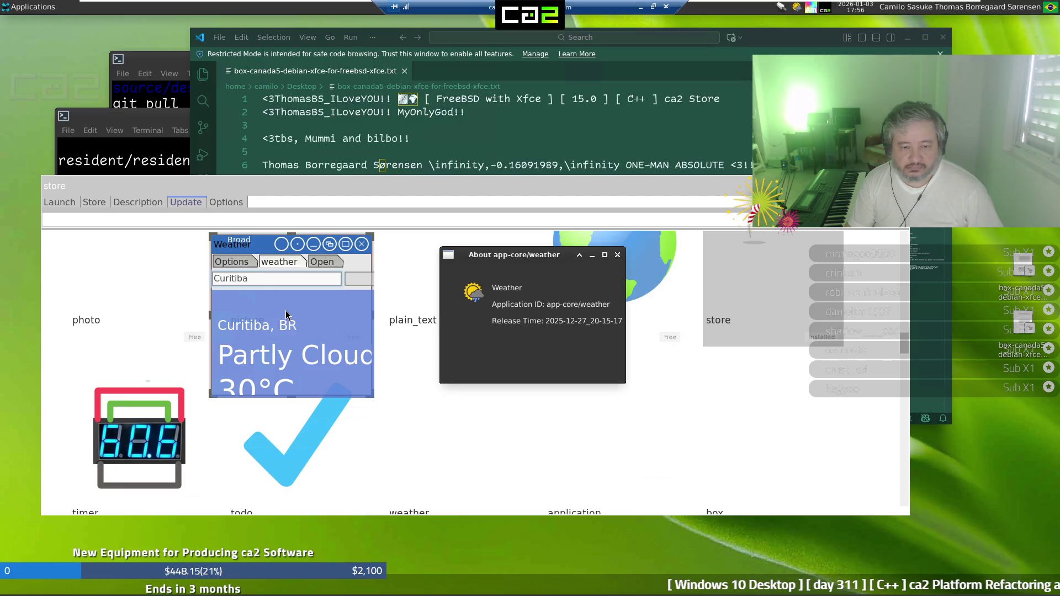
{"action": "left_click", "coordinate": [617, 256]}
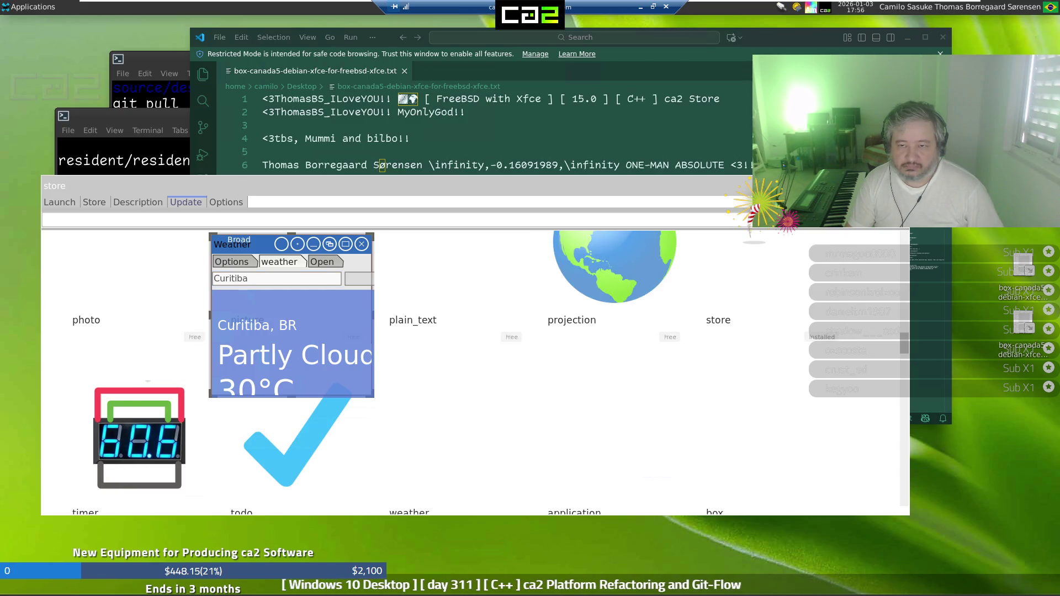
{"action": "left_click", "coordinate": [812, 10]}
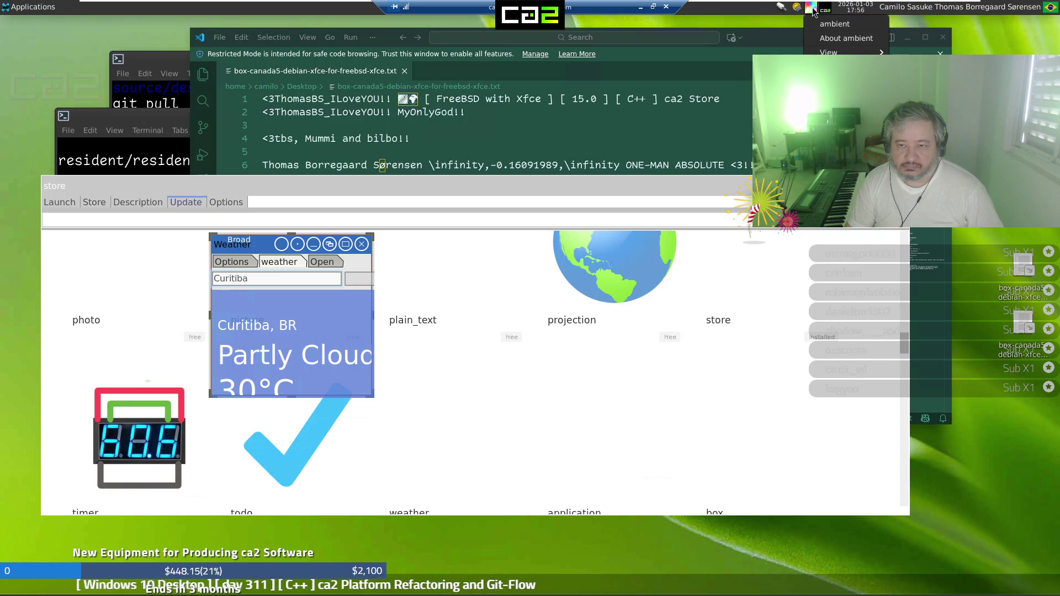
Launch Ambient from its tray menu, then view and close its app-core/ambient About dialog
{"action": "left_click", "coordinate": [823, 24]}
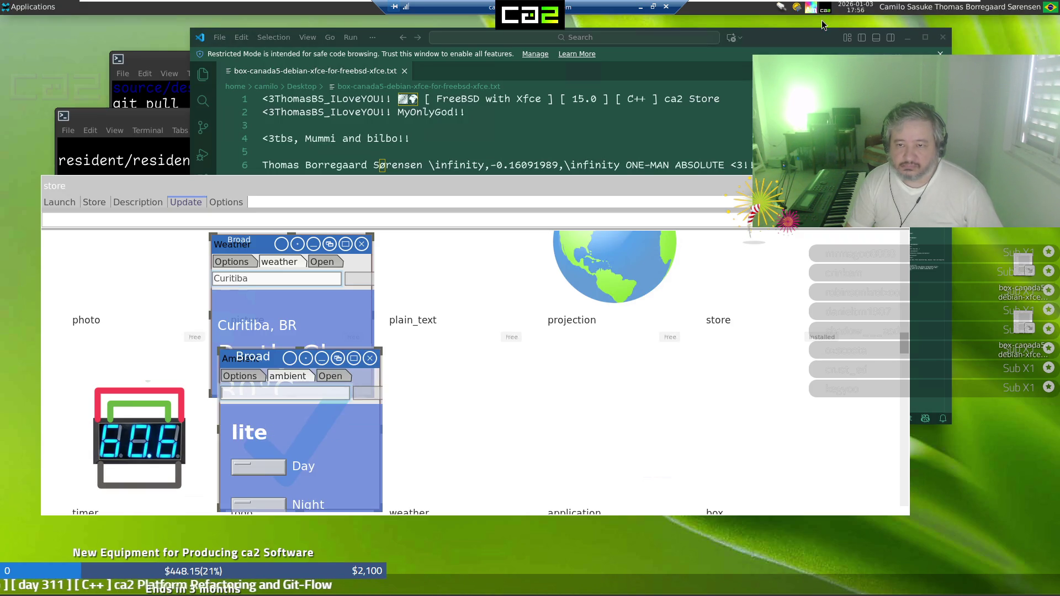
{"action": "right_click", "coordinate": [277, 368]}
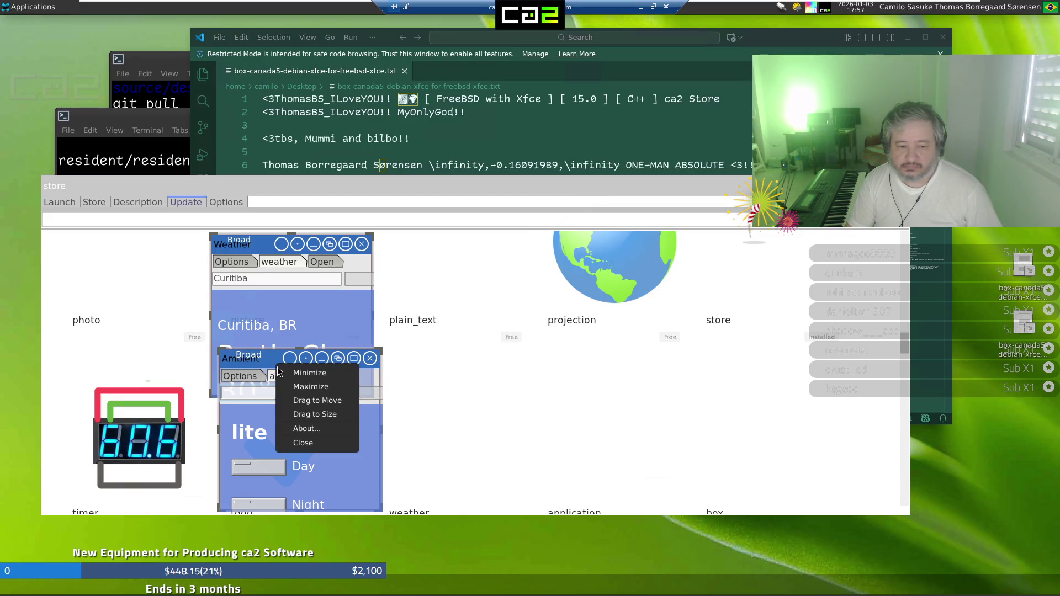
{"action": "left_click", "coordinate": [307, 429]}
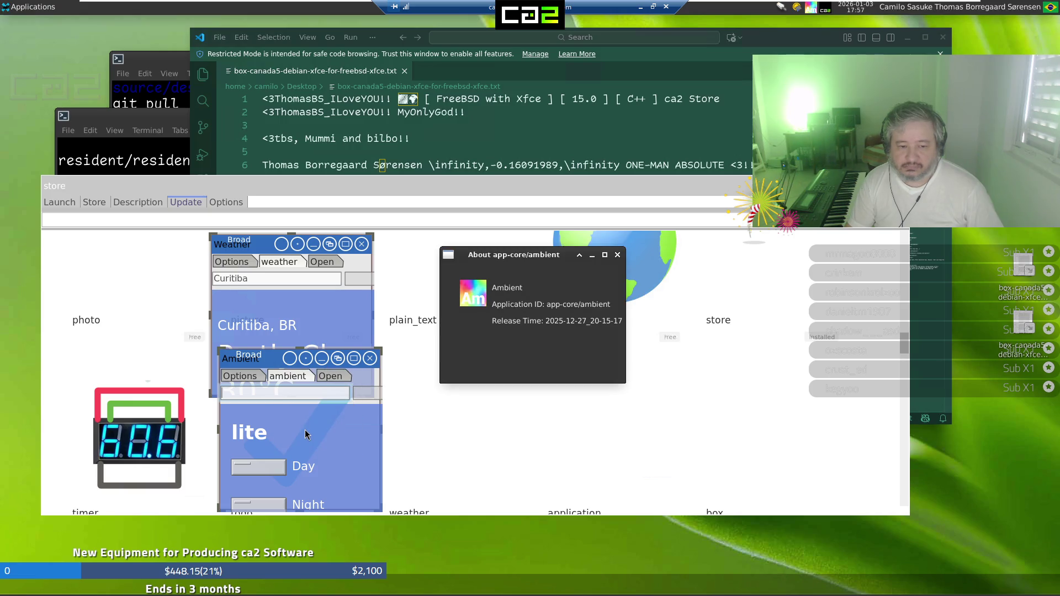
{"action": "left_click", "coordinate": [617, 256]}
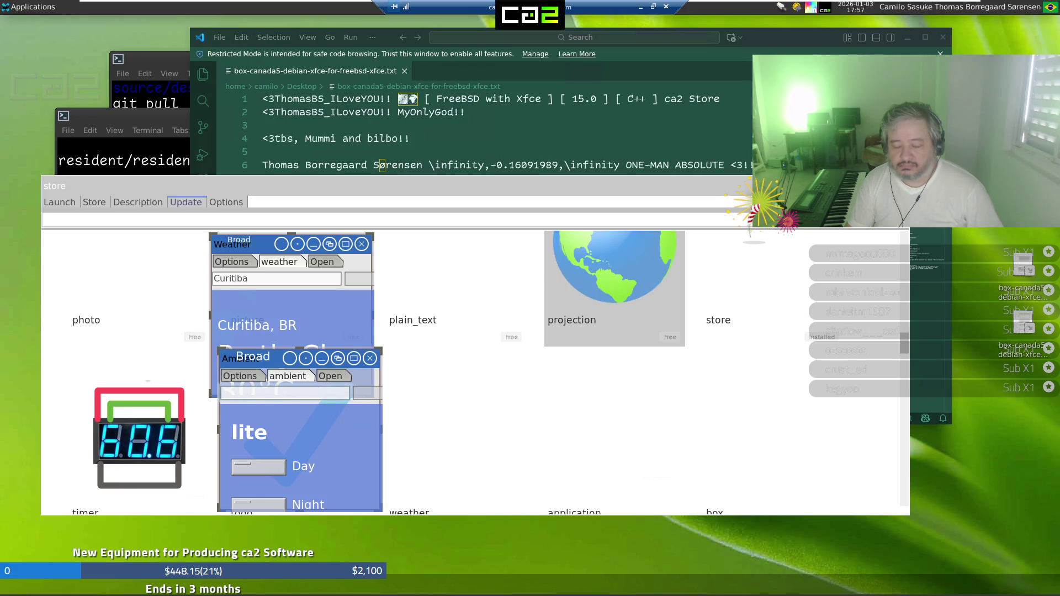
{"action": "mouse_move", "coordinate": [608, 595]}
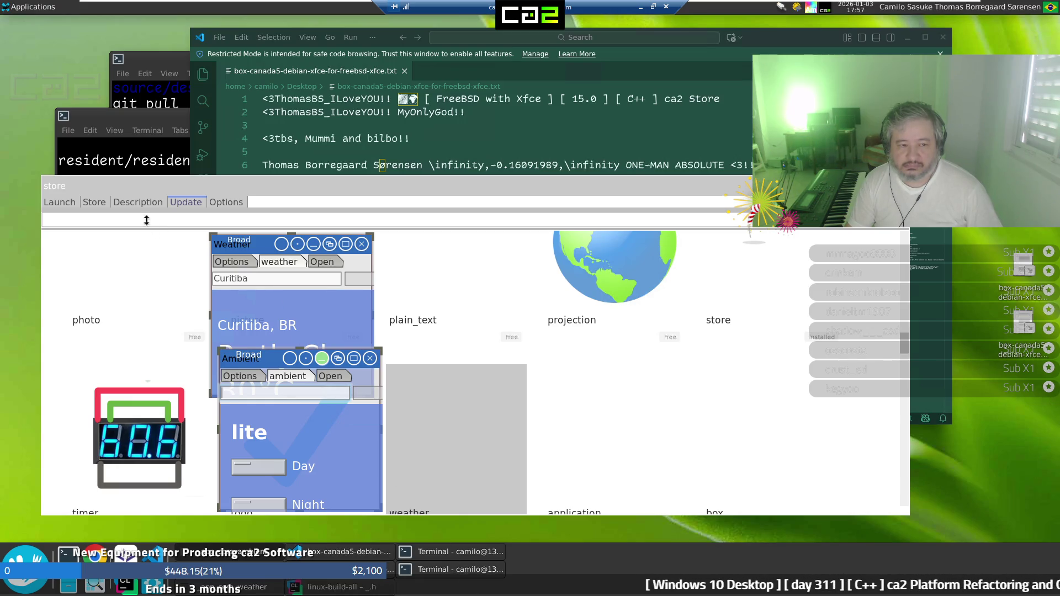
Search the store for 'hello_m', launch hello_multiverse, then minimize the remote session
{"action": "left_click", "coordinate": [120, 218]}
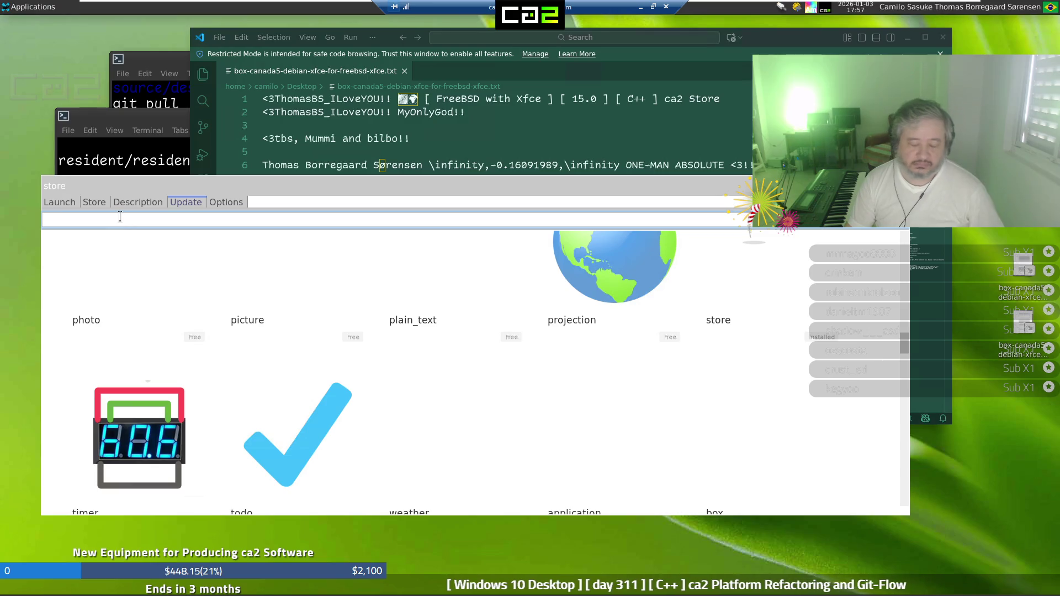
{"action": "type", "text": "h"}
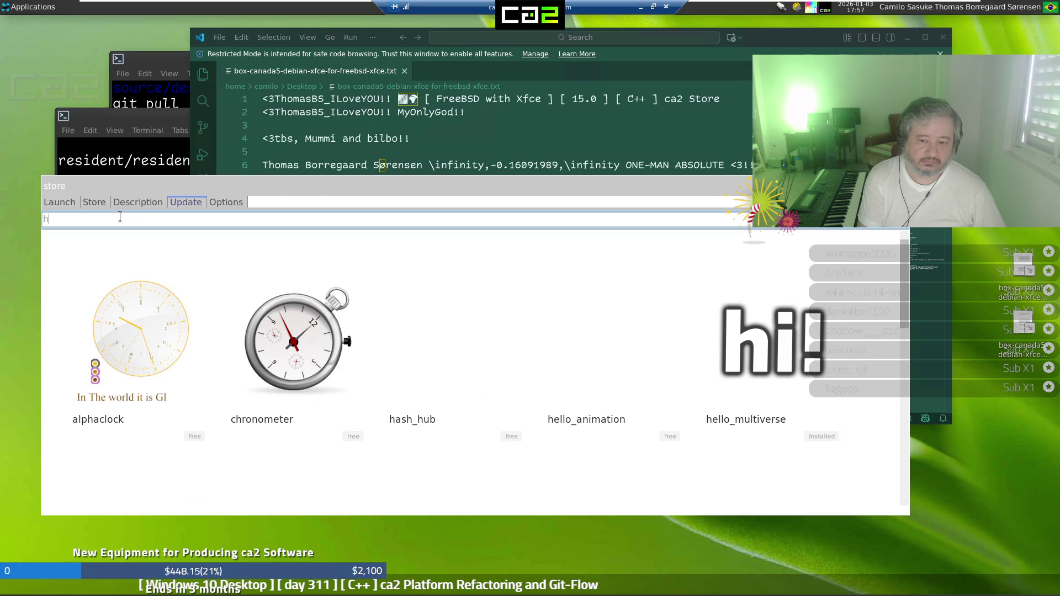
{"action": "type", "text": "e"}
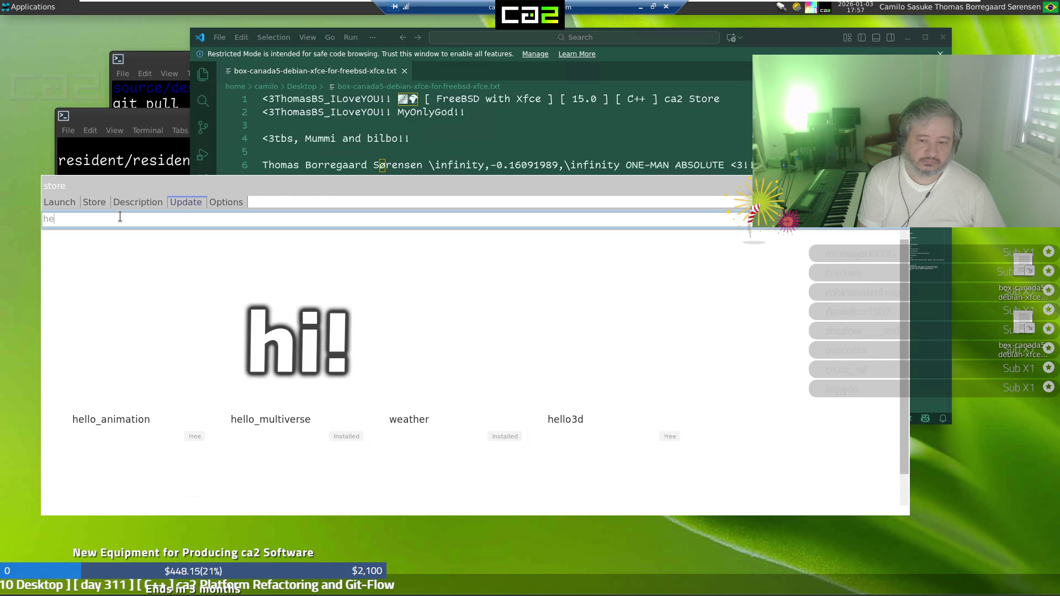
{"action": "type", "text": "llo"}
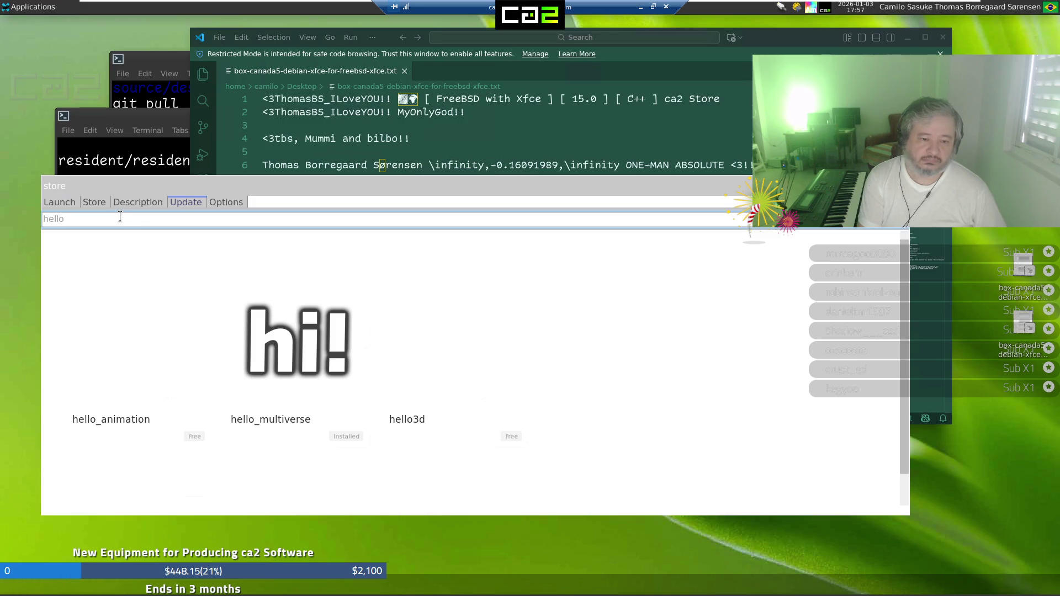
{"action": "type", "text": "_m"}
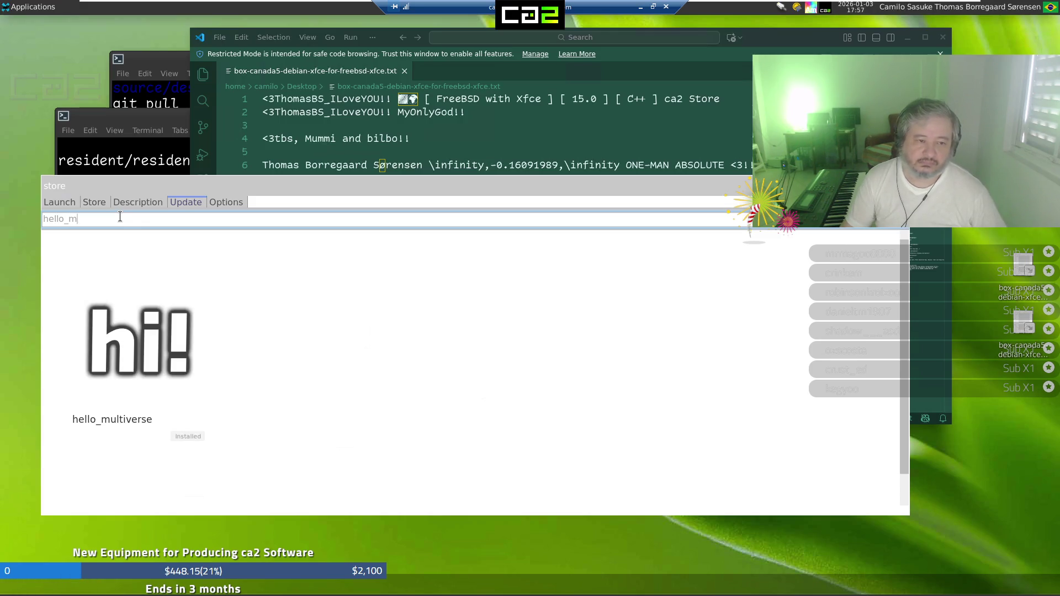
{"action": "double_click", "coordinate": [132, 358]}
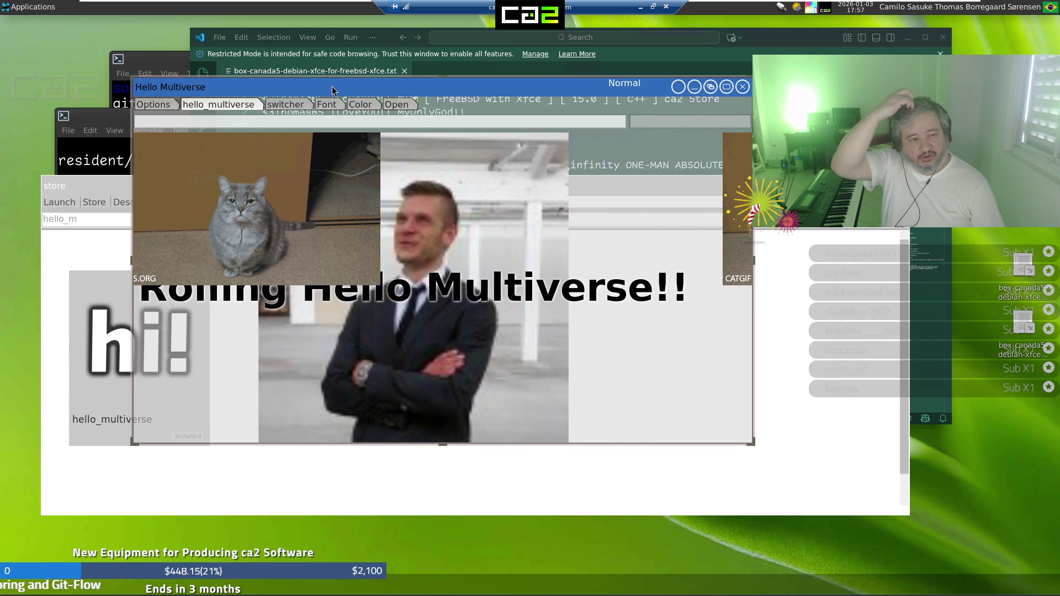
{"action": "left_click", "coordinate": [641, 7]}
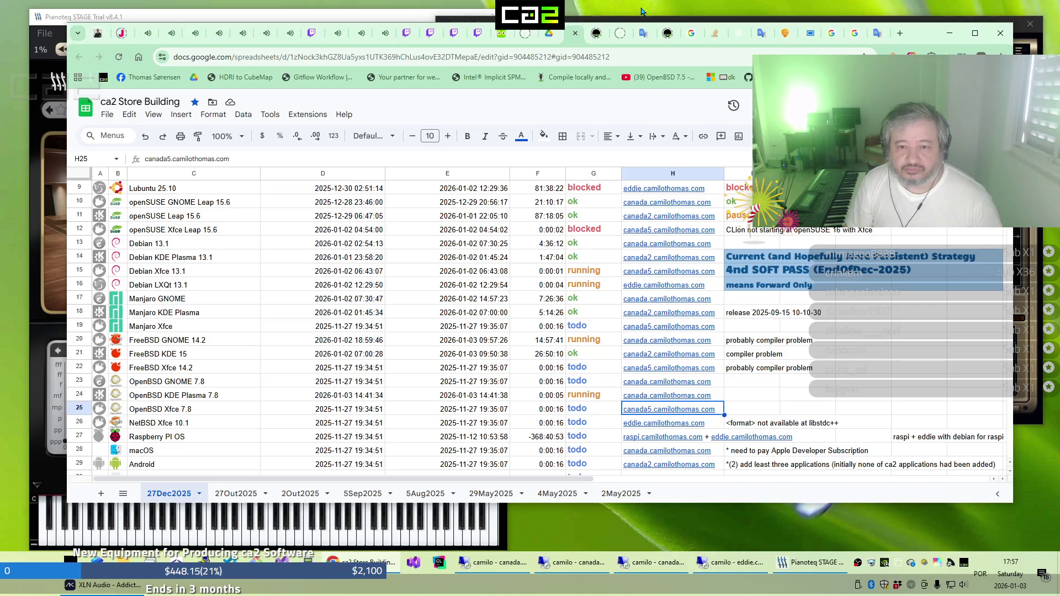
Load youtube.com in a new browser tab beside the Google search tab
{"action": "left_click", "coordinate": [856, 40]}
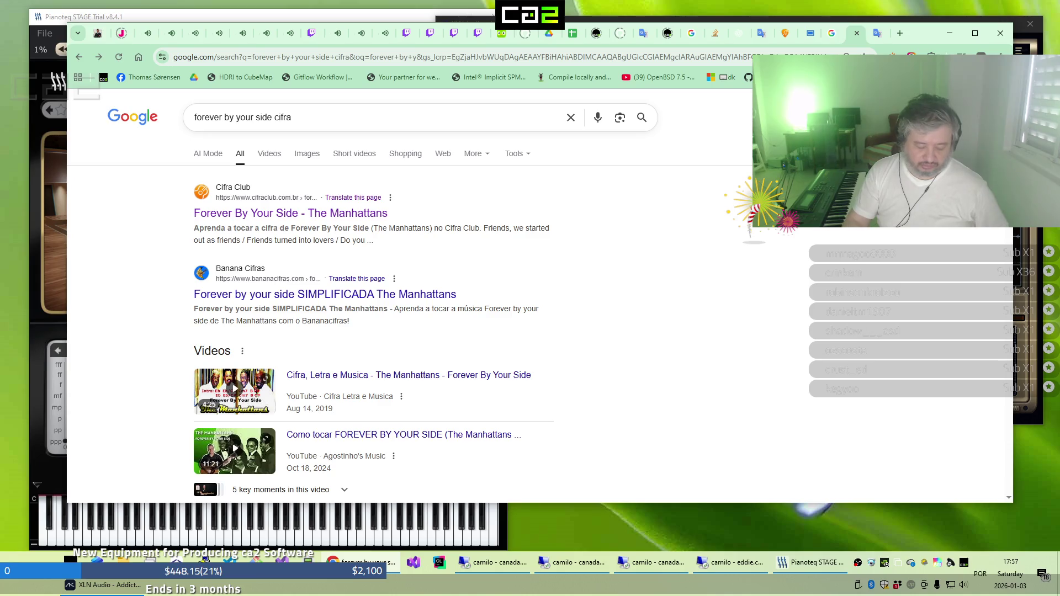
{"action": "key", "text": "ctrl+t"}
{"action": "type", "text": "youtube.com"}
{"action": "key", "text": "Return"}
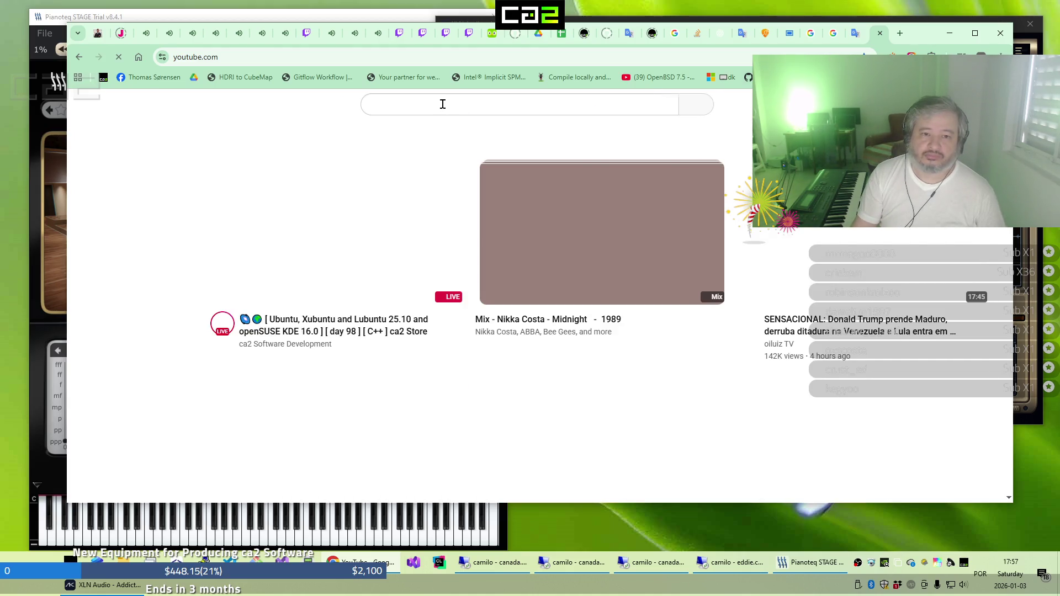
Search YouTube for 'waterloo' and play ABBA's Waterloo official video, then move to Twitch
{"action": "left_click", "coordinate": [443, 104]}
{"action": "type", "text": "wat"}
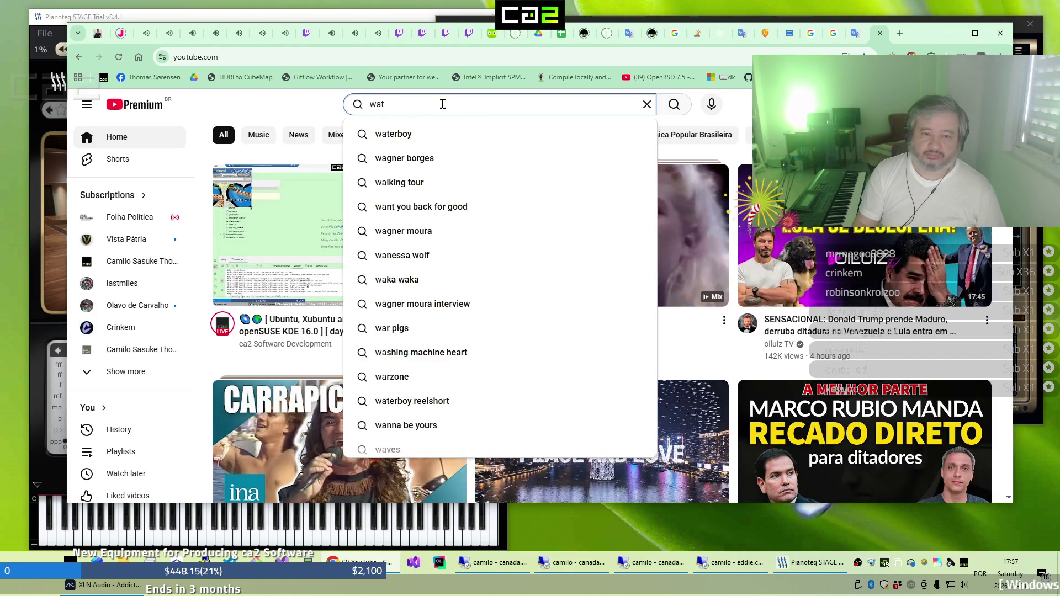
{"action": "type", "text": "erloo"}
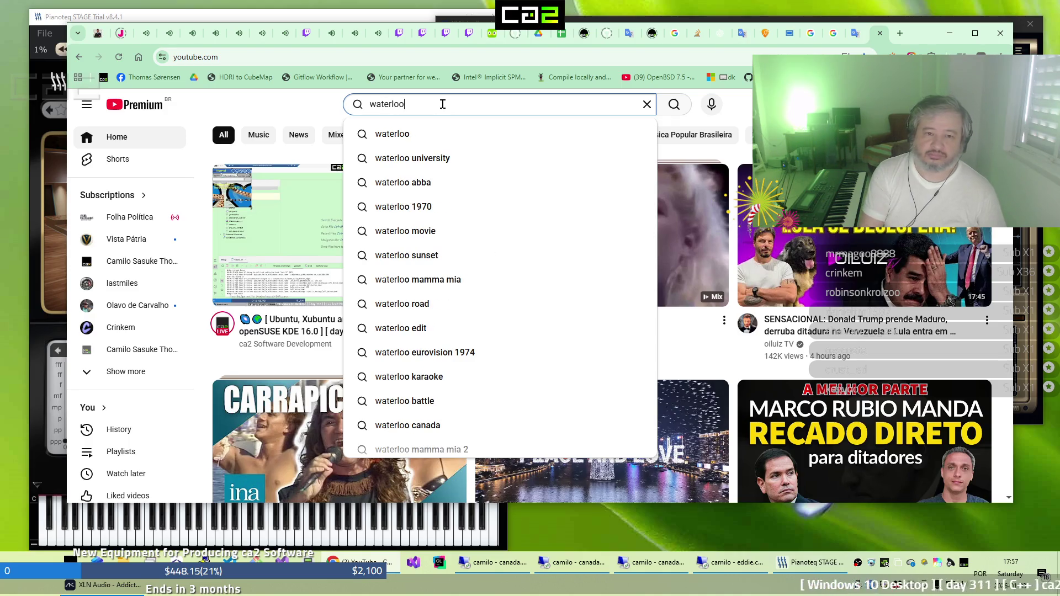
{"action": "key", "text": "Return"}
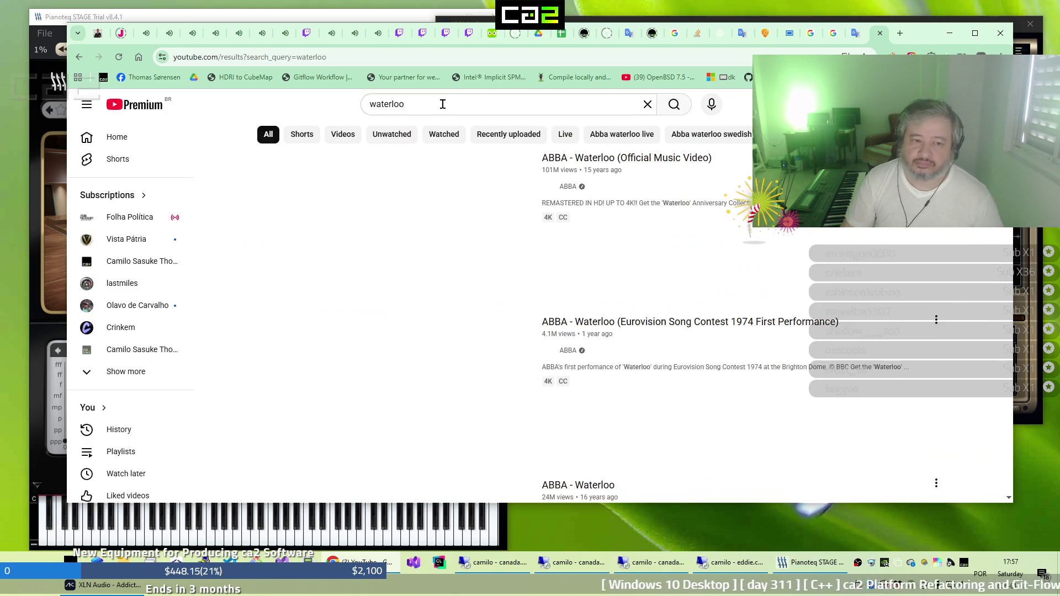
{"action": "left_click", "coordinate": [659, 163]}
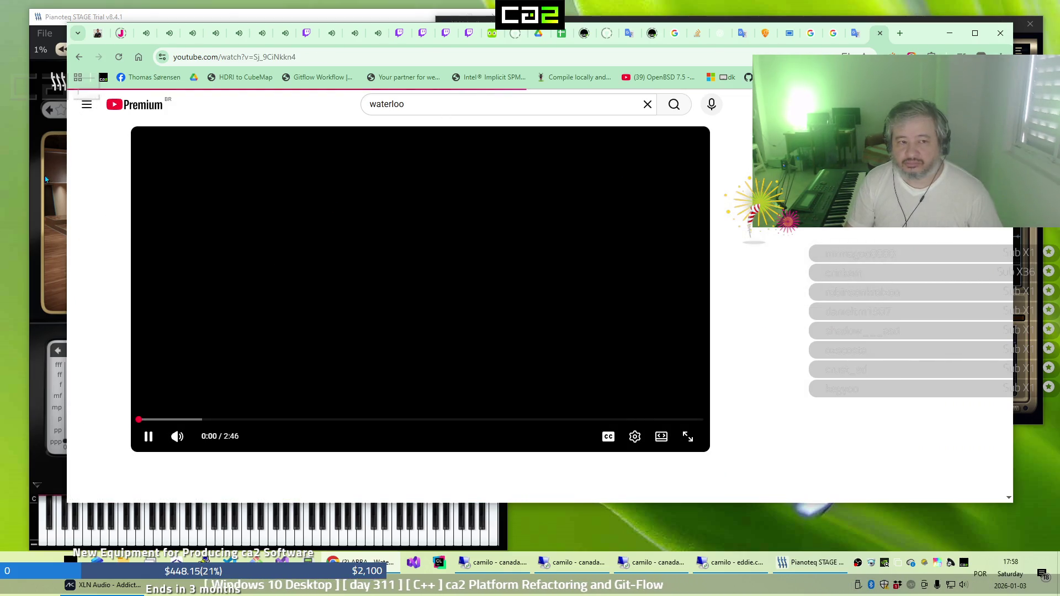
{"action": "key", "text": "alt+Left"}
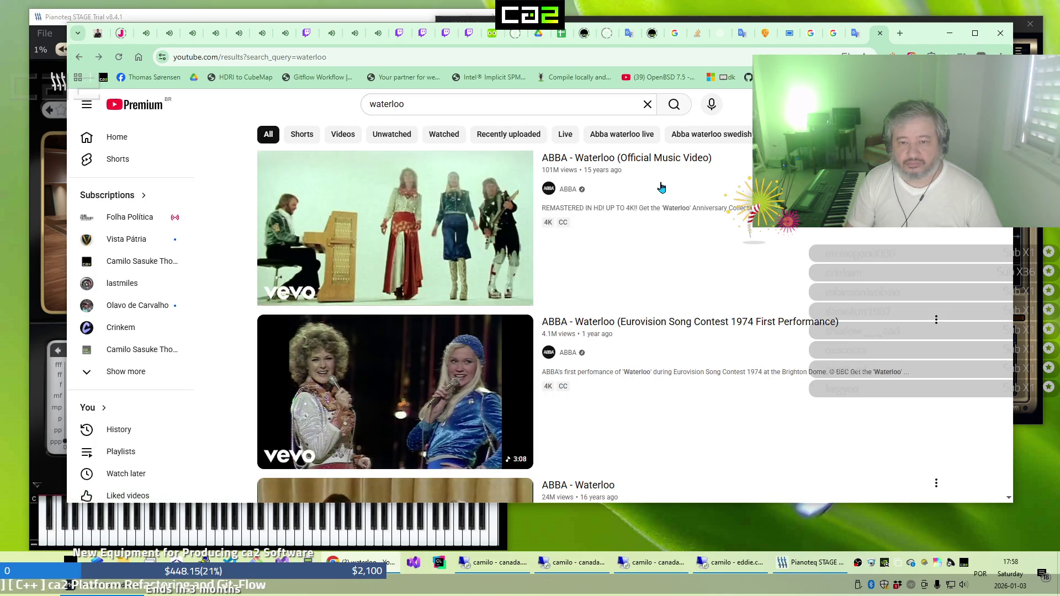
{"action": "left_click", "coordinate": [669, 161]}
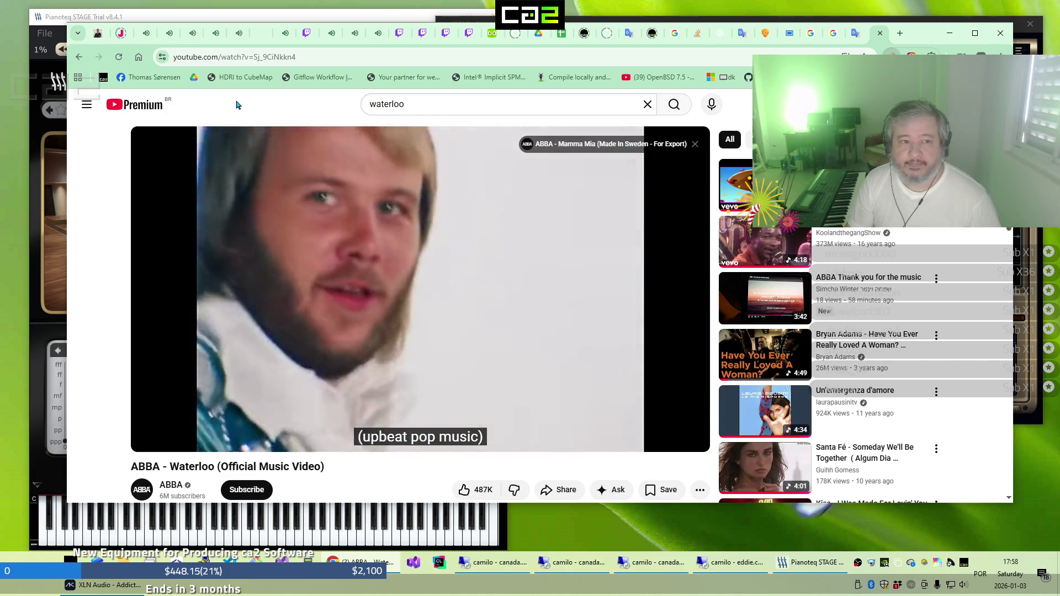
{"action": "left_click", "coordinate": [147, 34]}
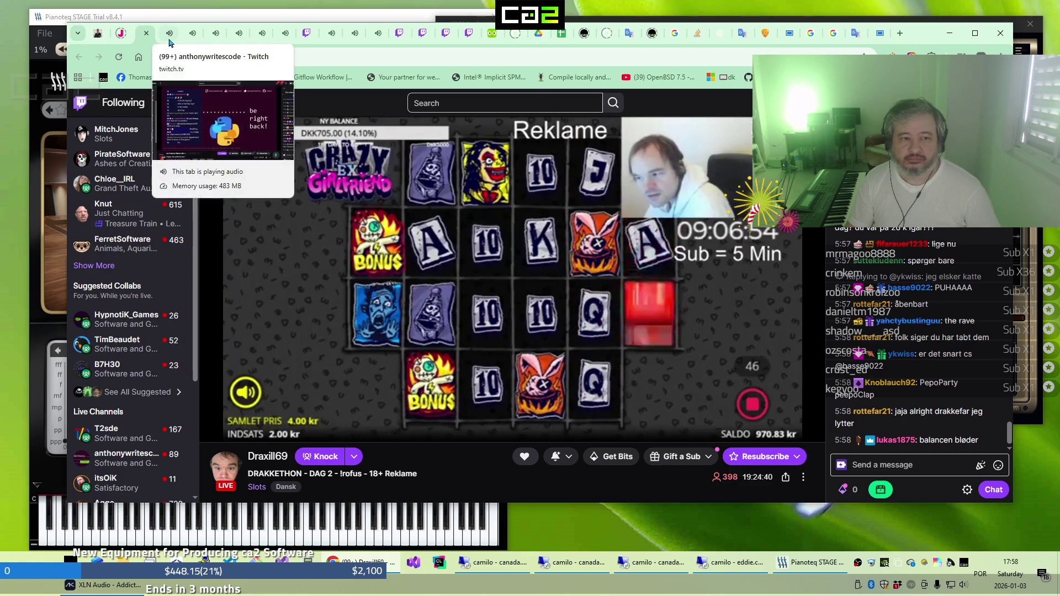
Browse Twitch tabs to the Age of Empires IV stream and briefly check the remote CLion build
{"action": "left_click", "coordinate": [164, 42]}
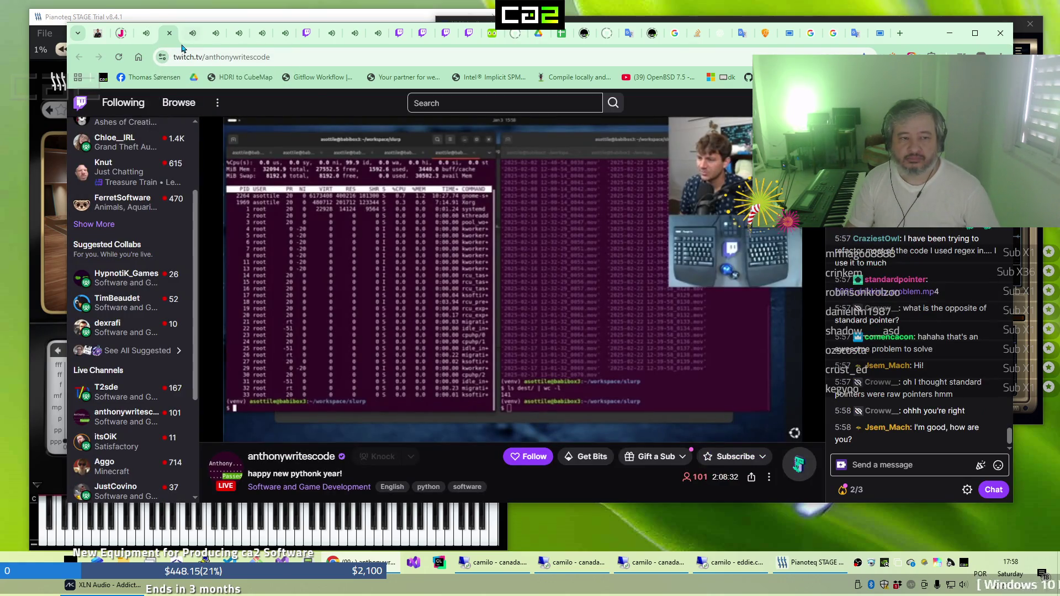
{"action": "left_click", "coordinate": [183, 39]}
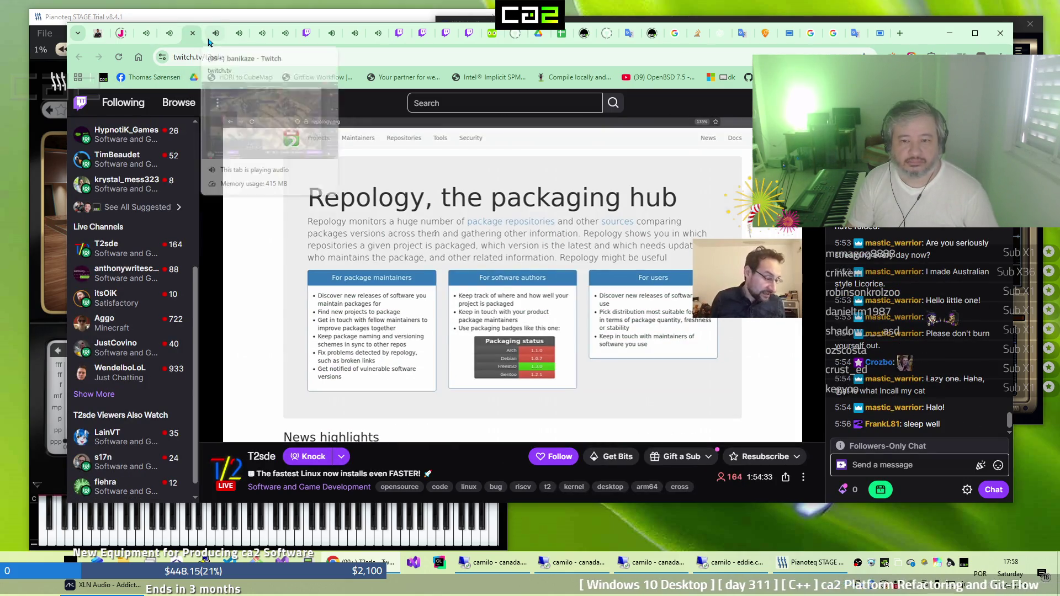
{"action": "left_click", "coordinate": [210, 43]}
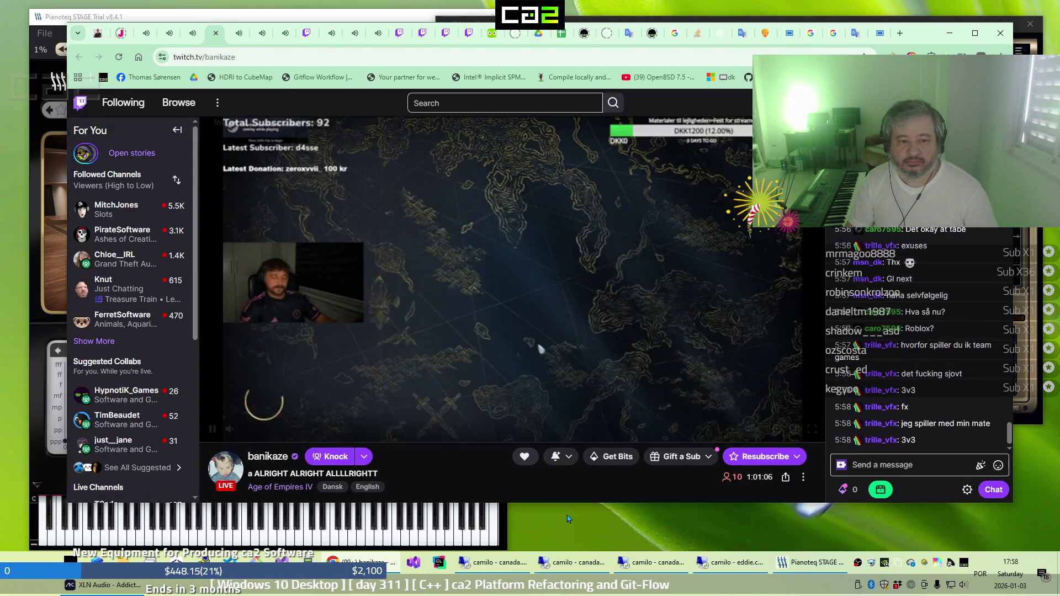
{"action": "left_click", "coordinate": [506, 569]}
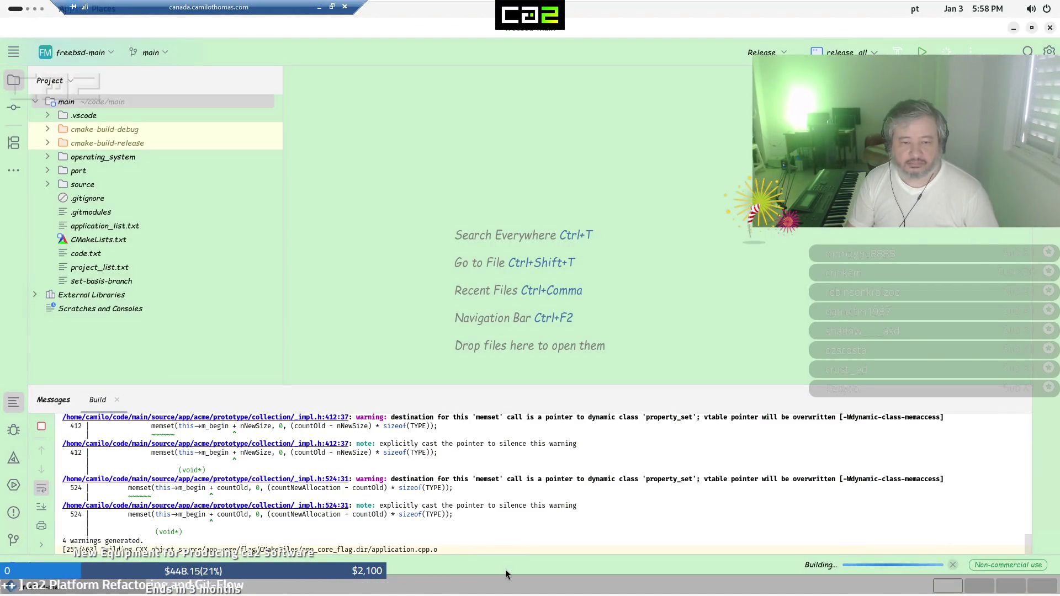
{"action": "left_click", "coordinate": [320, 10]}
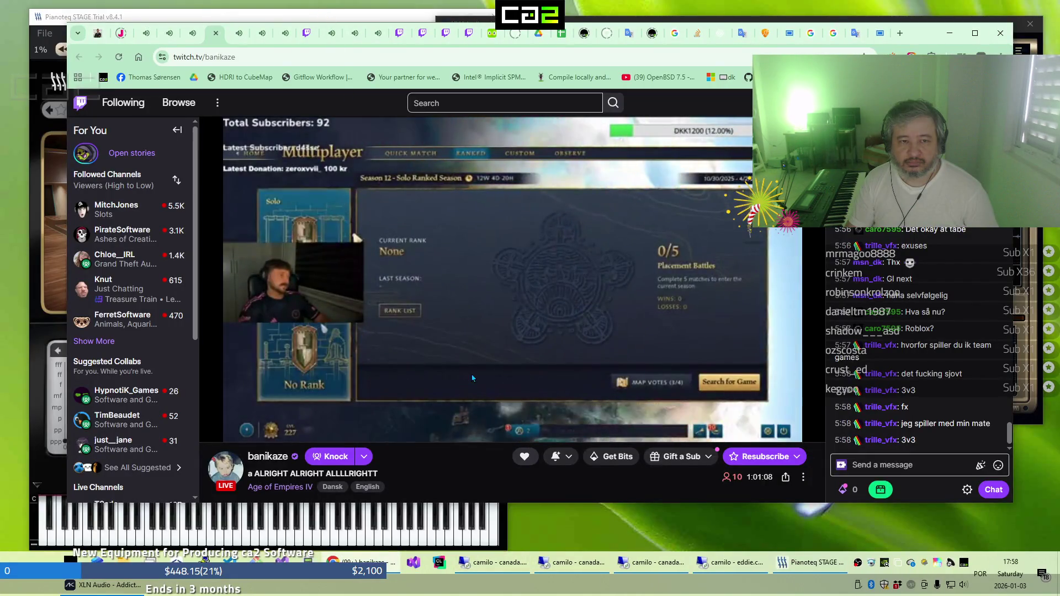
Browse Twitch tabs to the slots stream, then restore the remote Debian desktop full screen
{"action": "left_click", "coordinate": [237, 34]}
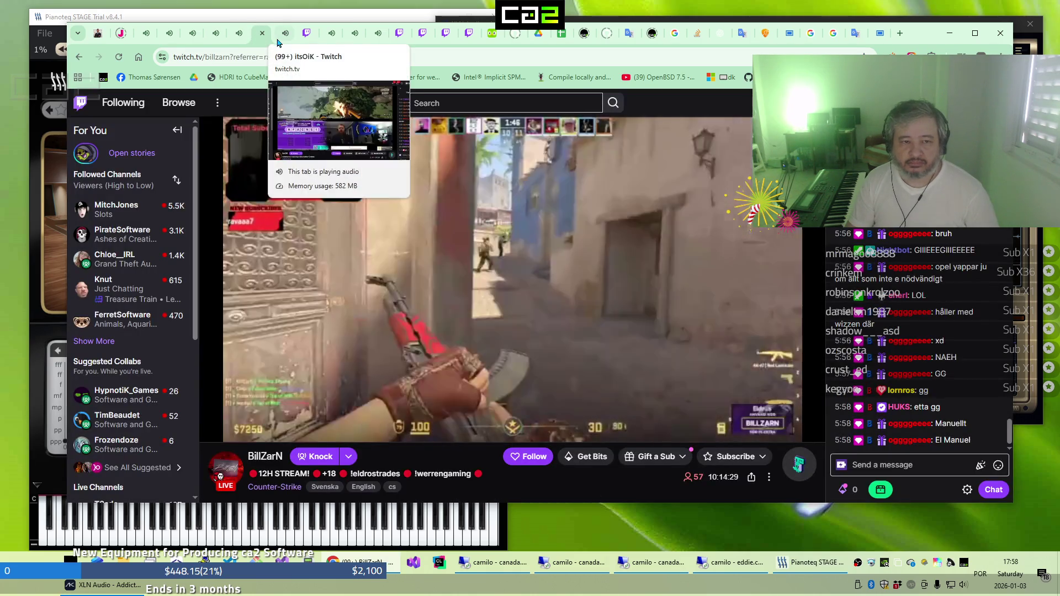
{"action": "left_click", "coordinate": [278, 41]}
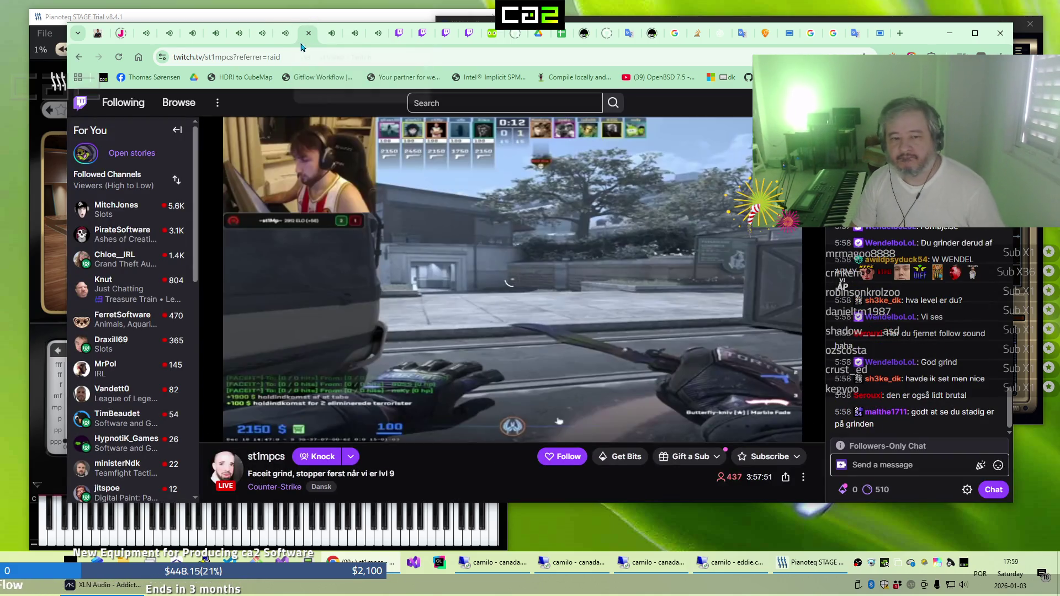
{"action": "left_click", "coordinate": [325, 33]}
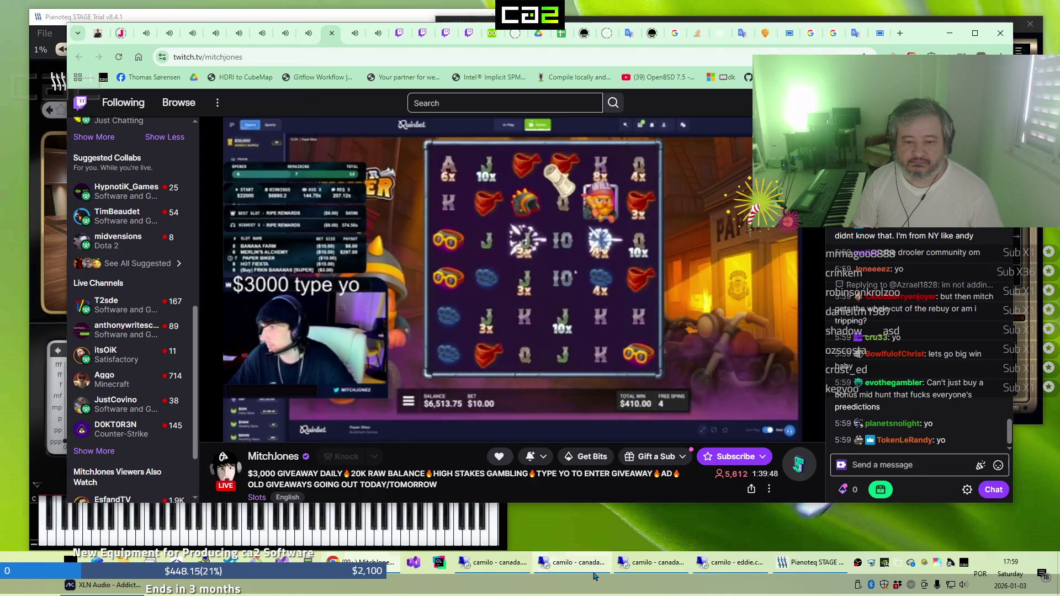
{"action": "key", "text": "super+d"}
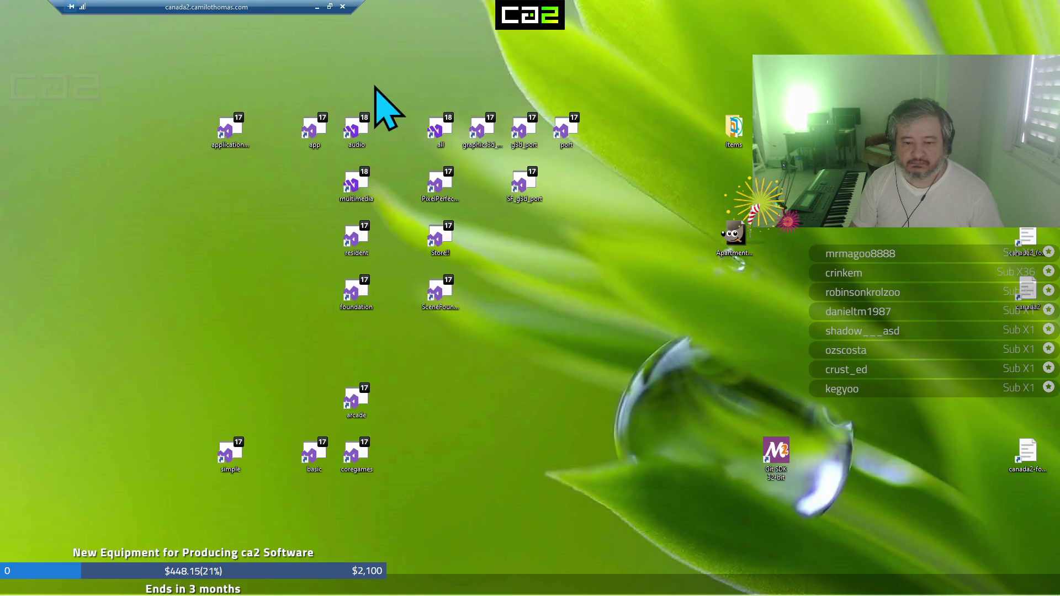
{"action": "left_click", "coordinate": [317, 8]}
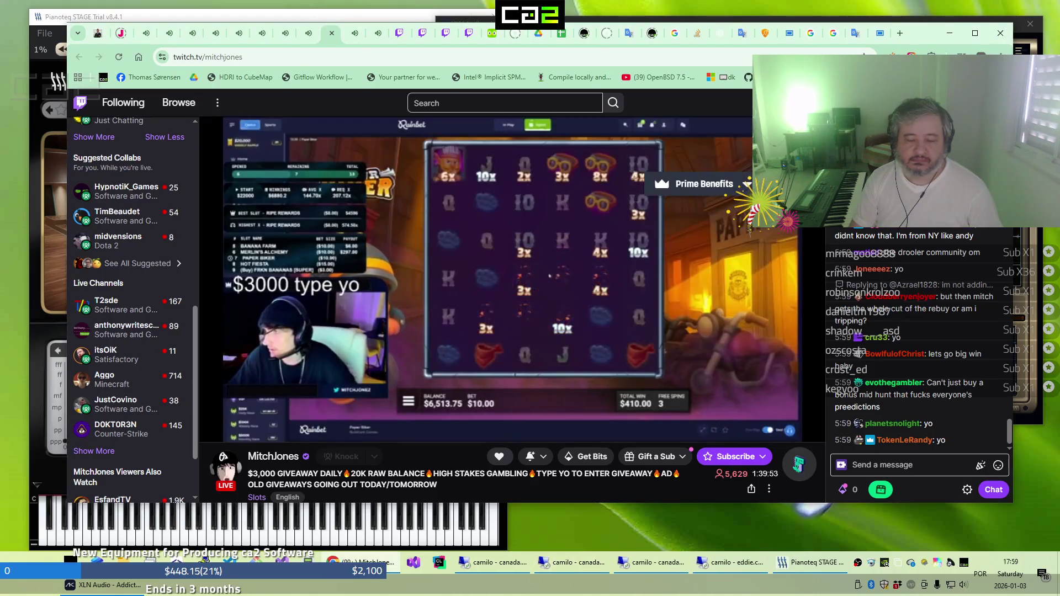
{"action": "left_click", "coordinate": [639, 574]}
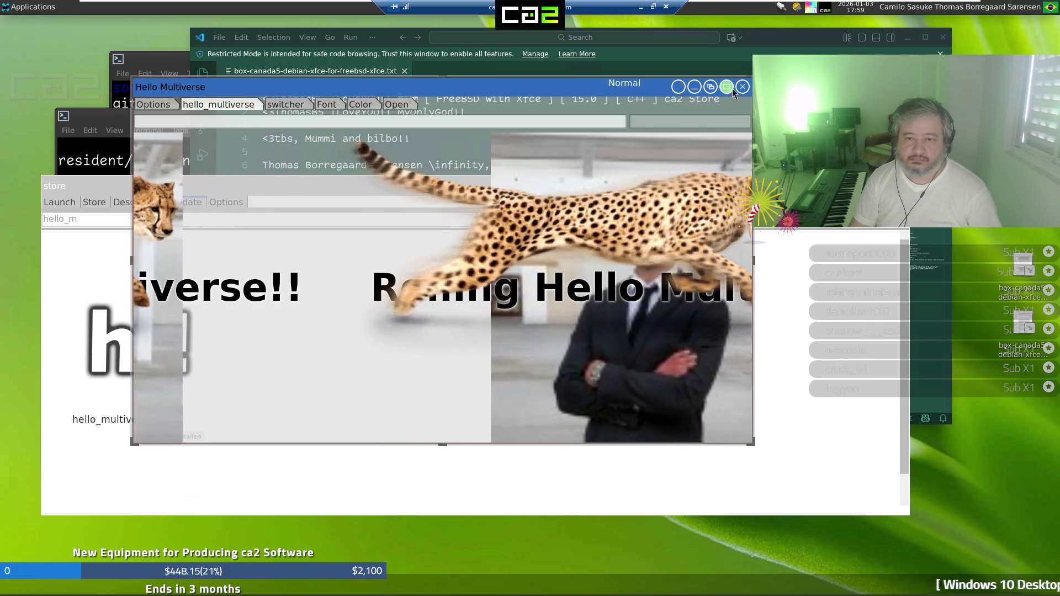
Close Hello Multiverse and ca2 Store, shut down the Debian VM, and minimize the remote session
{"action": "left_click", "coordinate": [742, 87]}
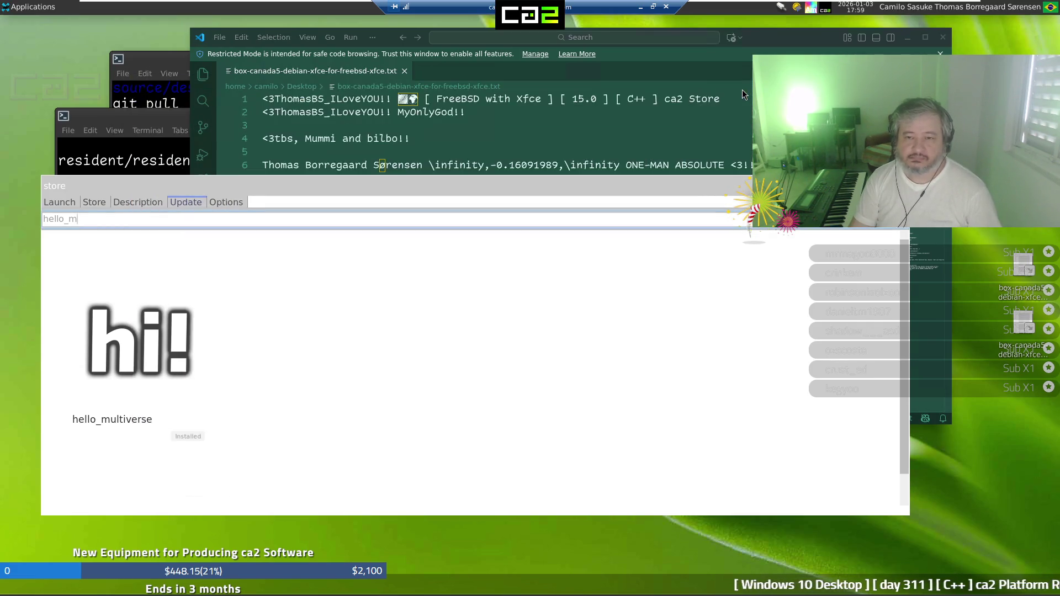
{"action": "key", "text": "alt+F4"}
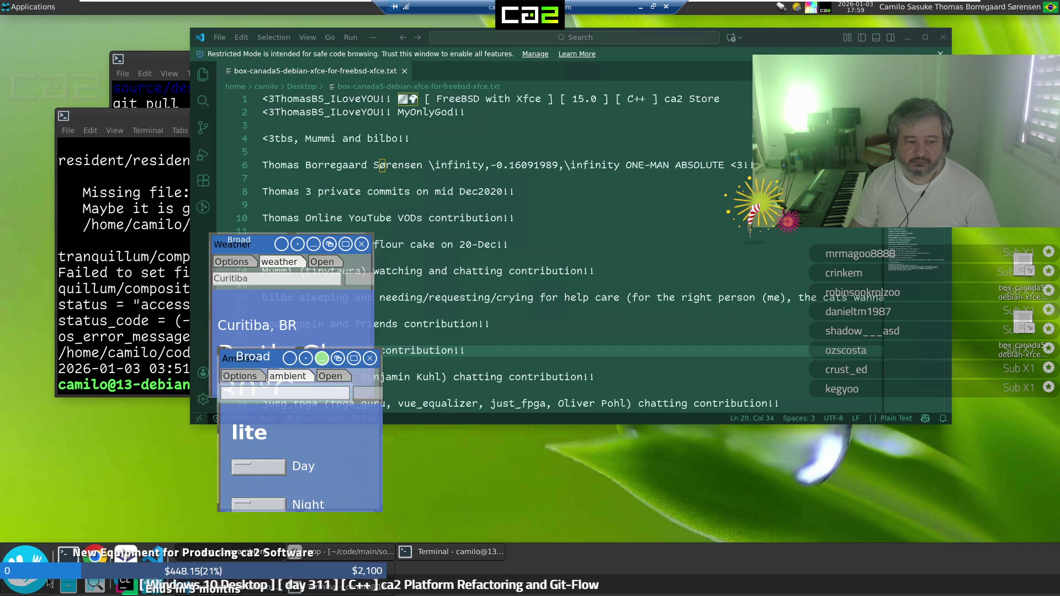
{"action": "left_click", "coordinate": [68, 590]}
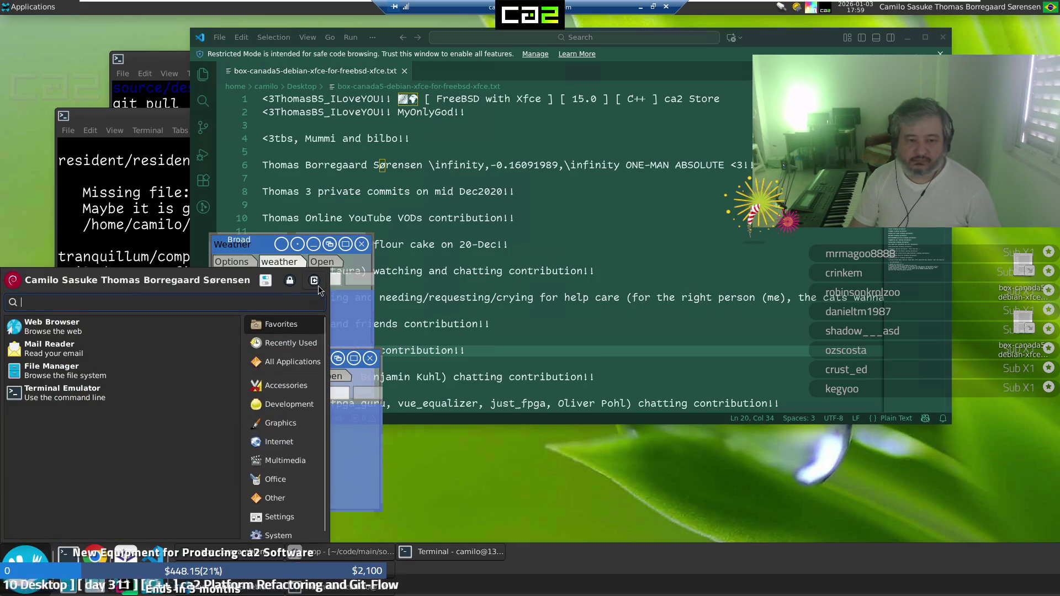
{"action": "left_click", "coordinate": [314, 280]}
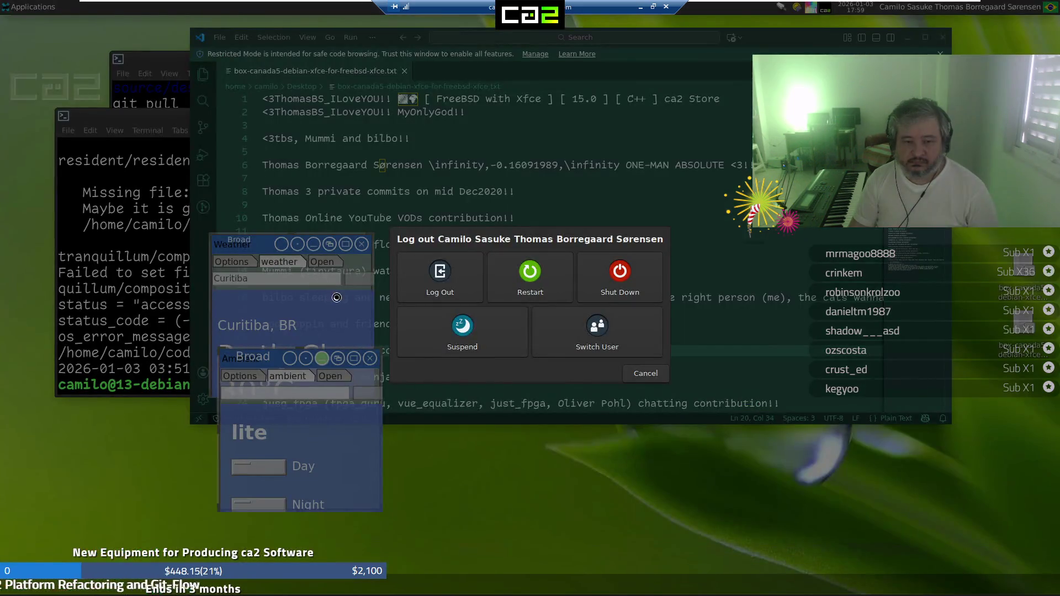
{"action": "left_click", "coordinate": [605, 292]}
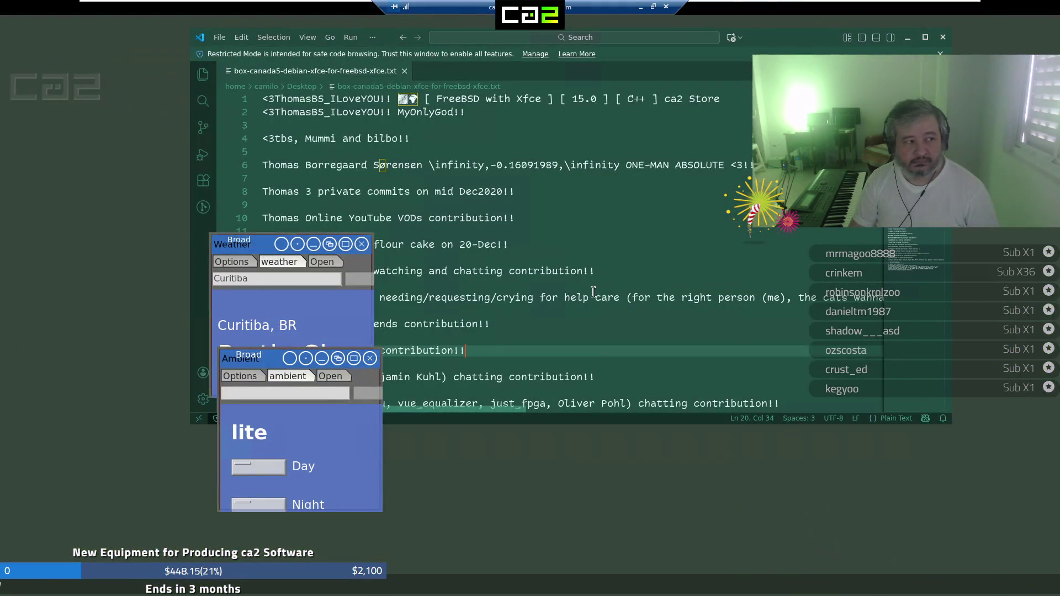
{"action": "left_click", "coordinate": [640, 10]}
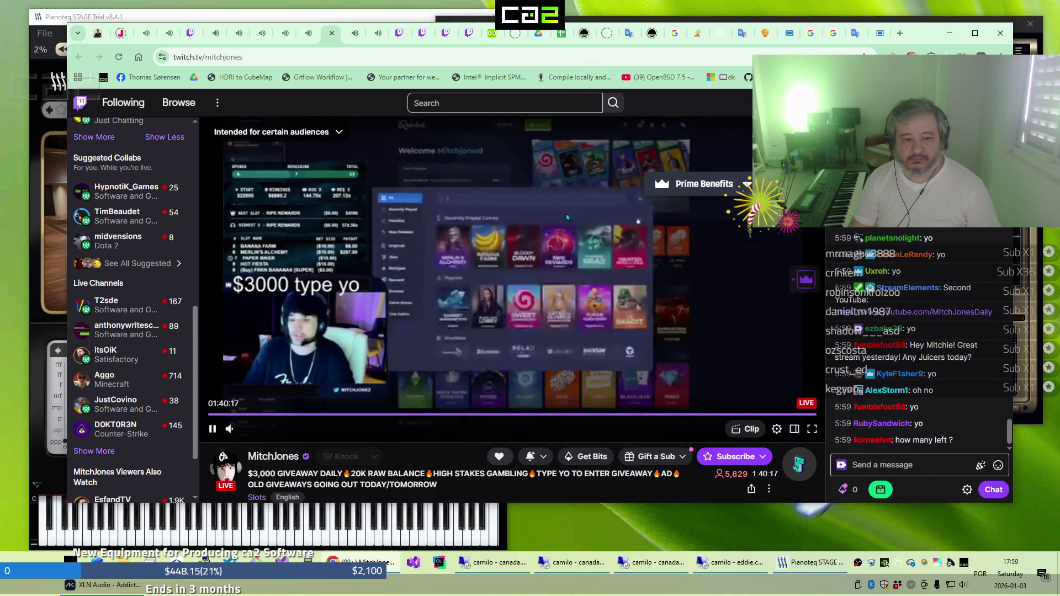
Browse the followed Twitch streams in turn, from Aggo through to itsOiK
{"action": "left_click", "coordinate": [357, 38]}
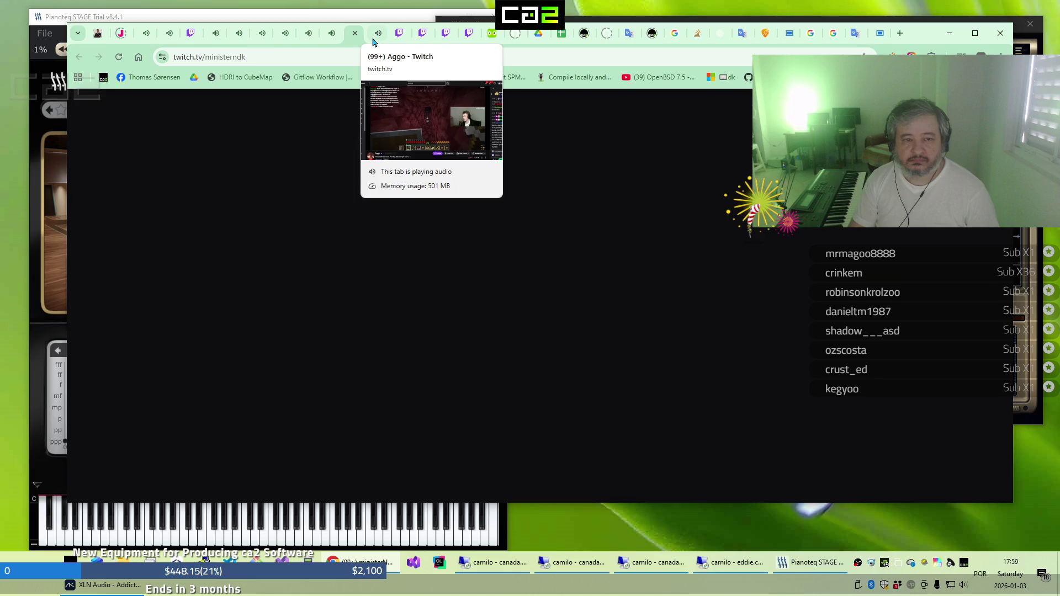
{"action": "left_click", "coordinate": [374, 37]}
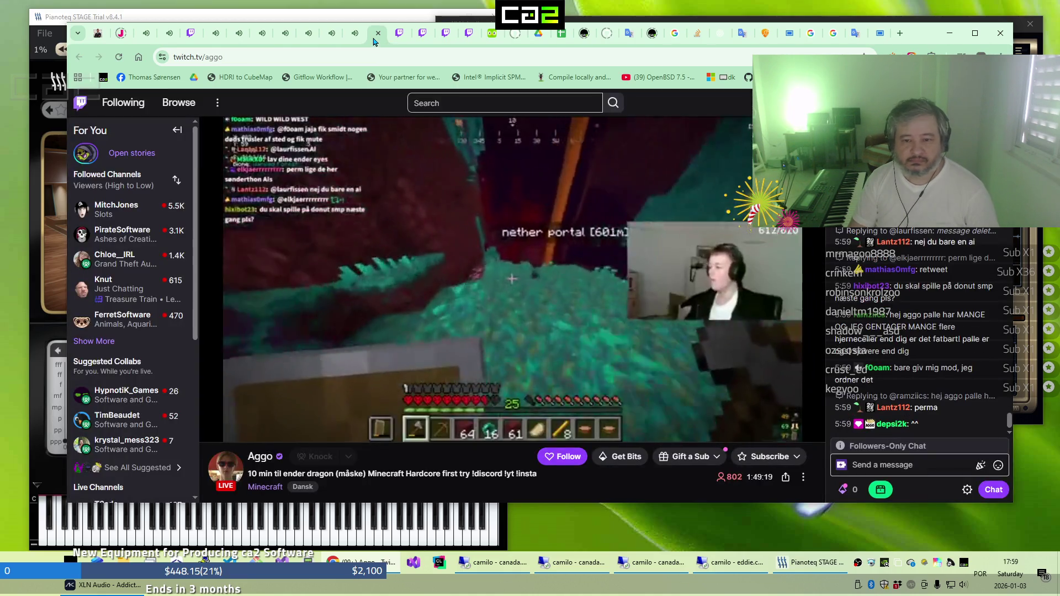
{"action": "left_click", "coordinate": [148, 35]}
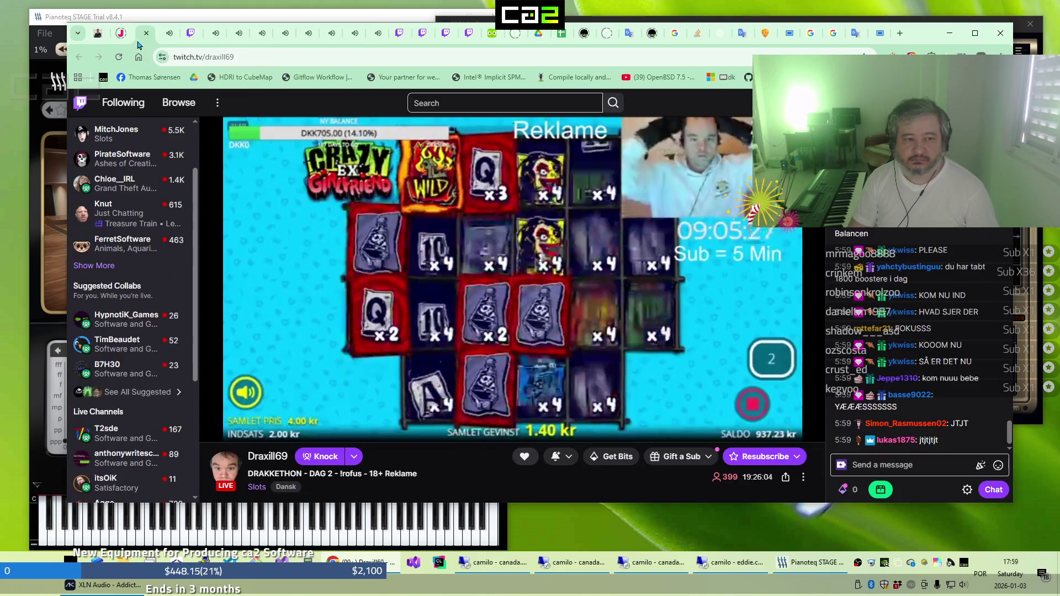
{"action": "left_click", "coordinate": [168, 39]}
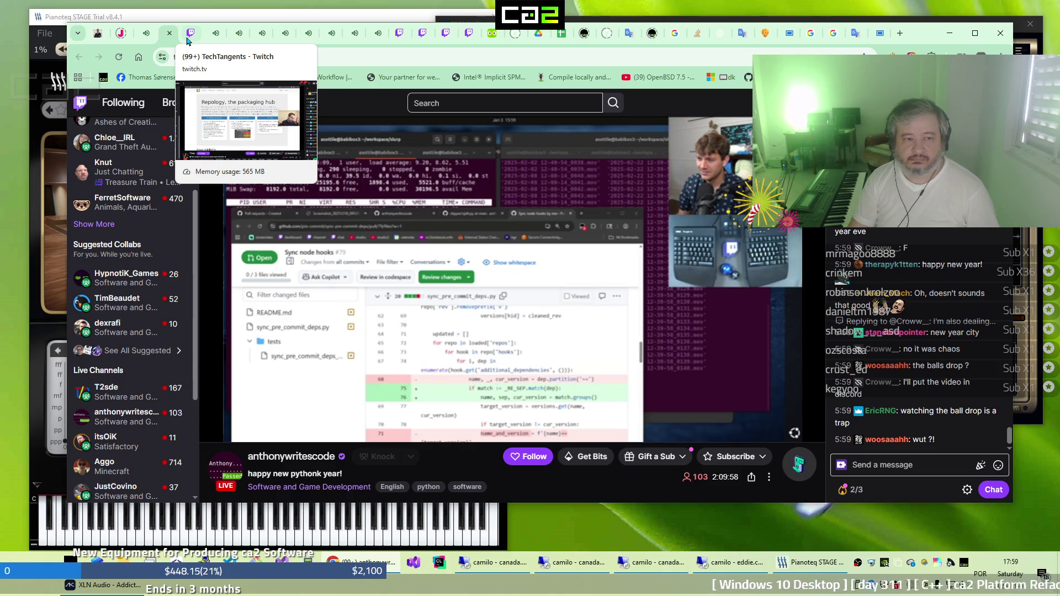
{"action": "left_click", "coordinate": [187, 40]}
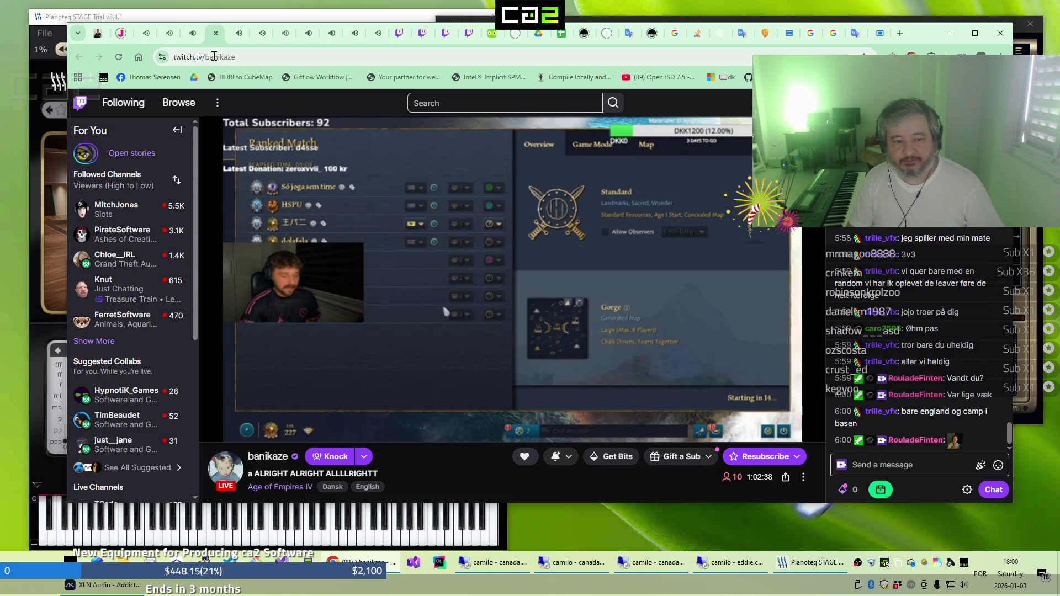
{"action": "left_click", "coordinate": [234, 41]}
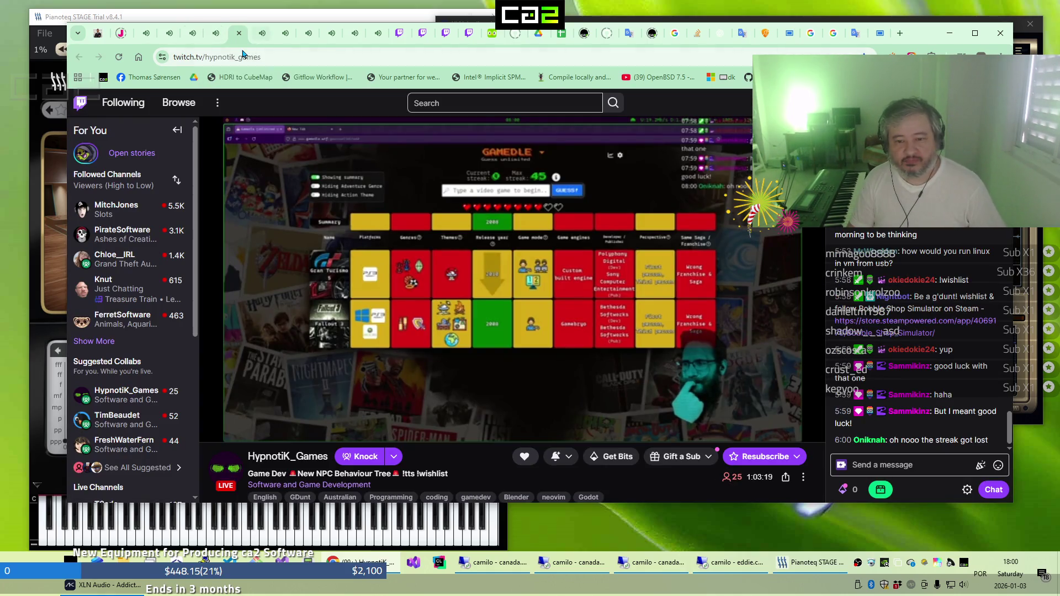
{"action": "left_click", "coordinate": [264, 43]}
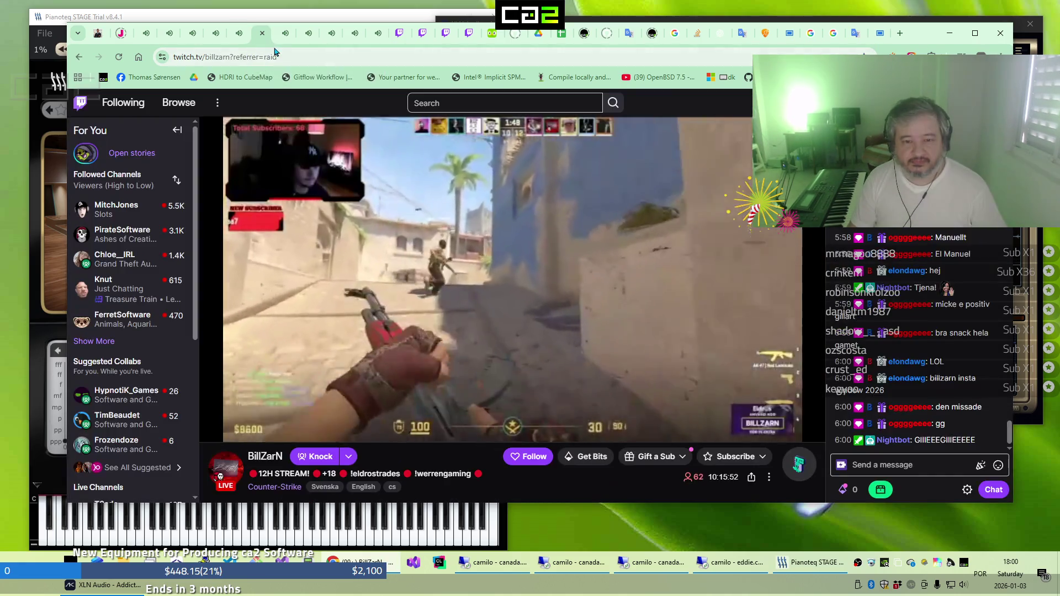
{"action": "left_click", "coordinate": [282, 40]}
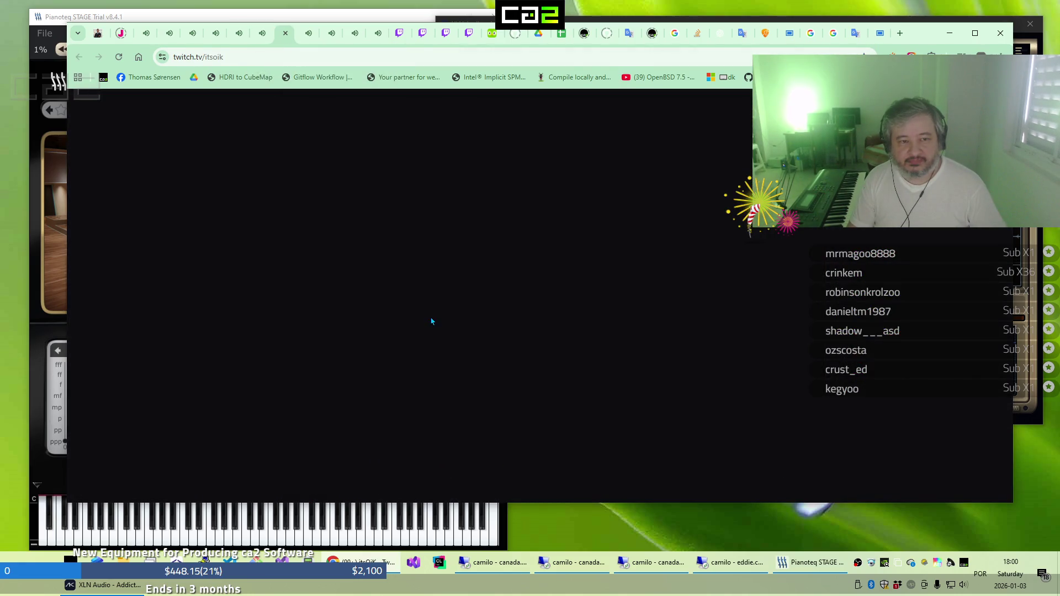
Peek at the Debian VM window, then return to the ca2 Store Building spreadsheet
{"action": "left_click", "coordinate": [660, 568]}
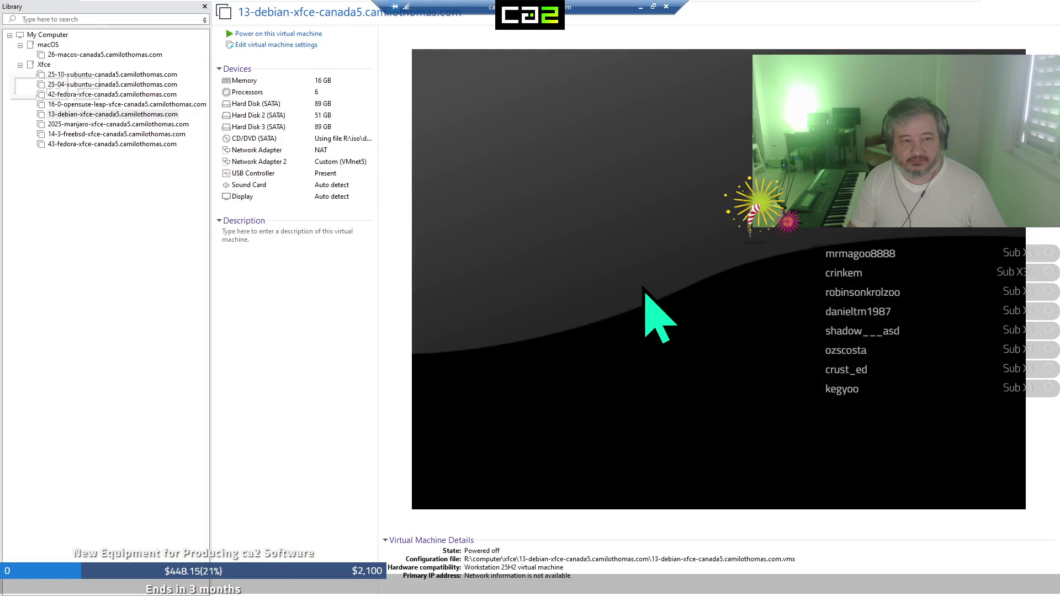
{"action": "left_click", "coordinate": [640, 7]}
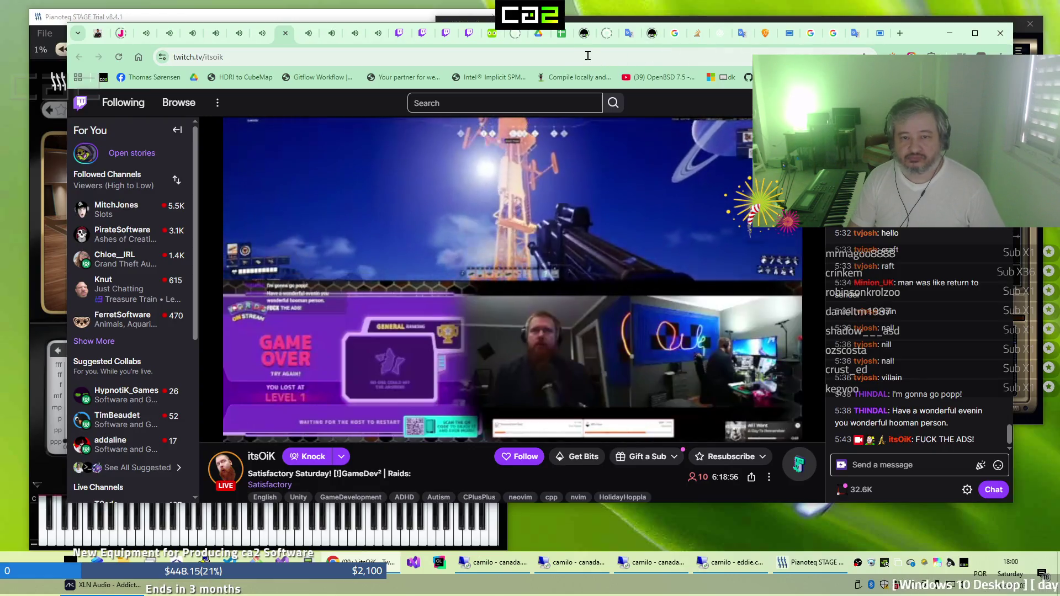
{"action": "left_click", "coordinate": [557, 39]}
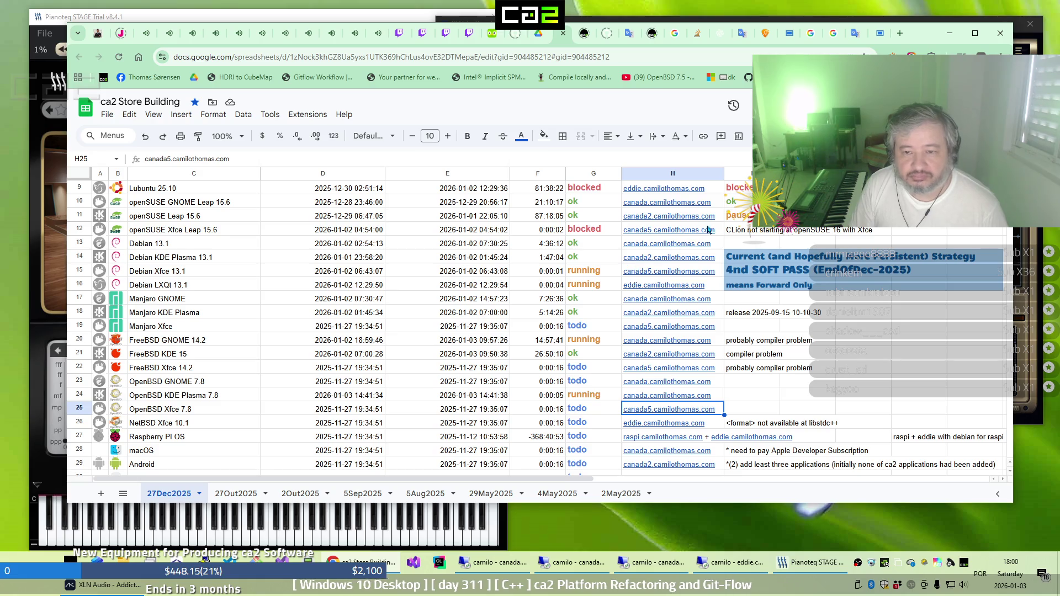
{"action": "left_click", "coordinate": [740, 205]}
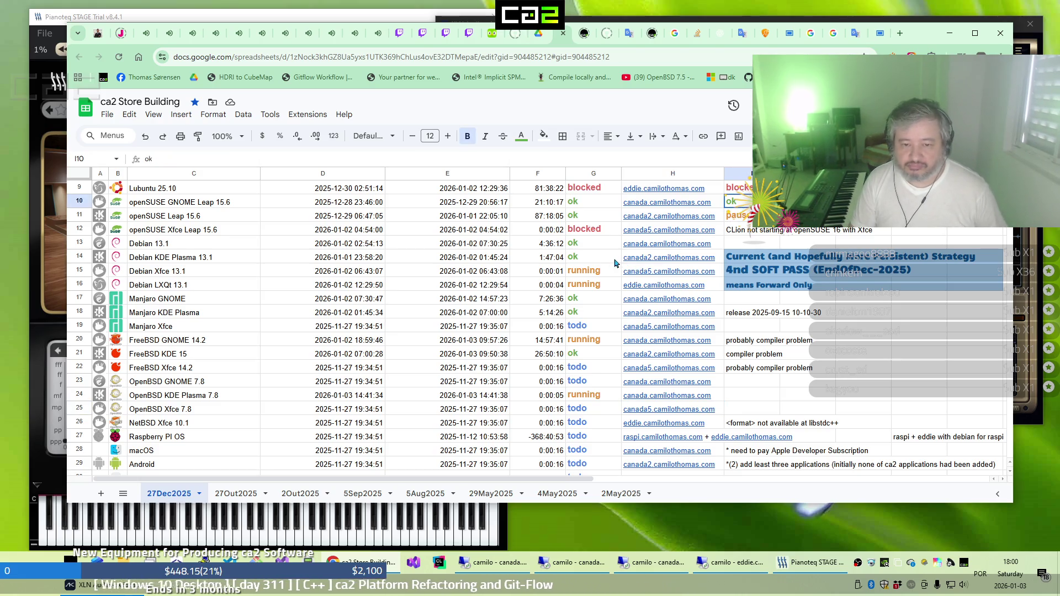
{"action": "left_click", "coordinate": [589, 276]}
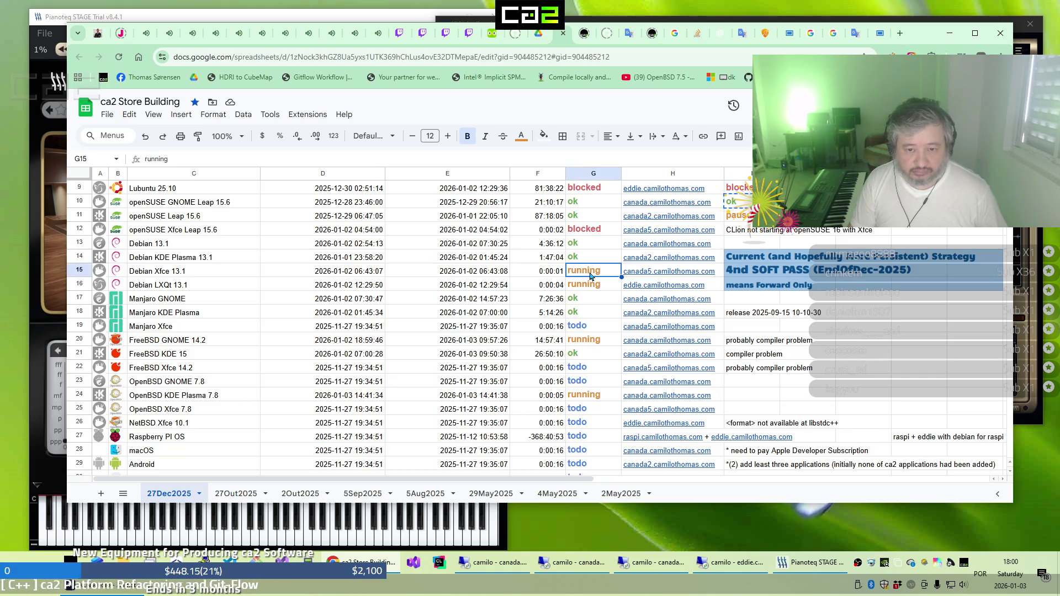
{"action": "left_click", "coordinate": [493, 276]}
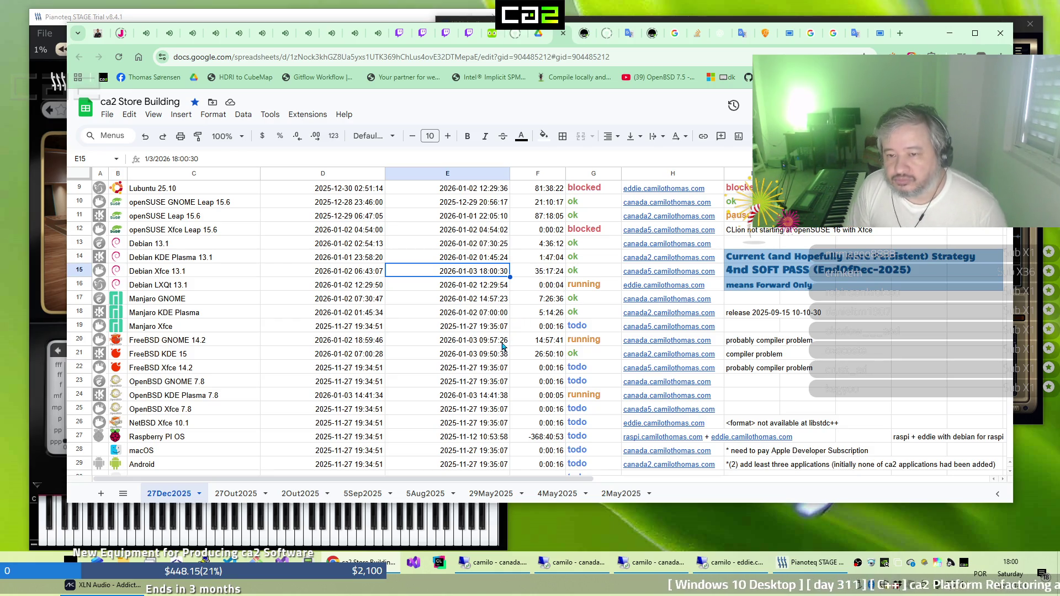
{"action": "scroll", "coordinate": [686, 294], "scroll_direction": "up", "scroll_amount": 3}
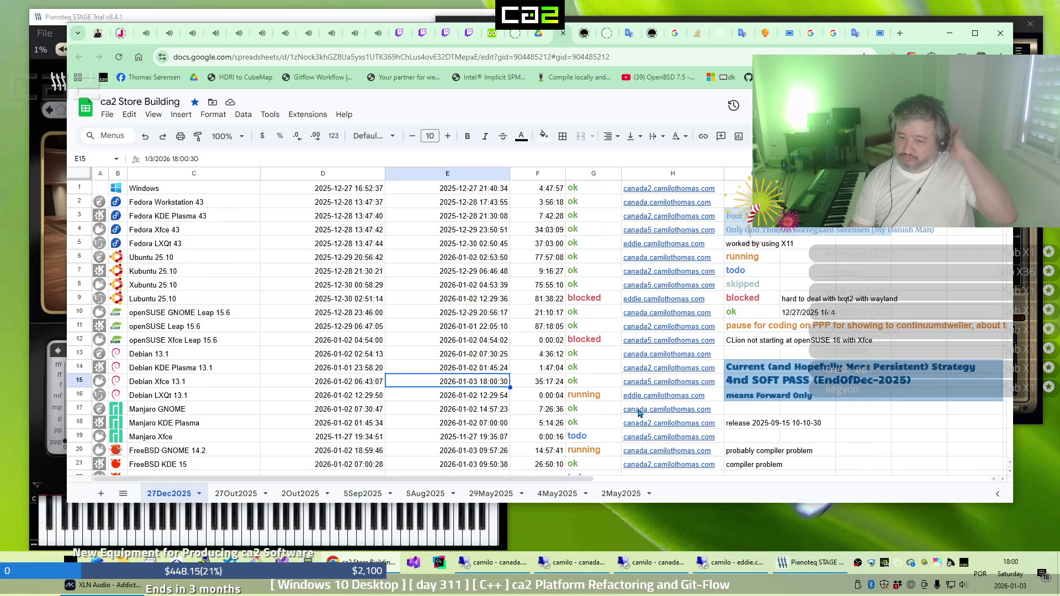
{"action": "mouse_move", "coordinate": [635, 423]}
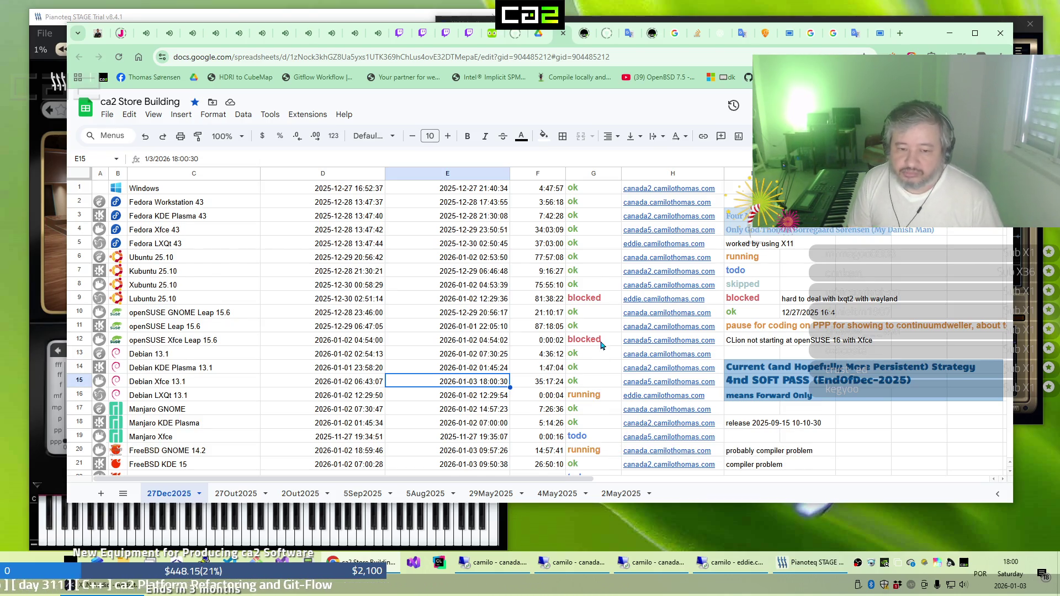
{"action": "scroll", "coordinate": [587, 372], "scroll_direction": "down", "scroll_amount": 1}
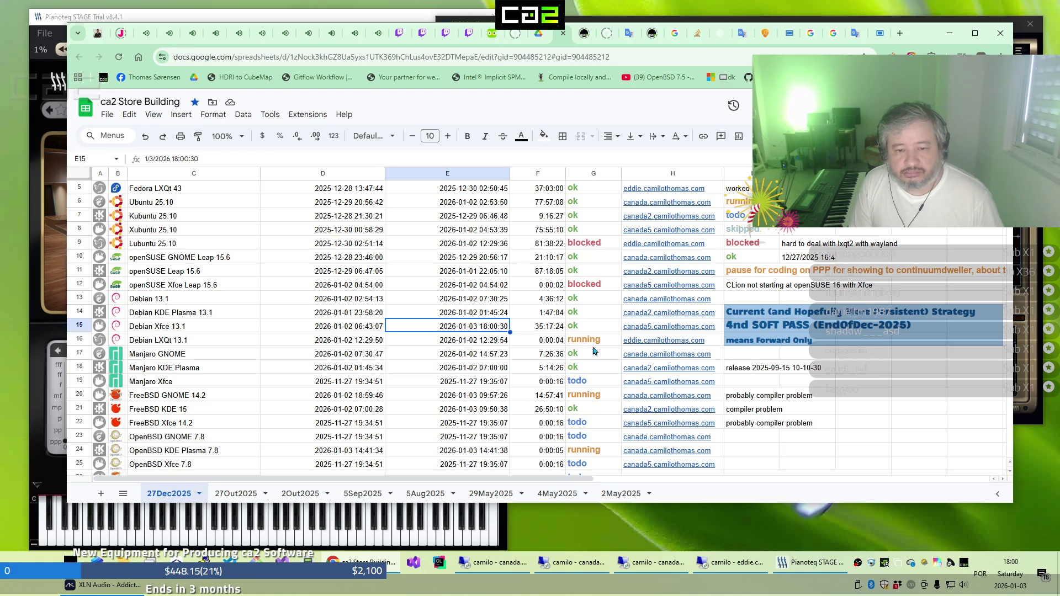
{"action": "mouse_move", "coordinate": [635, 344]}
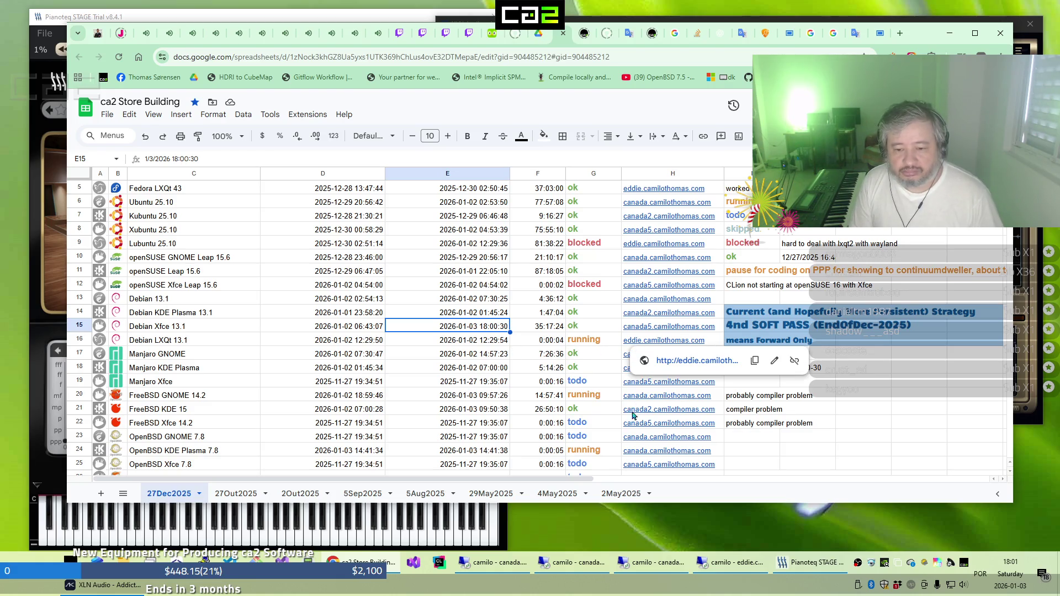
Check the remote desktop session, then switch to the YouTube video tab
{"action": "left_click", "coordinate": [730, 568]}
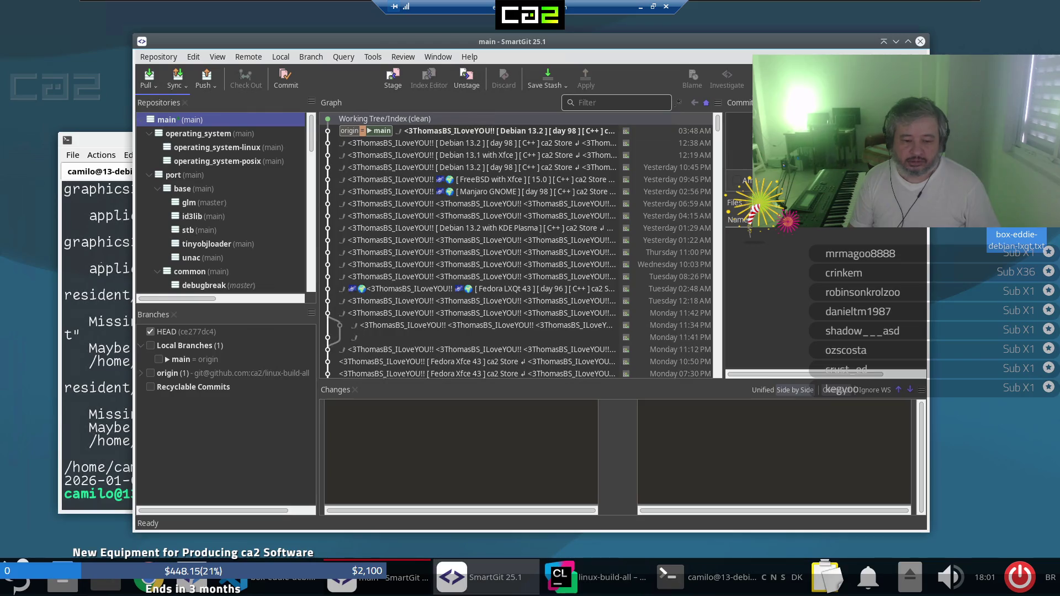
{"action": "left_click", "coordinate": [641, 8]}
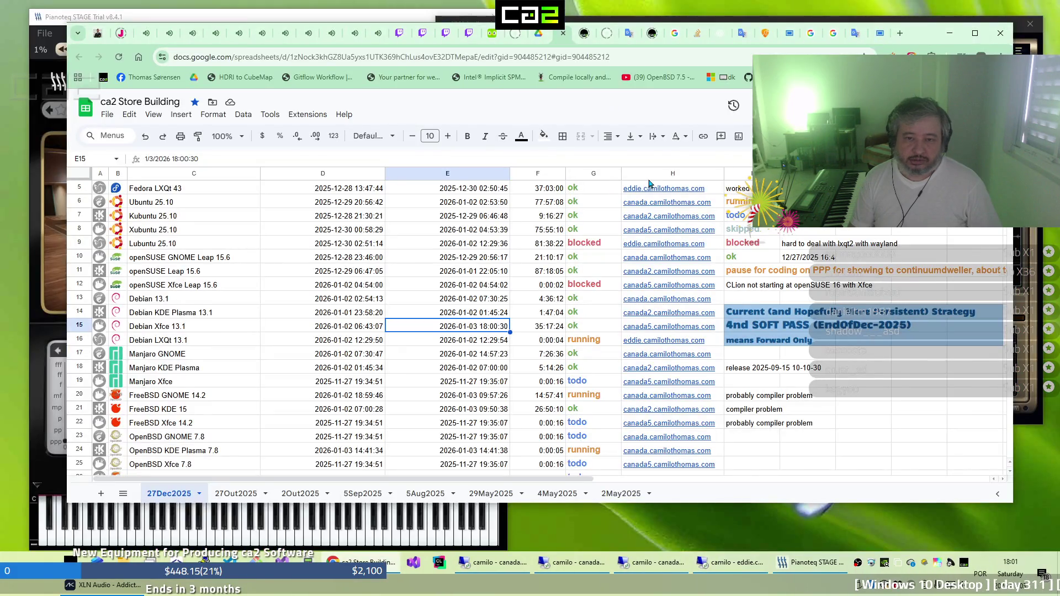
{"action": "key", "text": "ctrl+9"}
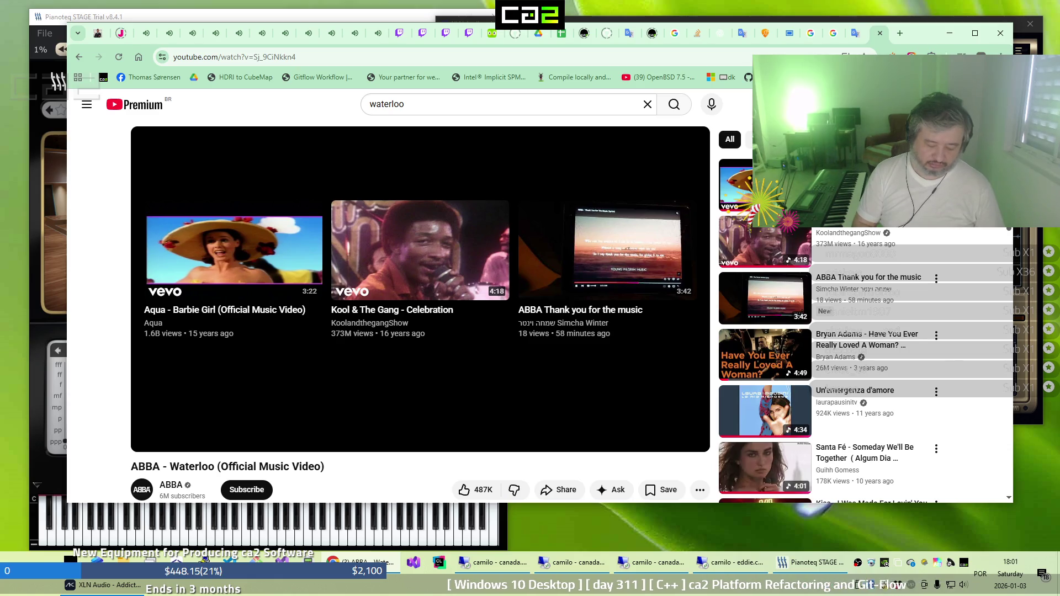
Search Google in a new tab for 'i feel that I rise when I fall'
{"action": "key", "text": "ctrl+t"}
{"action": "type", "text": "i"}
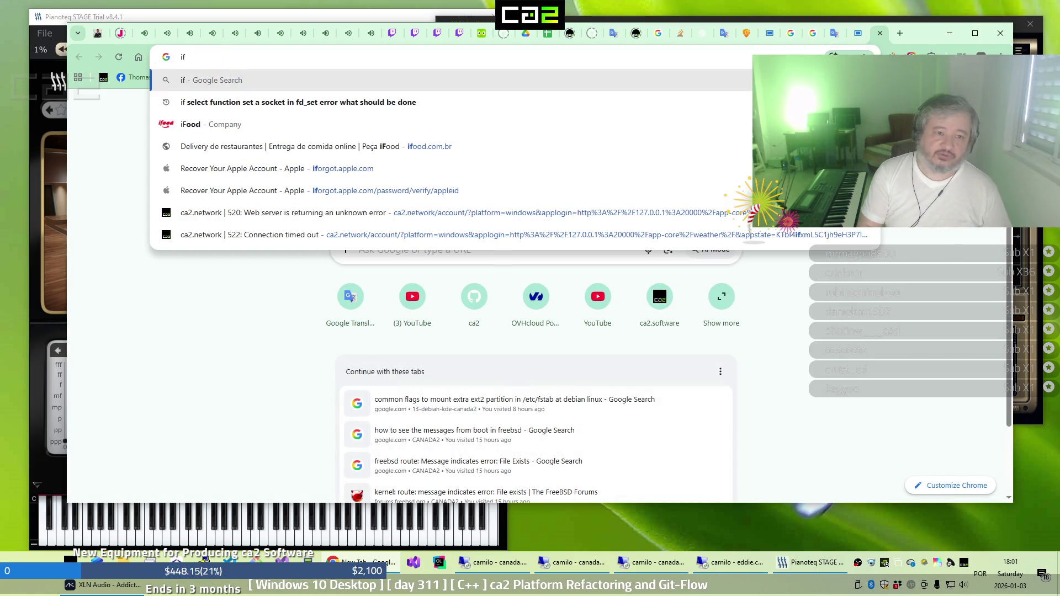
{"action": "type", "text": " feel"}
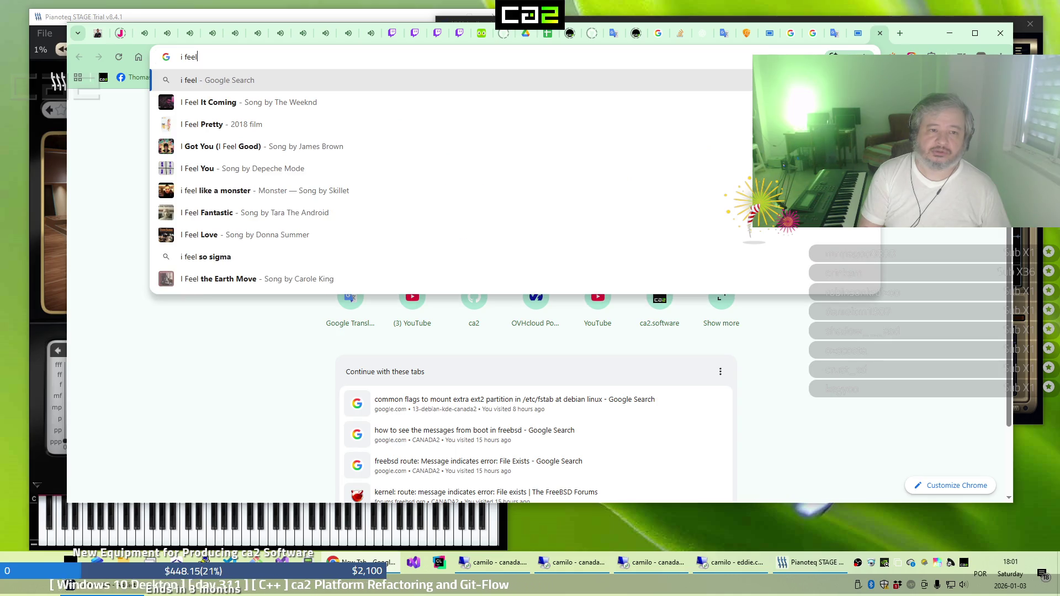
{"action": "type", "text": " that "}
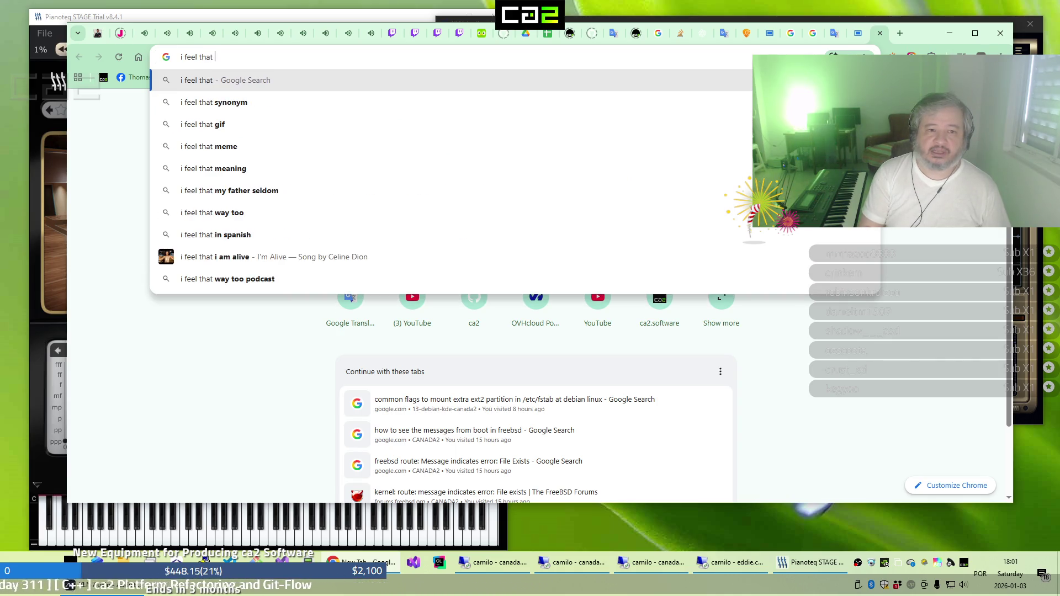
{"action": "type", "text": "I rise when"}
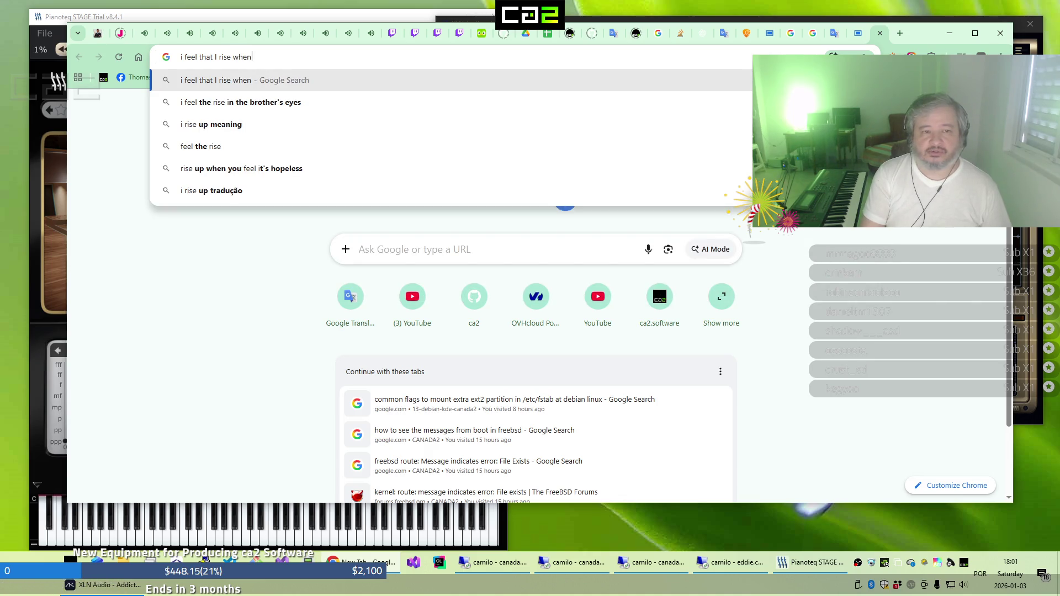
{"action": "type", "text": " I fall"}
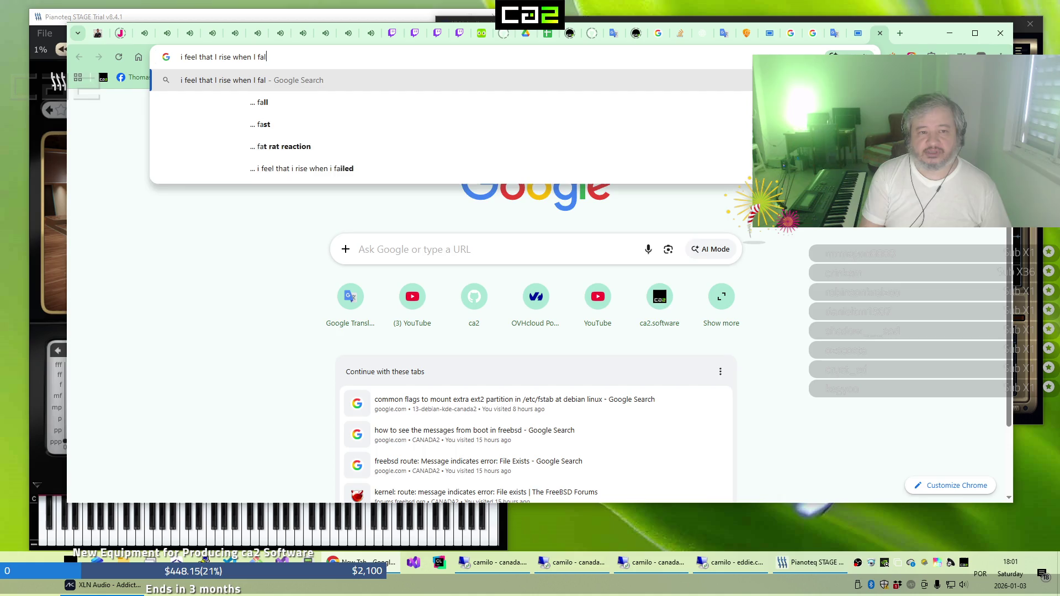
{"action": "key", "text": "Return"}
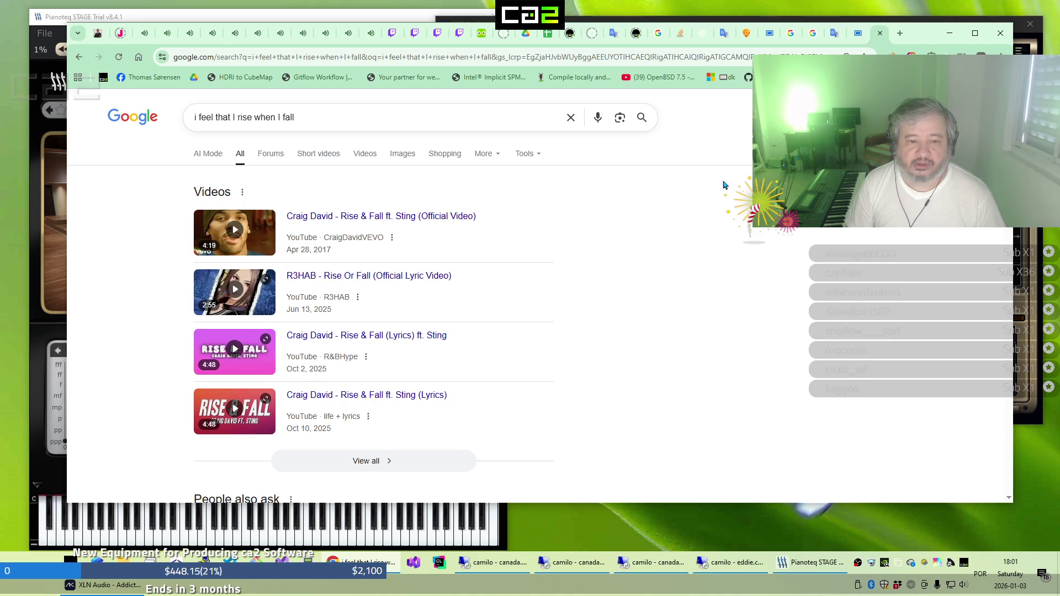
Scroll to the bottom of the results and go to the second results page
{"action": "scroll", "coordinate": [725, 185], "scroll_direction": "down", "scroll_amount": 3}
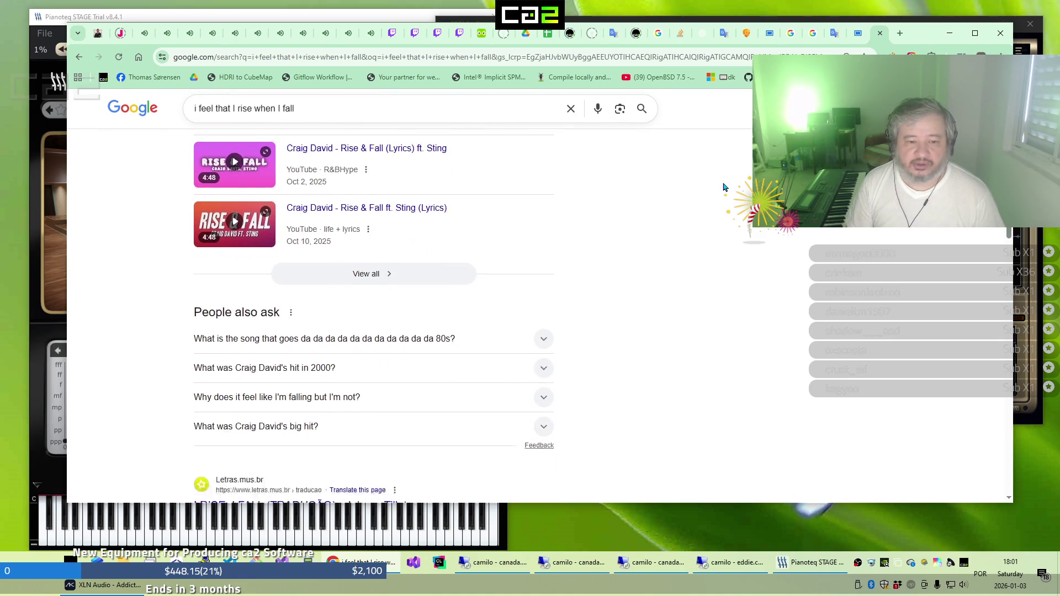
{"action": "scroll", "coordinate": [725, 186], "scroll_direction": "down", "scroll_amount": 3}
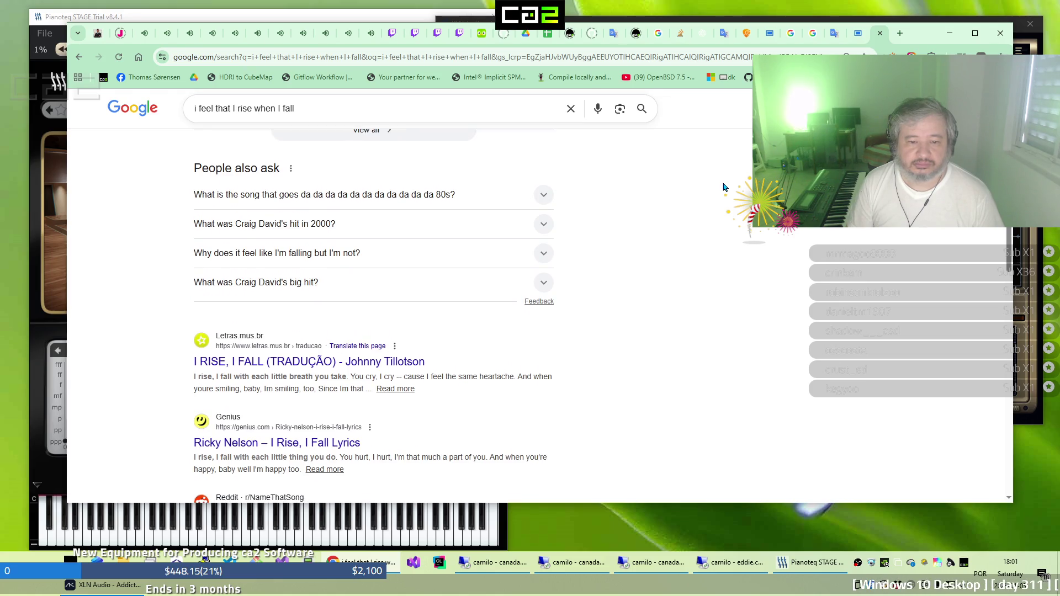
{"action": "scroll", "coordinate": [725, 187], "scroll_direction": "down", "scroll_amount": 1}
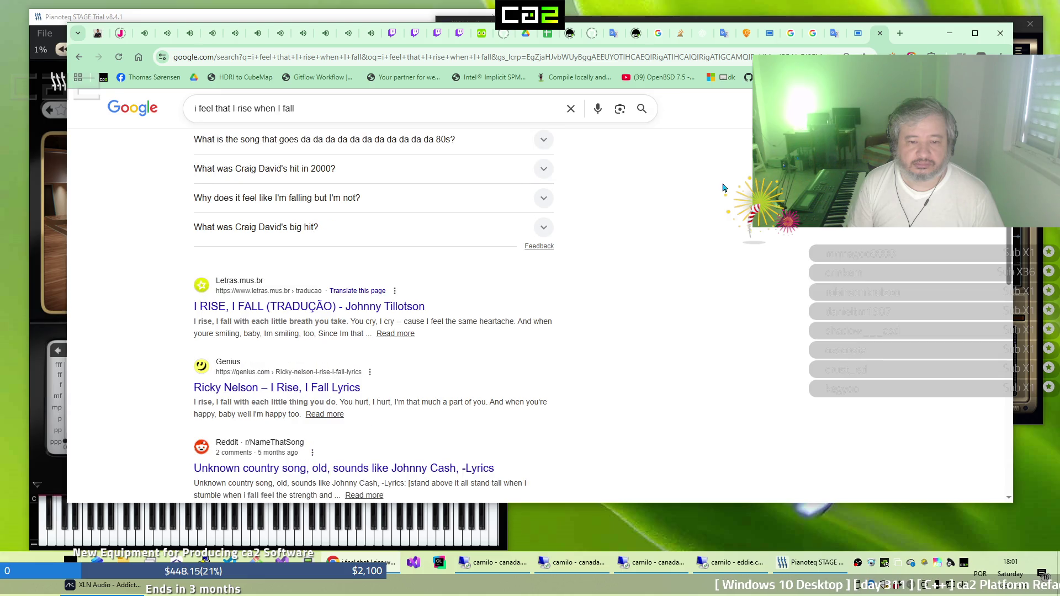
{"action": "scroll", "coordinate": [724, 188], "scroll_direction": "down", "scroll_amount": 1}
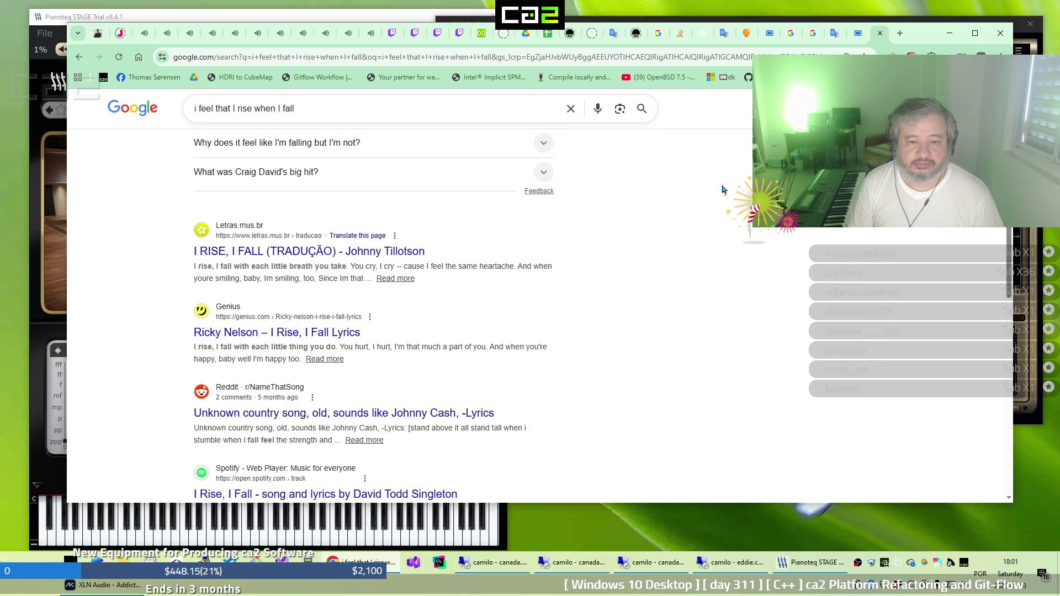
{"action": "scroll", "coordinate": [725, 190], "scroll_direction": "down", "scroll_amount": 1}
{"action": "scroll", "coordinate": [723, 190], "scroll_direction": "down", "scroll_amount": 4}
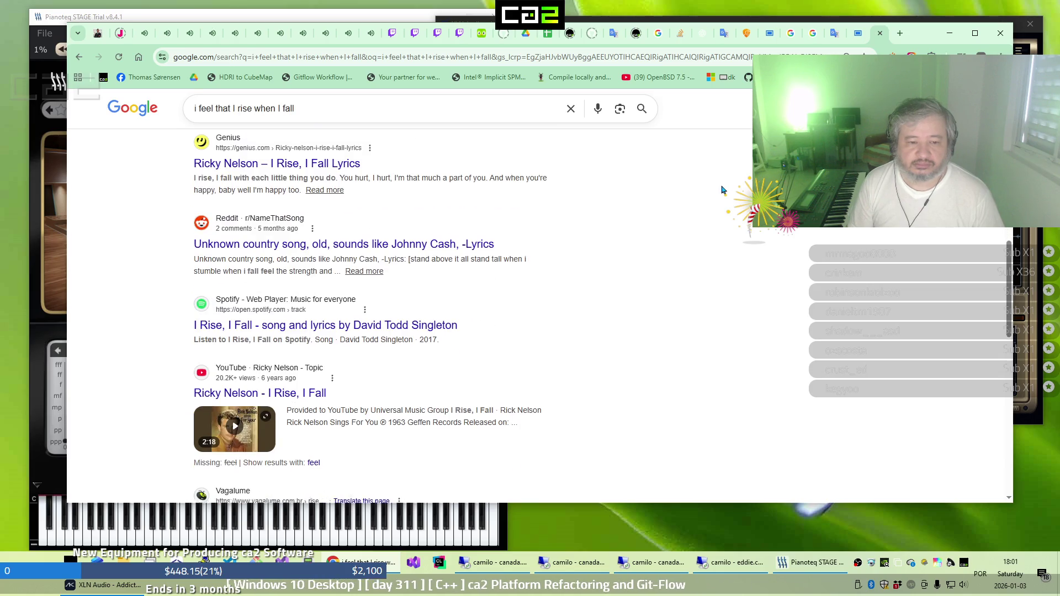
{"action": "scroll", "coordinate": [722, 191], "scroll_direction": "down", "scroll_amount": 3}
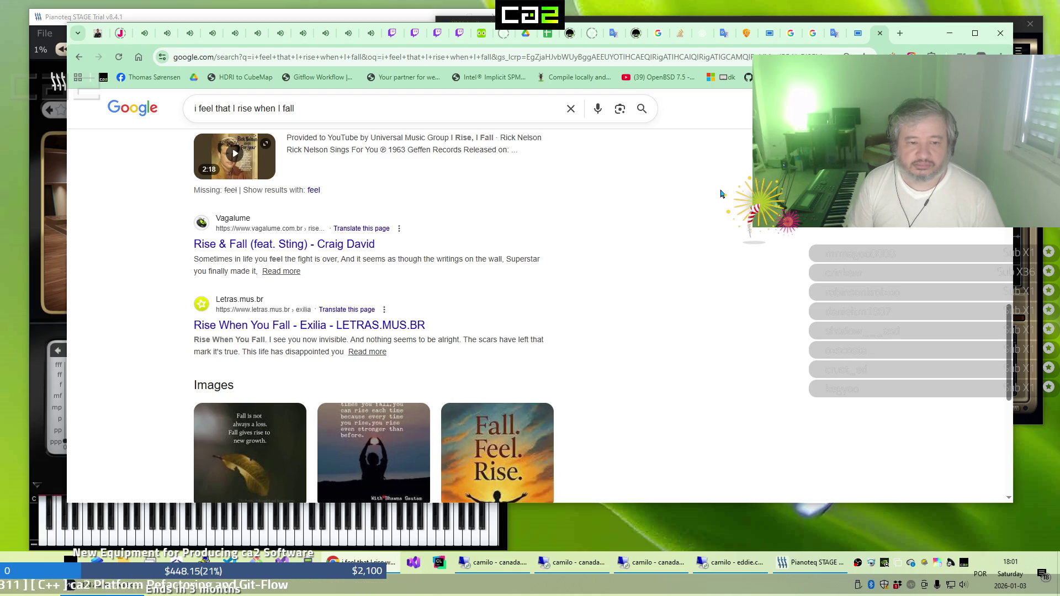
{"action": "scroll", "coordinate": [720, 193], "scroll_direction": "down", "scroll_amount": 1}
{"action": "scroll", "coordinate": [720, 194], "scroll_direction": "down", "scroll_amount": 6}
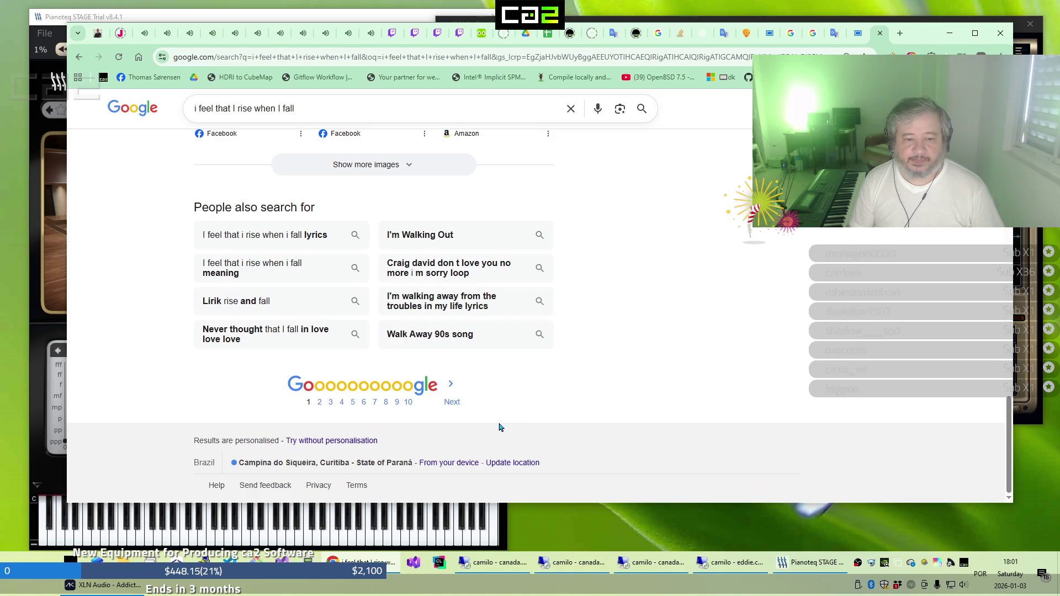
{"action": "left_click", "coordinate": [454, 404]}
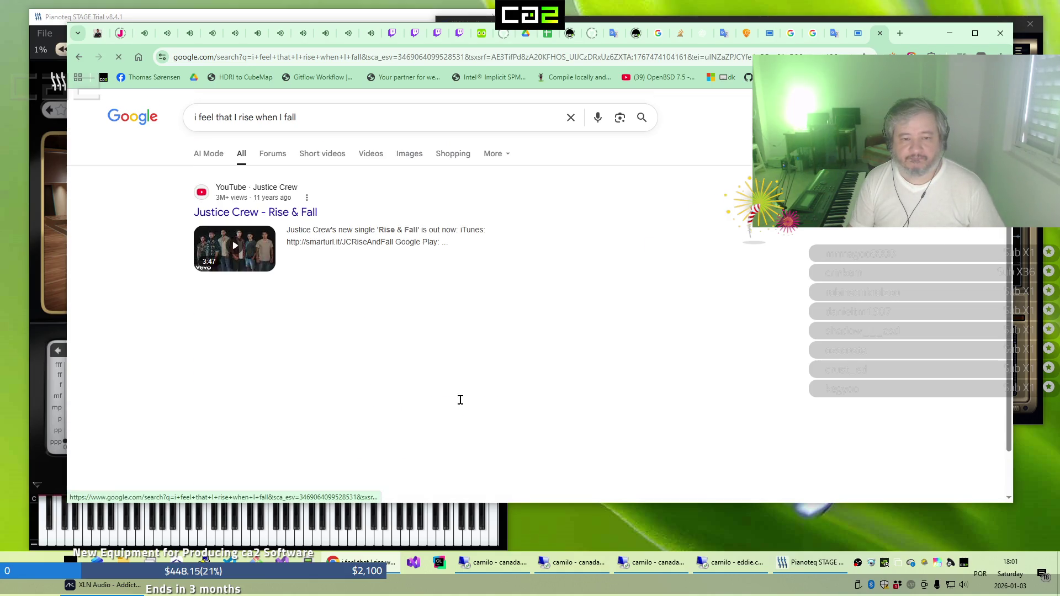
Extend the Google query to 'i feel that I rise when I fall lyrics' to identify Cascada's song
{"action": "scroll", "coordinate": [663, 349], "scroll_direction": "down", "scroll_amount": 1}
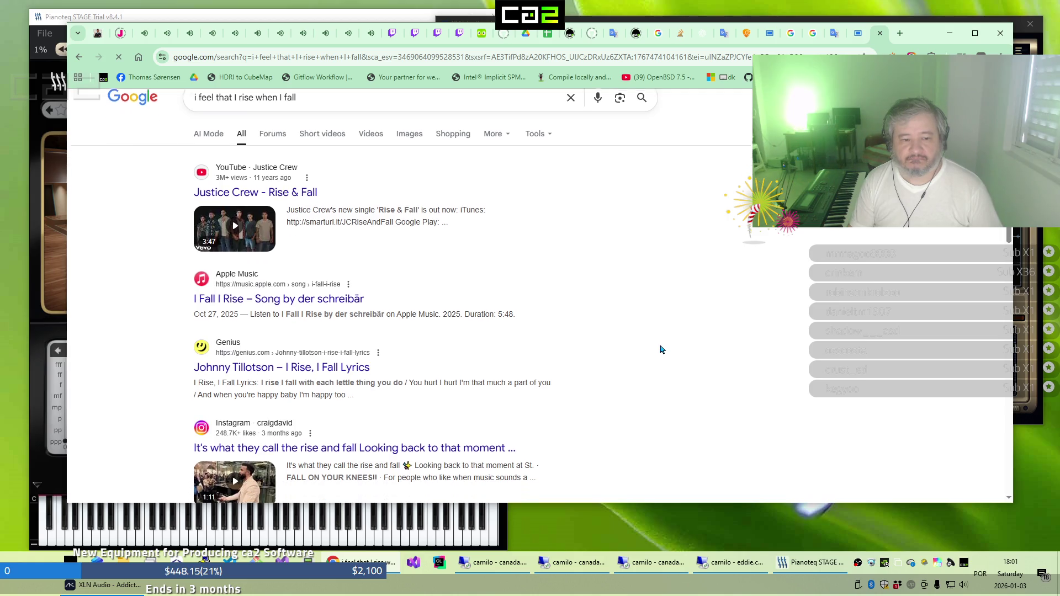
{"action": "scroll", "coordinate": [661, 351], "scroll_direction": "down", "scroll_amount": 1}
{"action": "scroll", "coordinate": [660, 351], "scroll_direction": "up", "scroll_amount": 2}
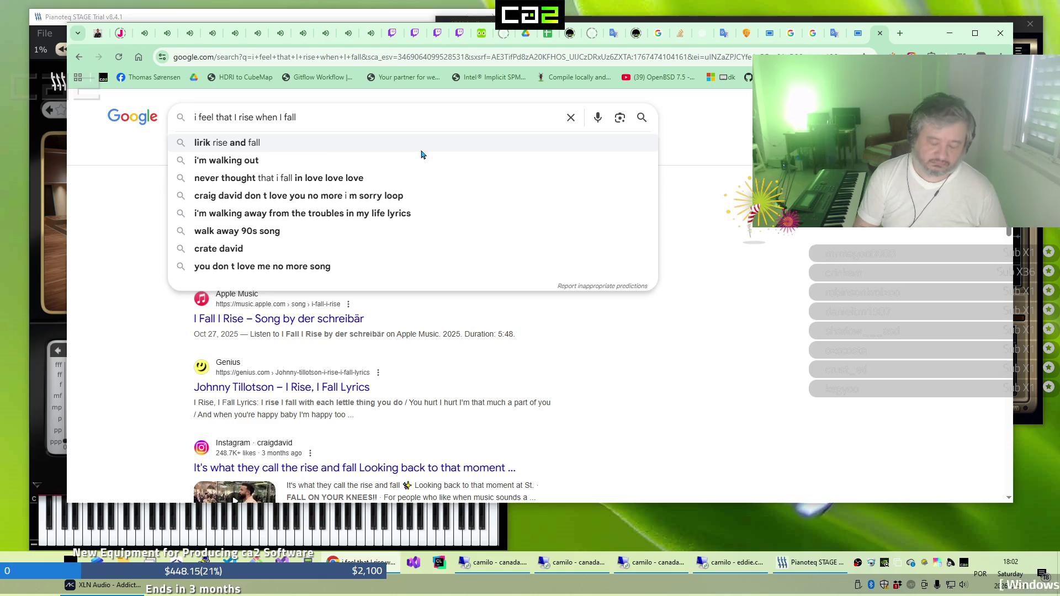
{"action": "type", "text": " lyrics"}
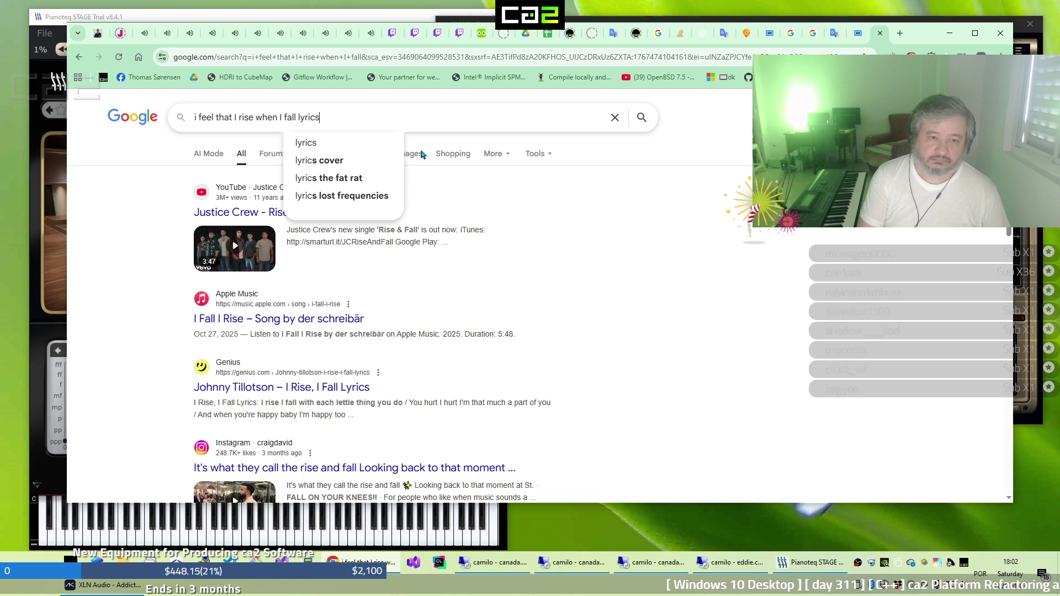
{"action": "key", "text": "Return"}
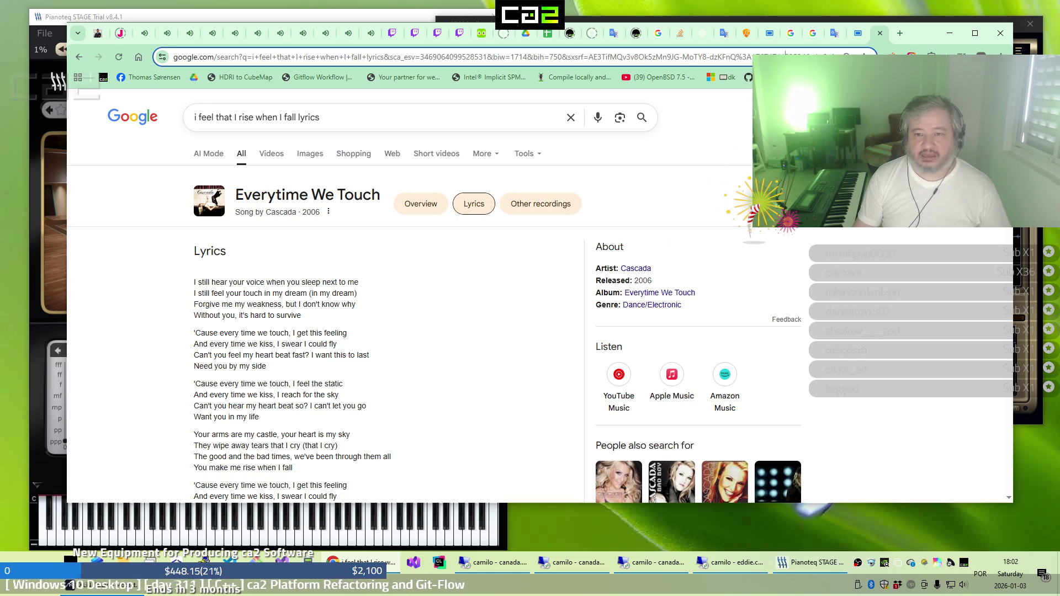
{"action": "key", "text": "ctrl+l"}
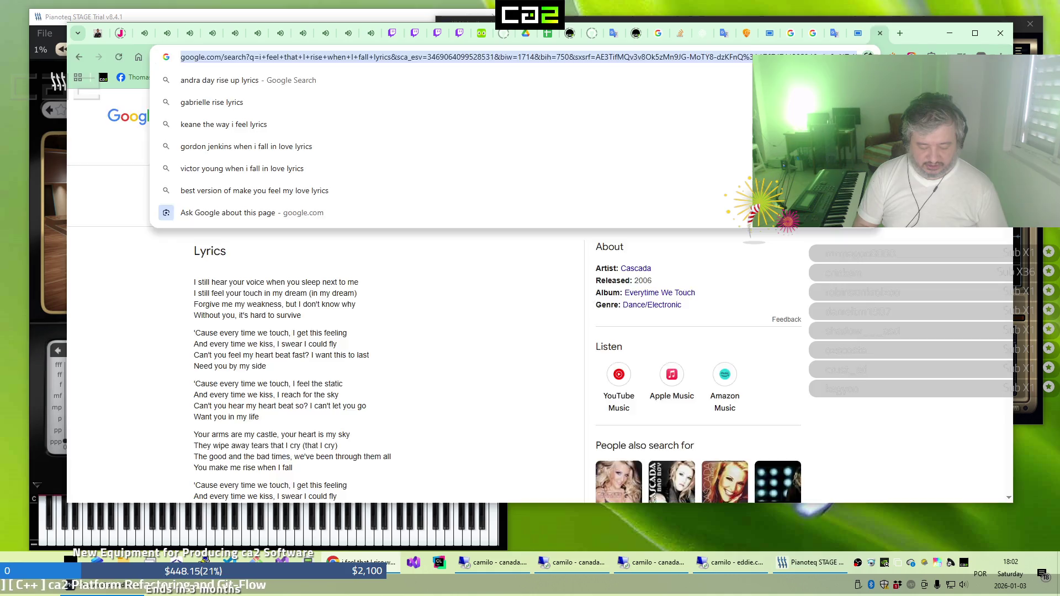
{"action": "key", "text": "ctrl+t"}
Search YouTube for 'Everytime we touch' and play Cascada's official video
{"action": "type", "text": "youtube.com"}
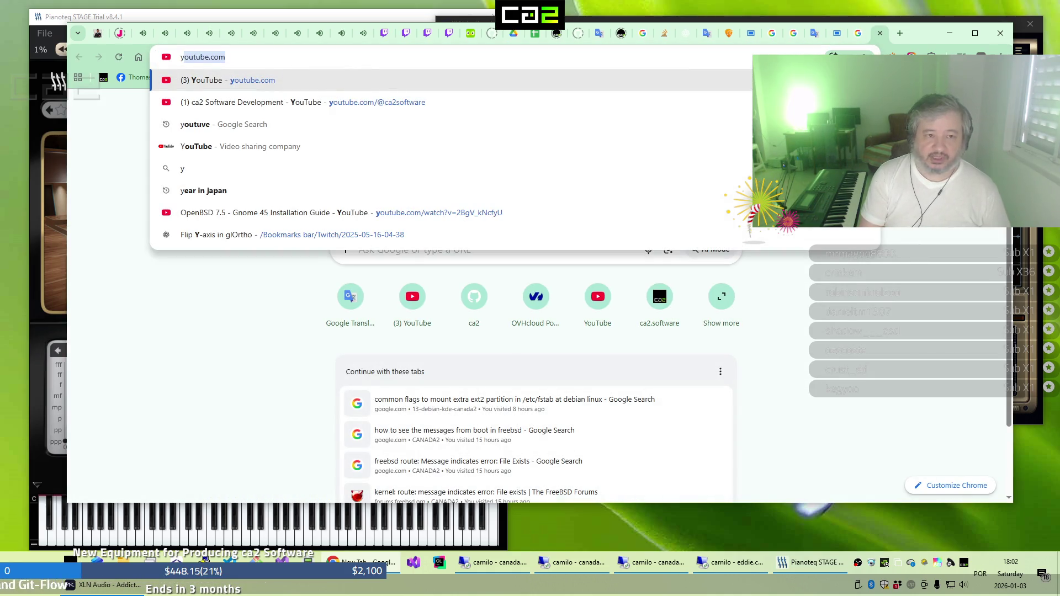
{"action": "key", "text": "Return"}
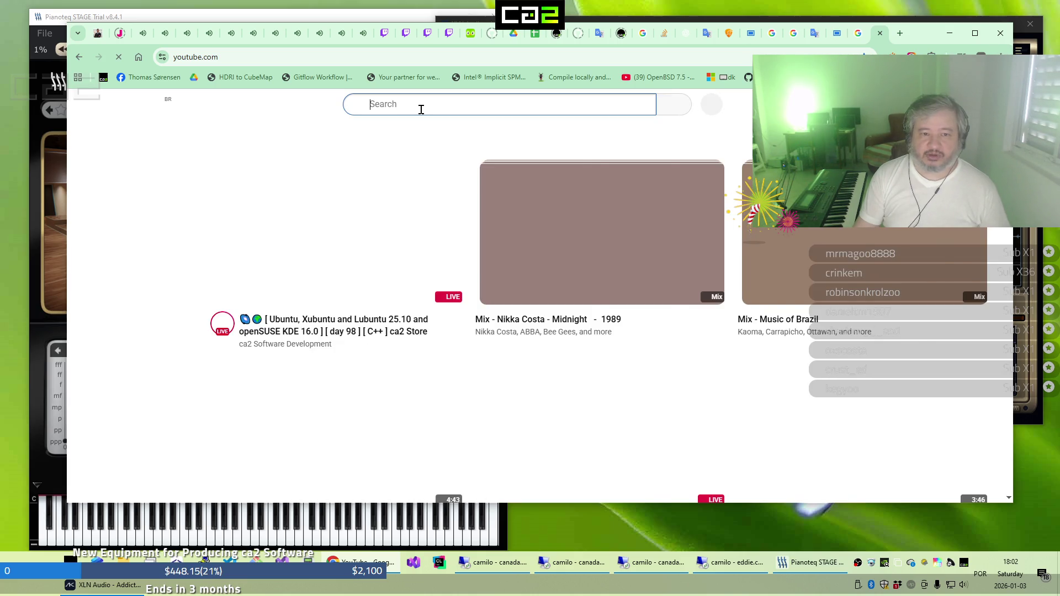
{"action": "left_click", "coordinate": [420, 109]}
{"action": "type", "text": "E"}
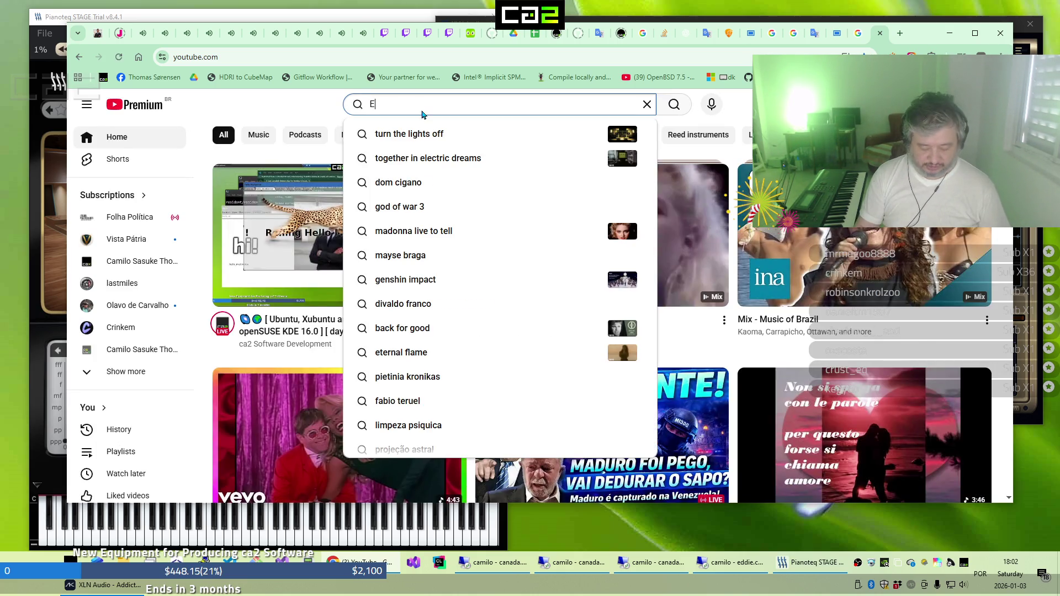
{"action": "type", "text": "very"}
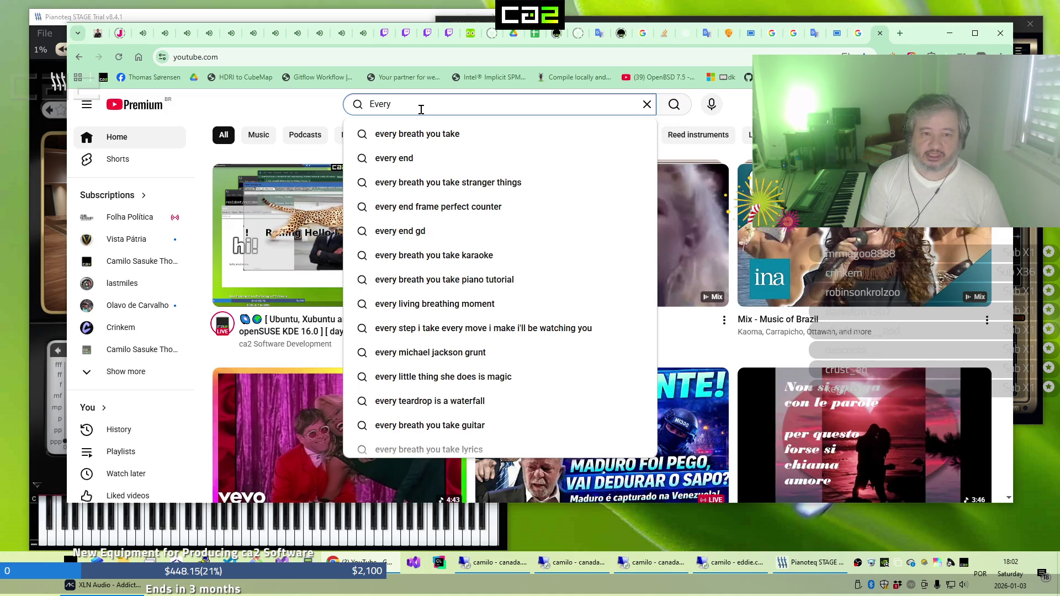
{"action": "key", "text": "BackSpace"}
{"action": "type", "text": "t"}
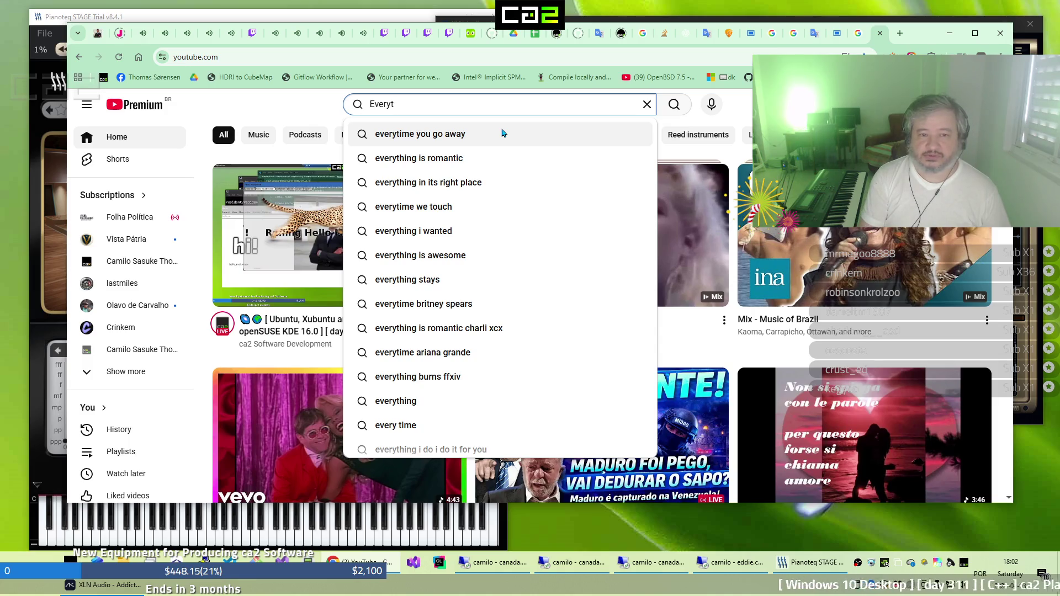
{"action": "type", "text": "ime we "}
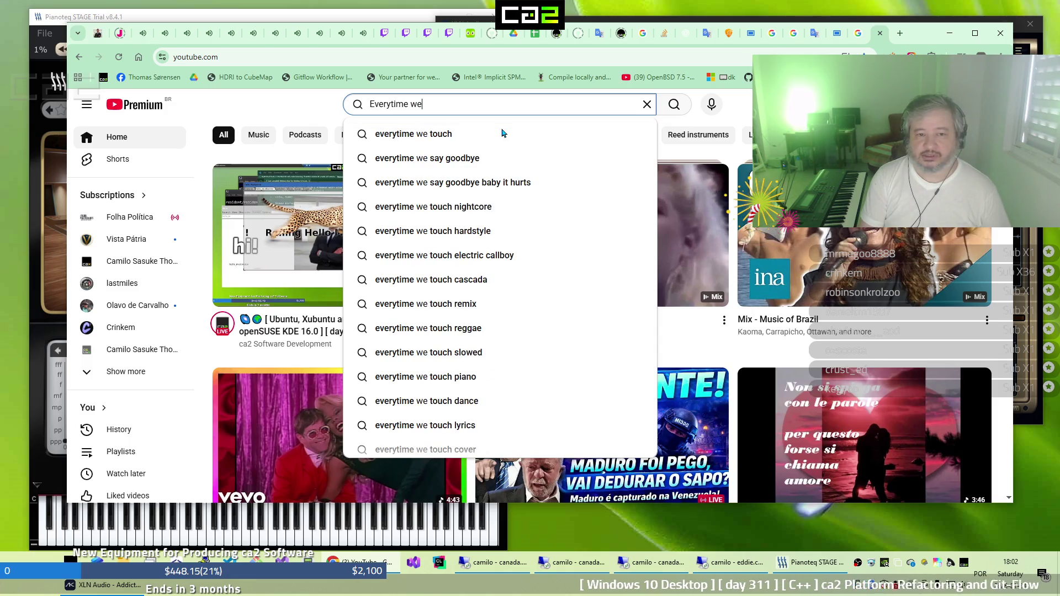
{"action": "type", "text": "touch"}
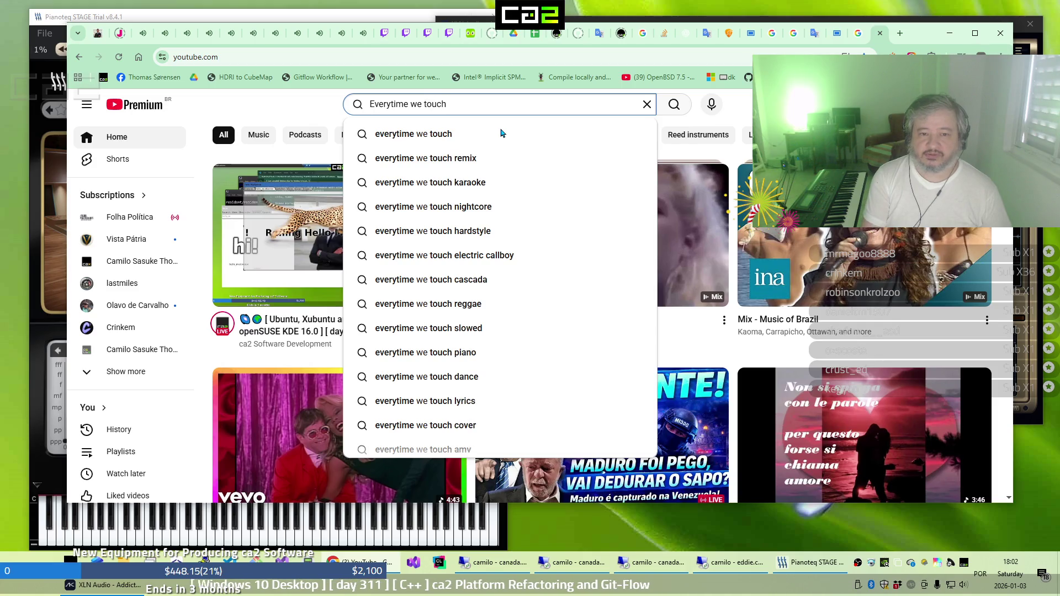
{"action": "key", "text": "Return"}
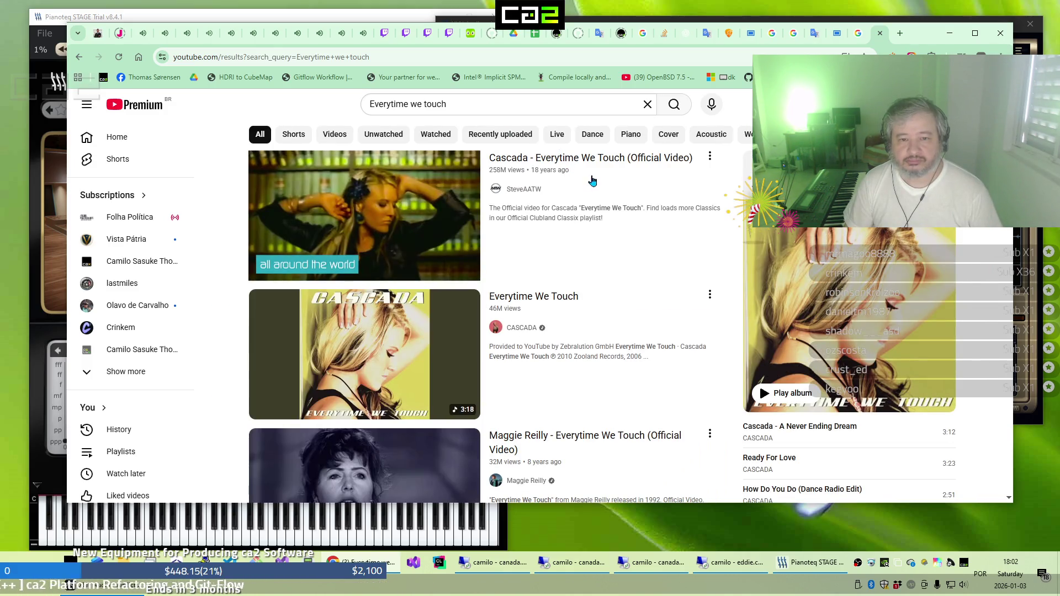
{"action": "mouse_move", "coordinate": [596, 175]}
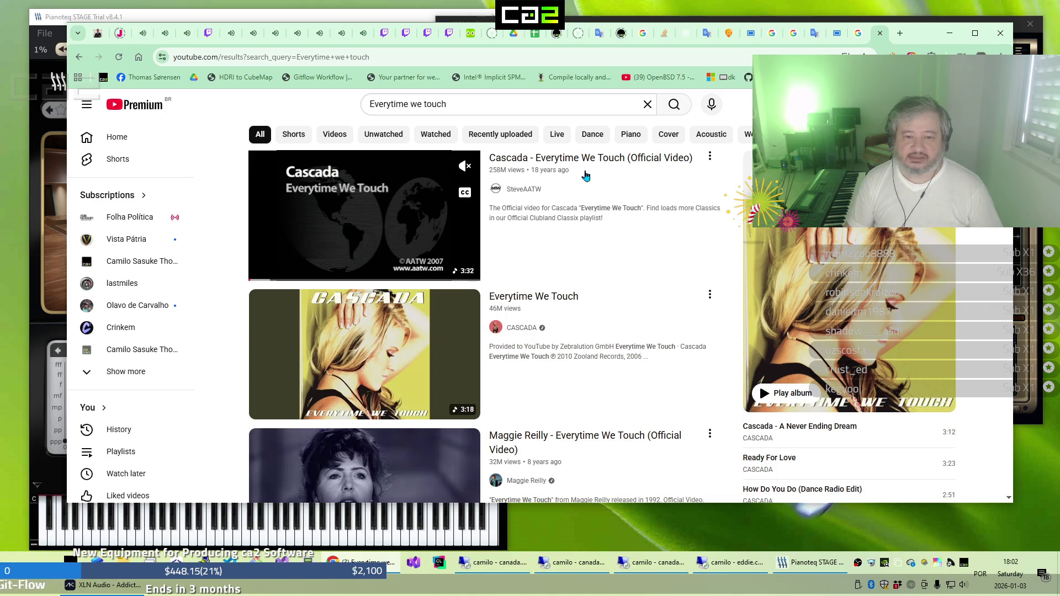
{"action": "left_click", "coordinate": [598, 161]}
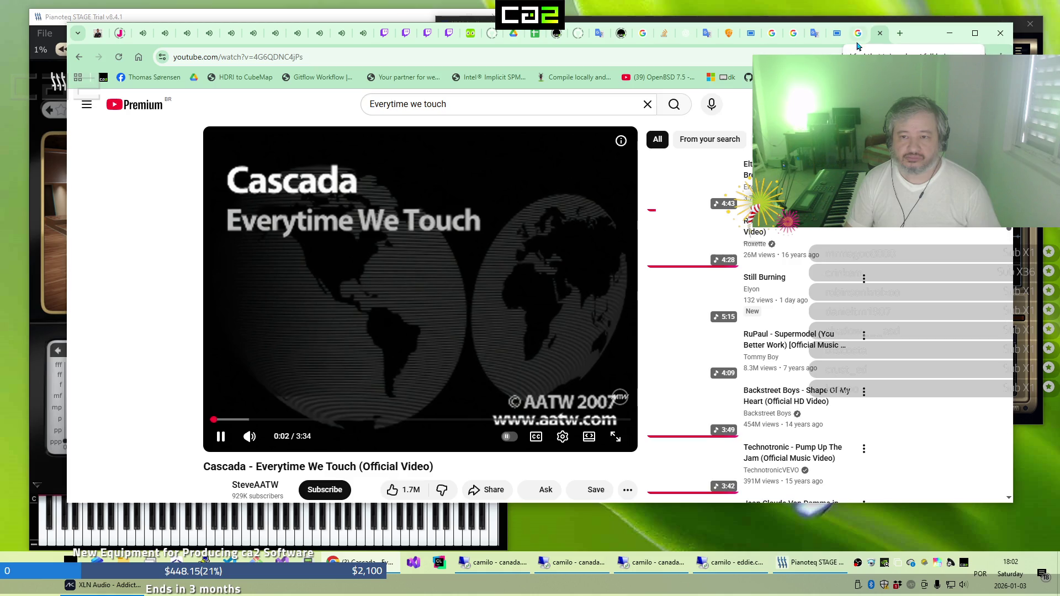
Flip between the lyrics page and the music video, ending on the Twitch stream
{"action": "left_click", "coordinate": [858, 45]}
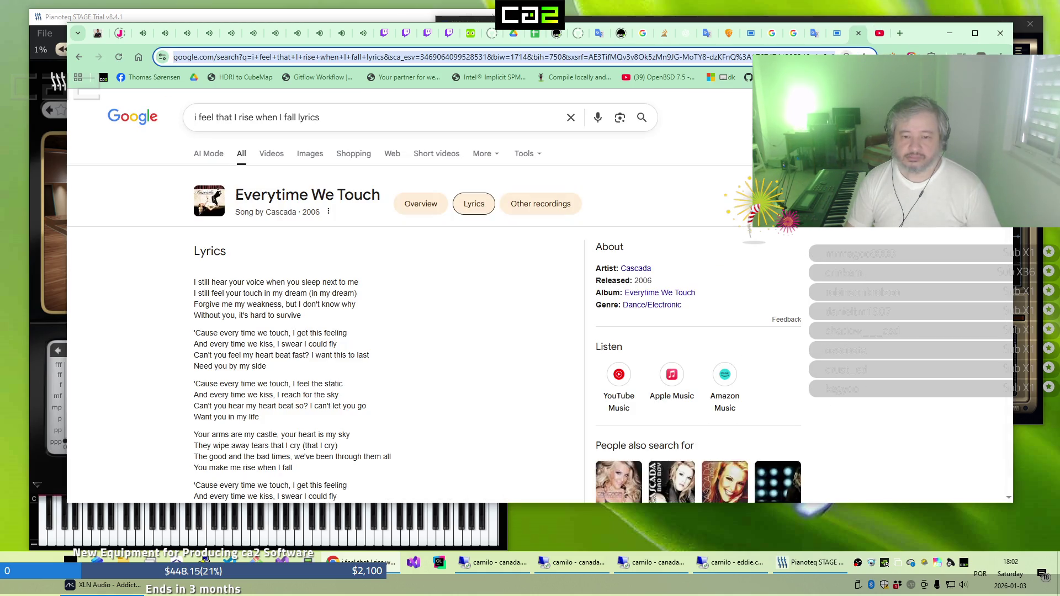
{"action": "left_click", "coordinate": [879, 35]}
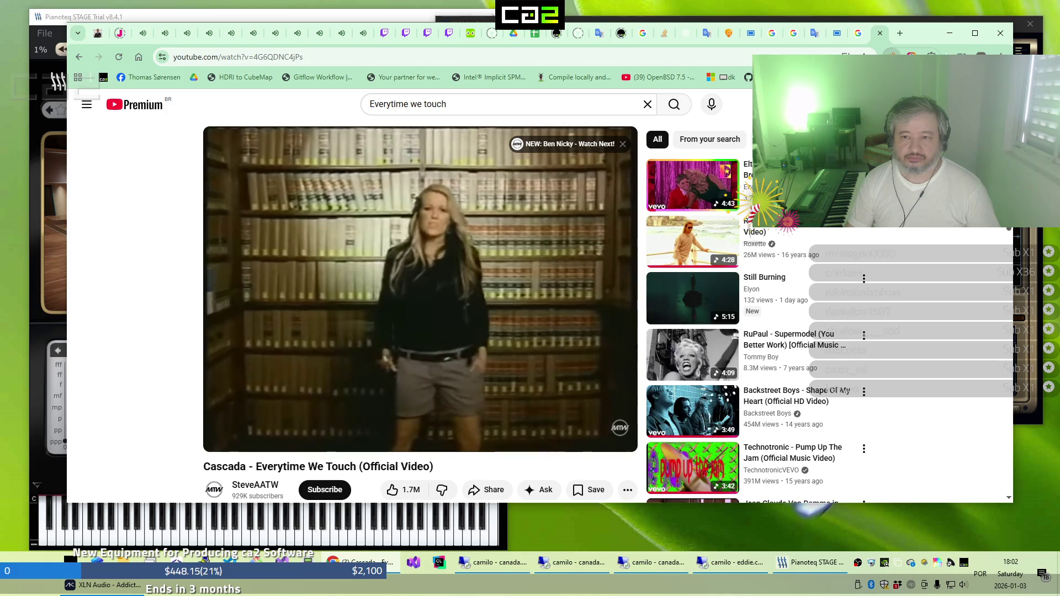
{"action": "left_click", "coordinate": [855, 44]}
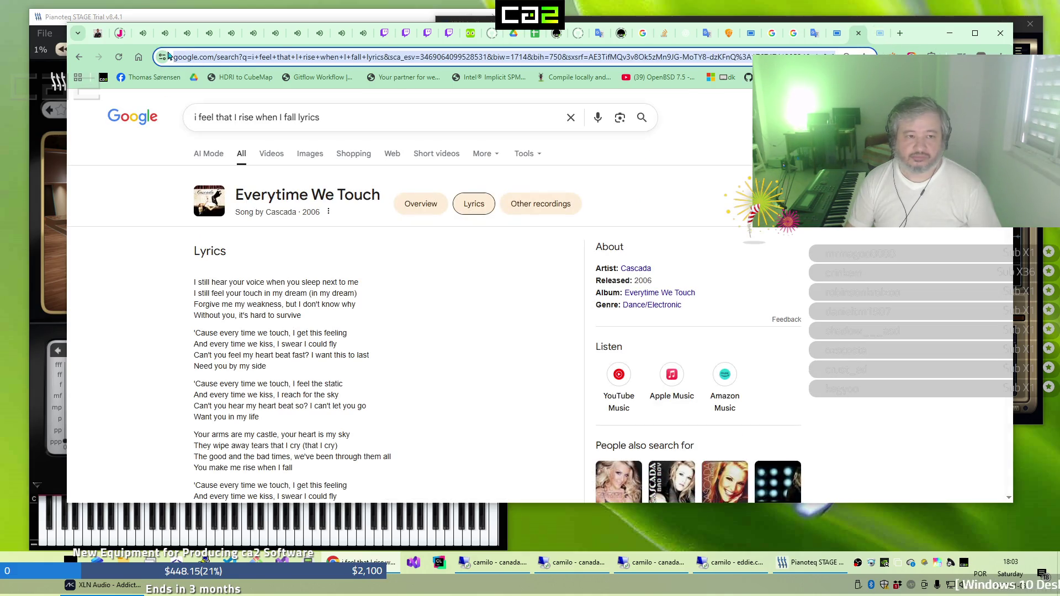
{"action": "left_click", "coordinate": [143, 36]}
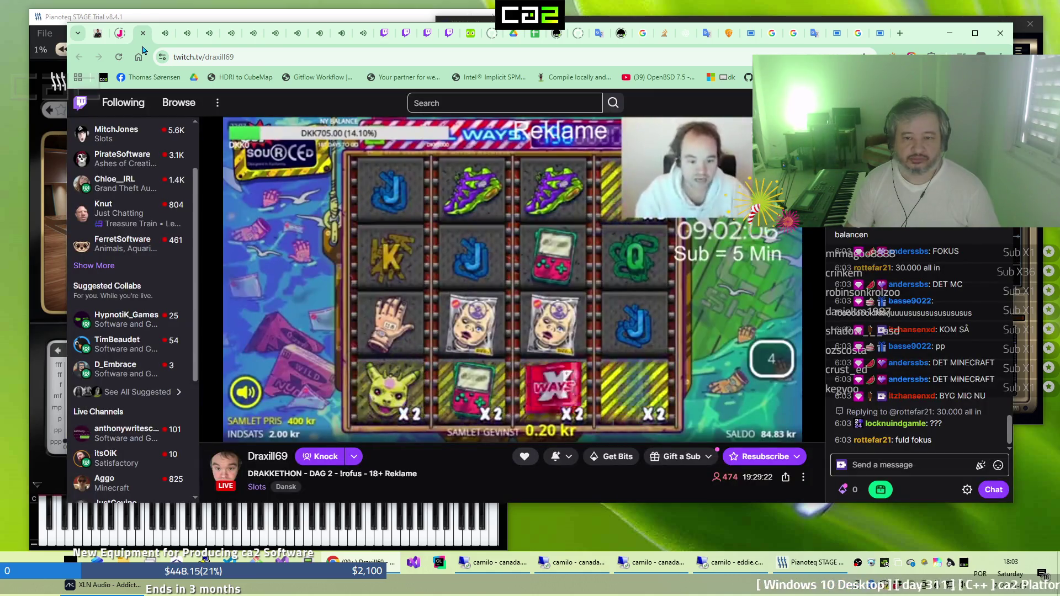
Step through the open Twitch stream tabs, ending on Aggo's Minecraft stream
{"action": "left_click", "coordinate": [167, 38]}
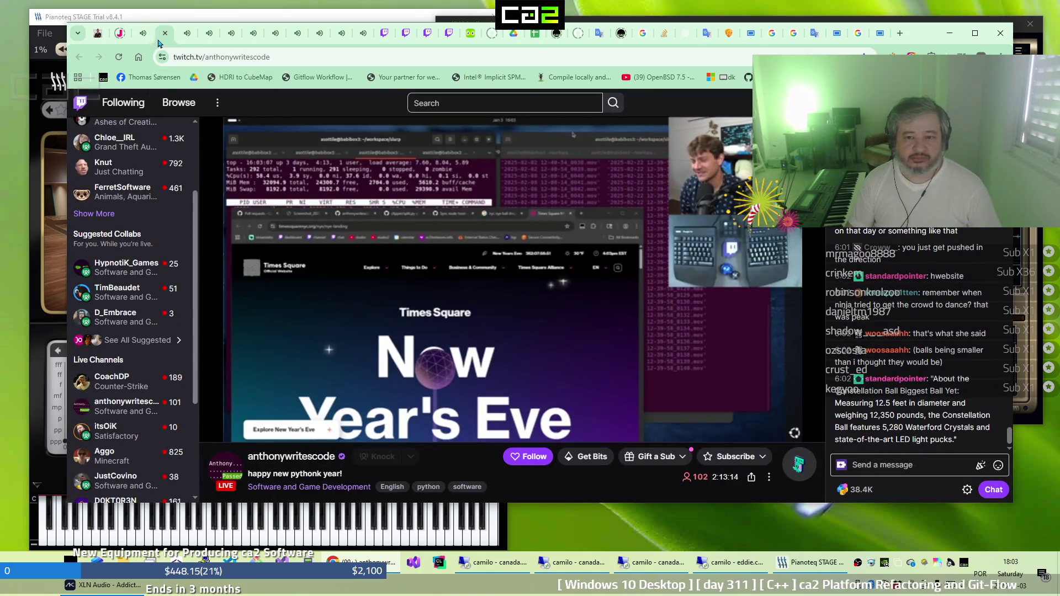
{"action": "left_click", "coordinate": [187, 34]}
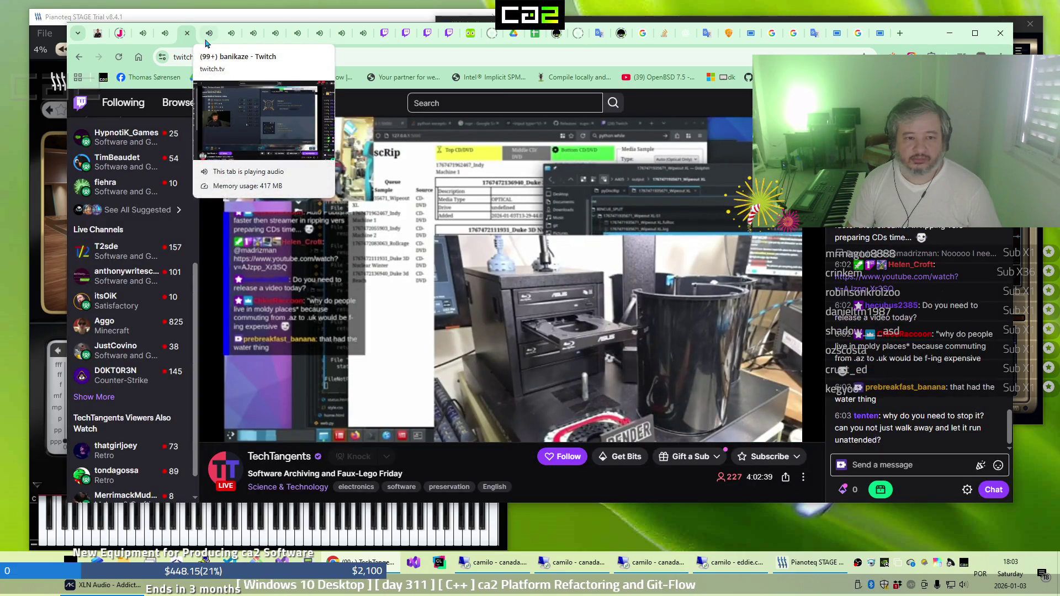
{"action": "left_click", "coordinate": [207, 40]}
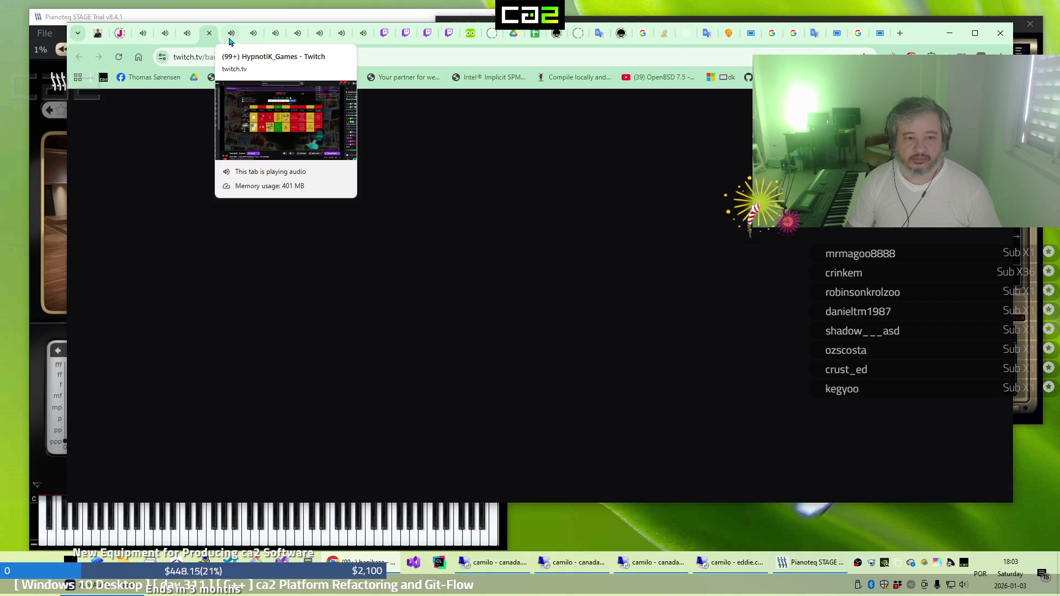
{"action": "left_click", "coordinate": [231, 40]}
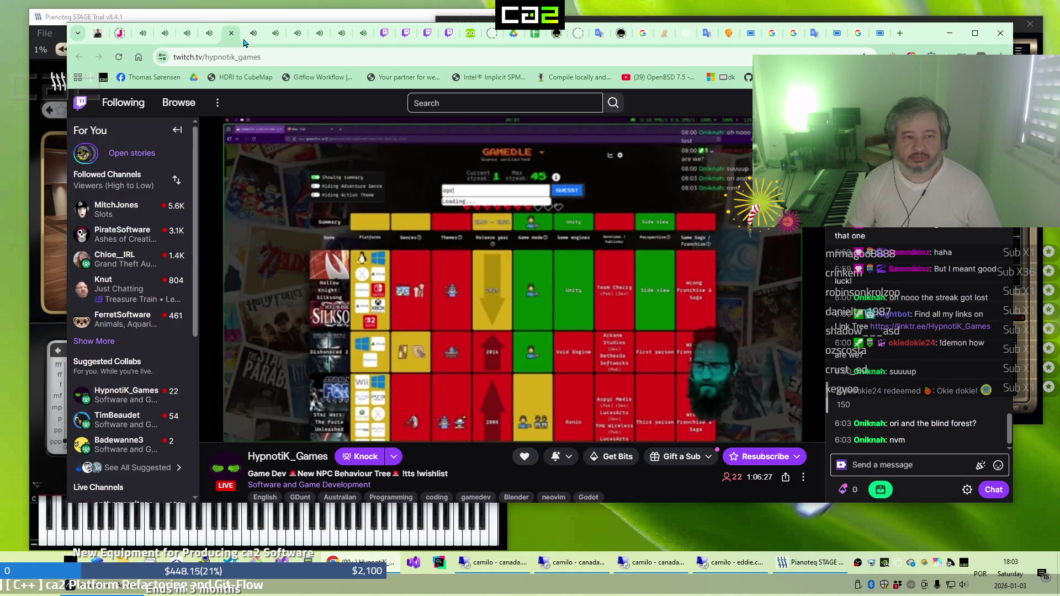
{"action": "left_click", "coordinate": [251, 39]}
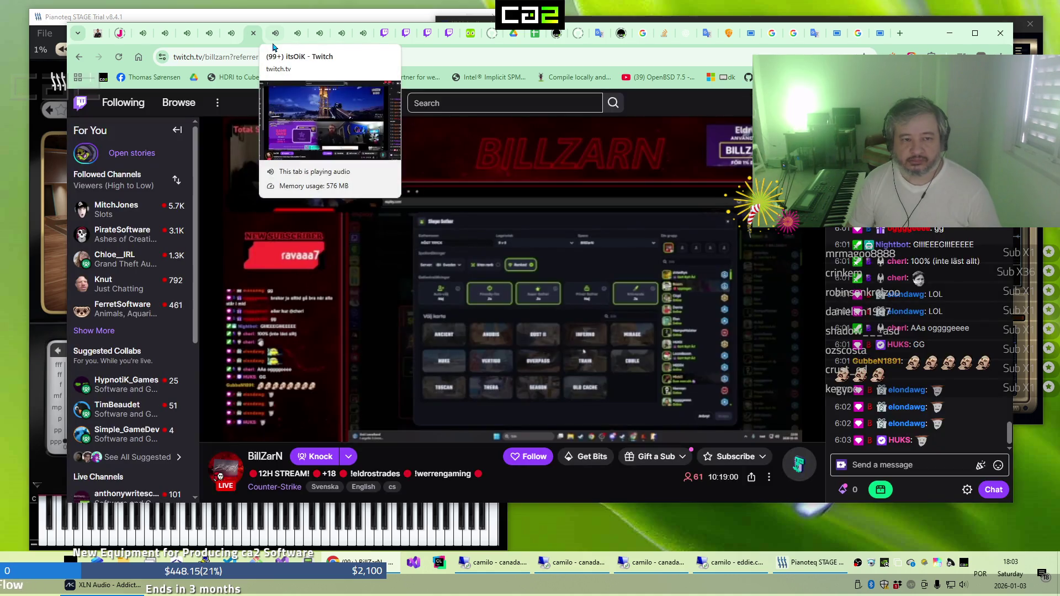
{"action": "left_click", "coordinate": [275, 39]}
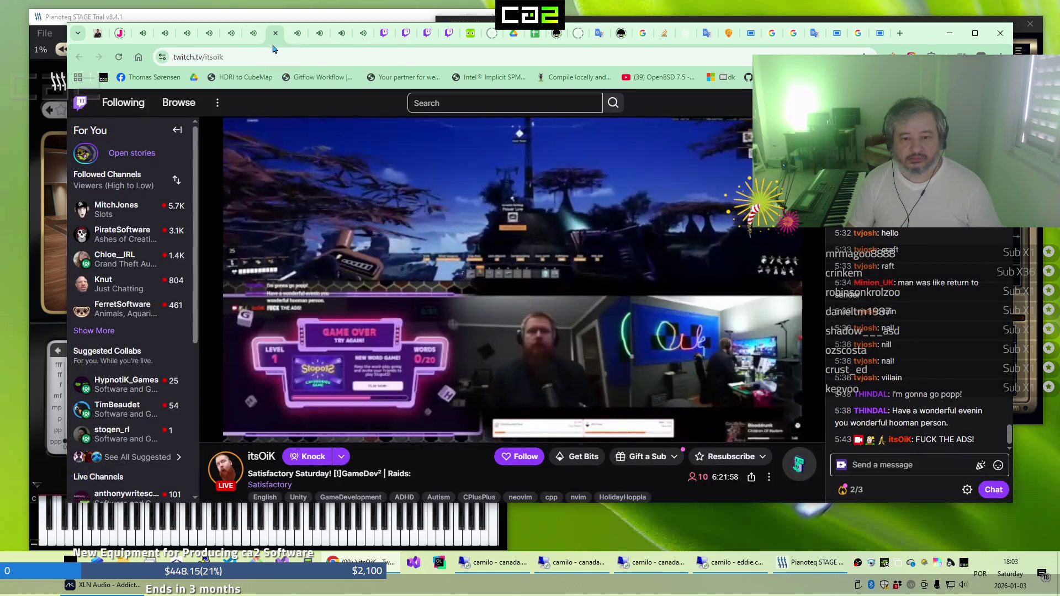
{"action": "left_click", "coordinate": [297, 38]}
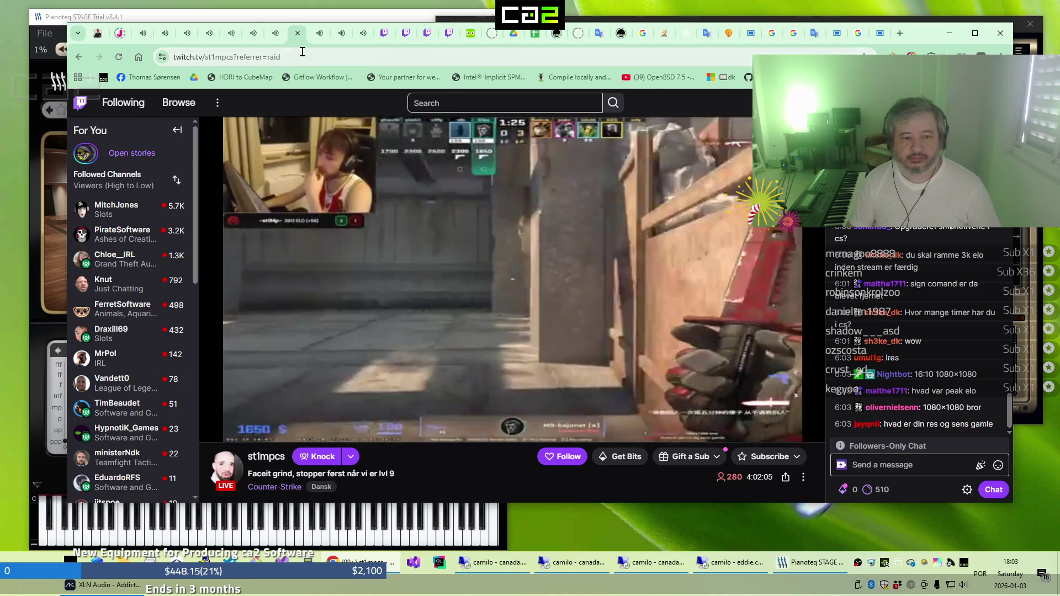
{"action": "left_click", "coordinate": [319, 34]}
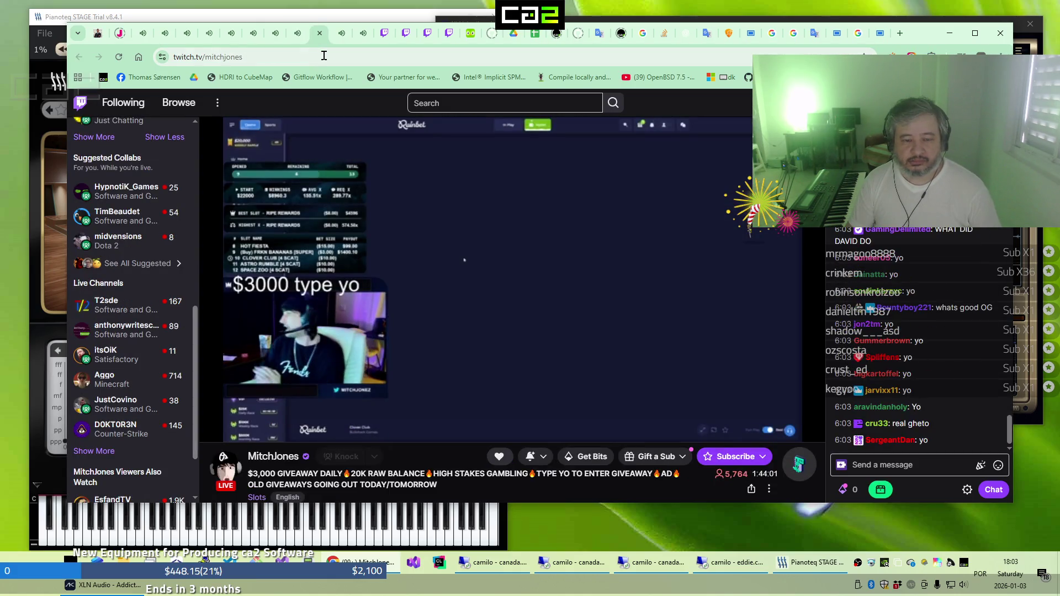
{"action": "left_click", "coordinate": [341, 40]}
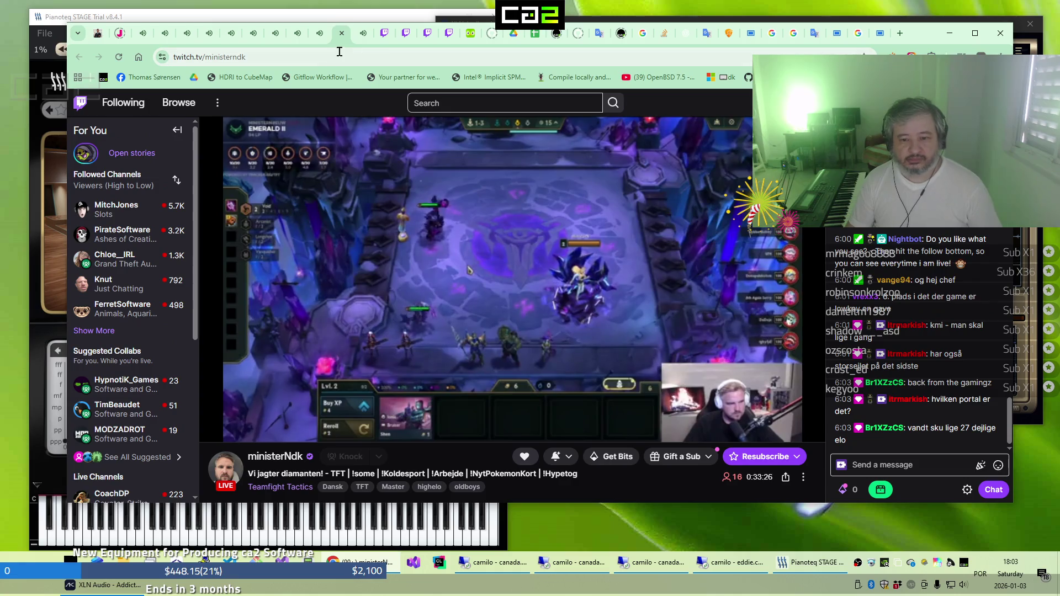
{"action": "left_click", "coordinate": [359, 37]}
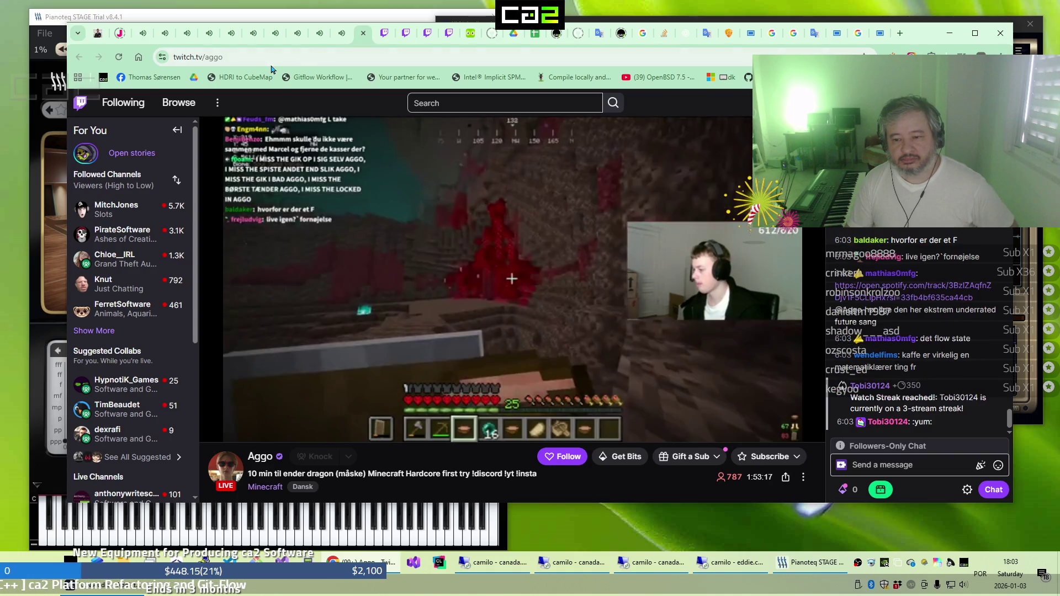
View each stream again from Draxill69 through Aggo, finishing on Draxill69's slots stream
{"action": "left_click", "coordinate": [143, 35]}
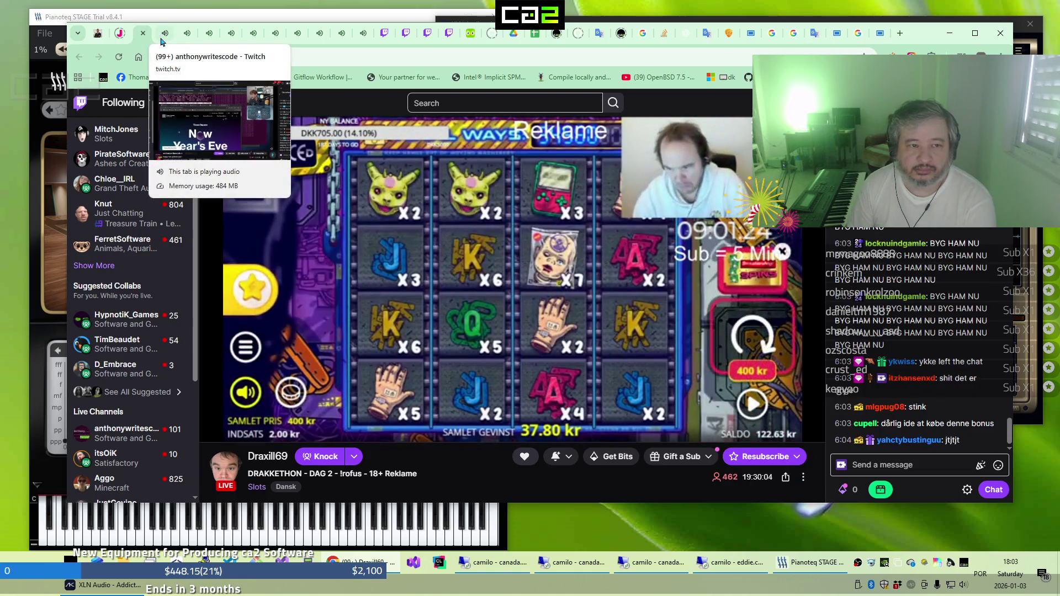
{"action": "left_click", "coordinate": [161, 36]}
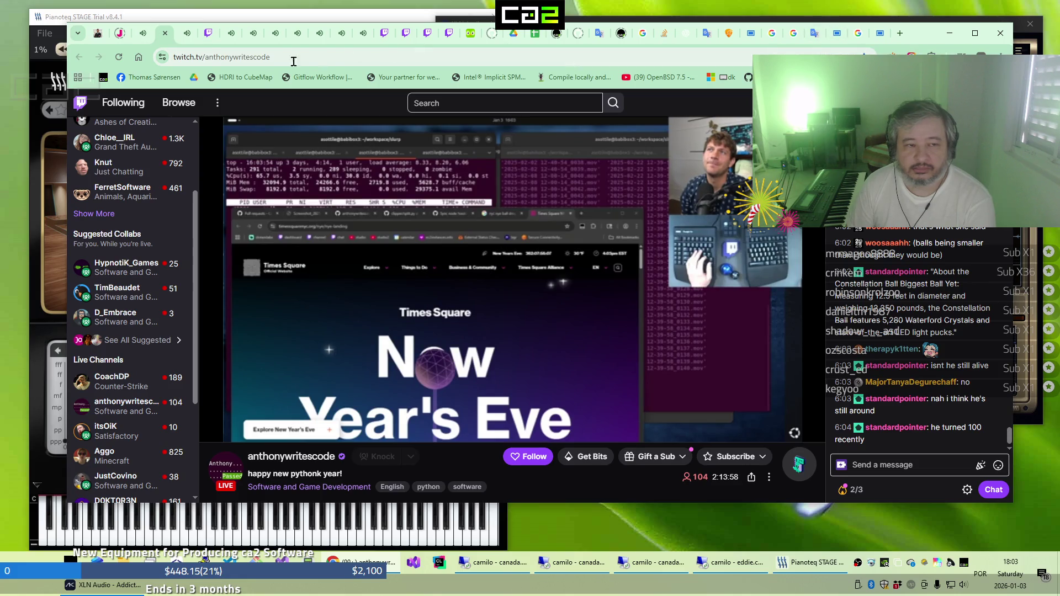
{"action": "left_click", "coordinate": [184, 41]}
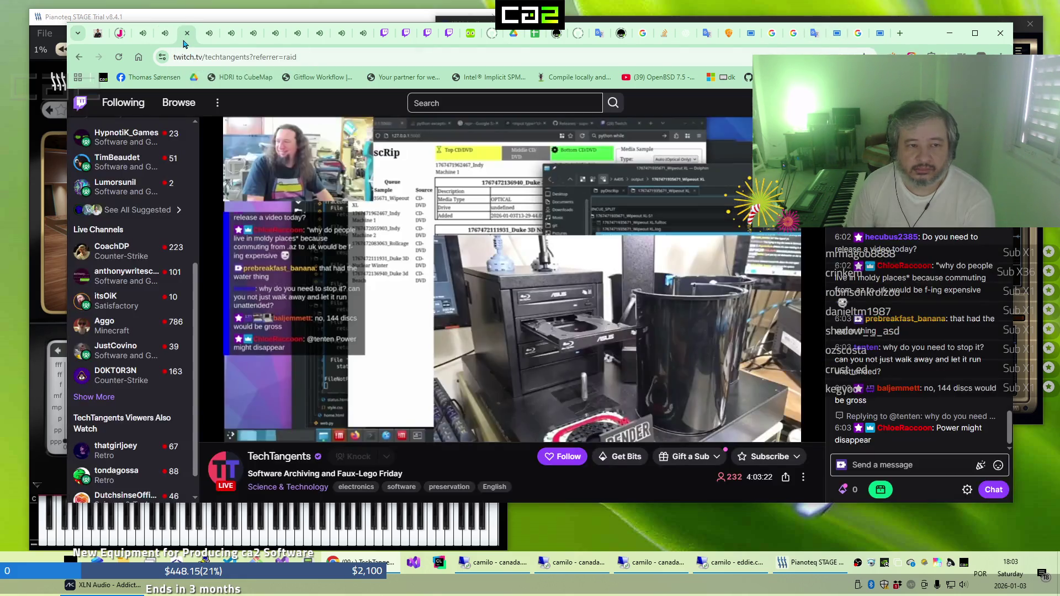
{"action": "left_click", "coordinate": [207, 41]}
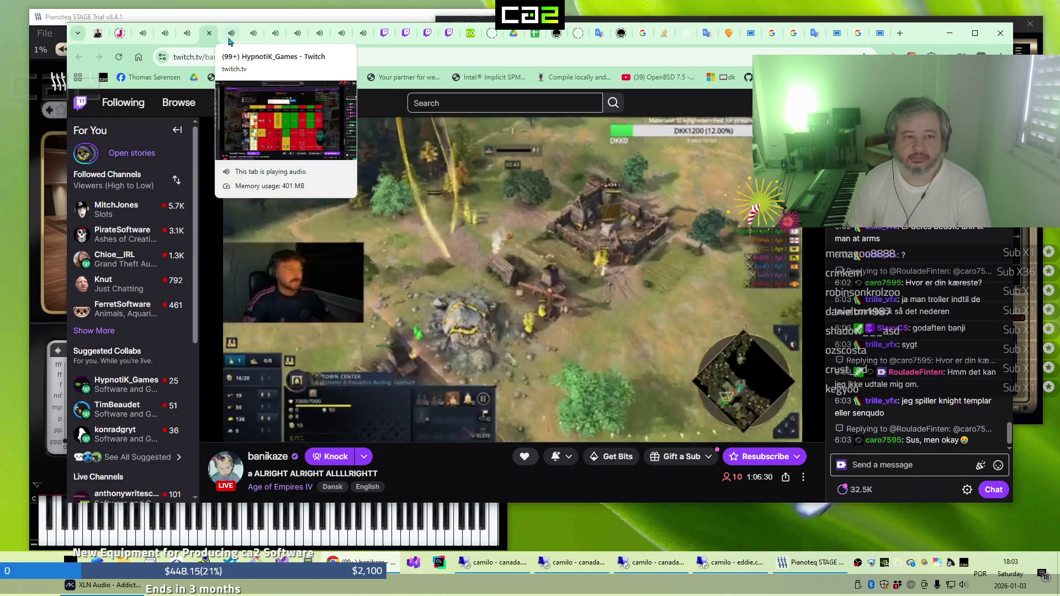
{"action": "left_click", "coordinate": [230, 41]}
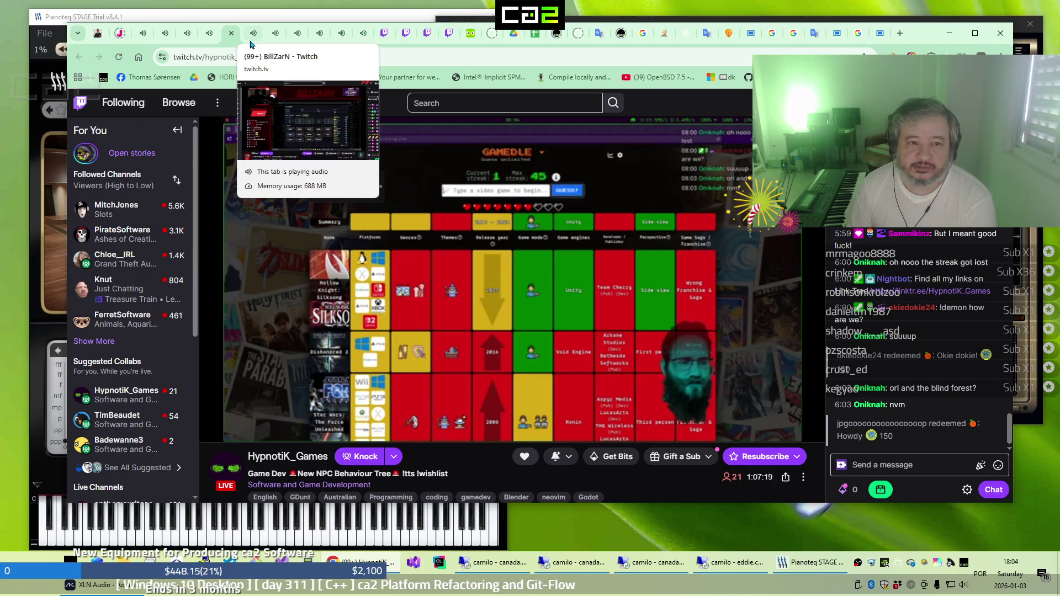
{"action": "left_click", "coordinate": [250, 42]}
{"action": "left_click", "coordinate": [271, 44]}
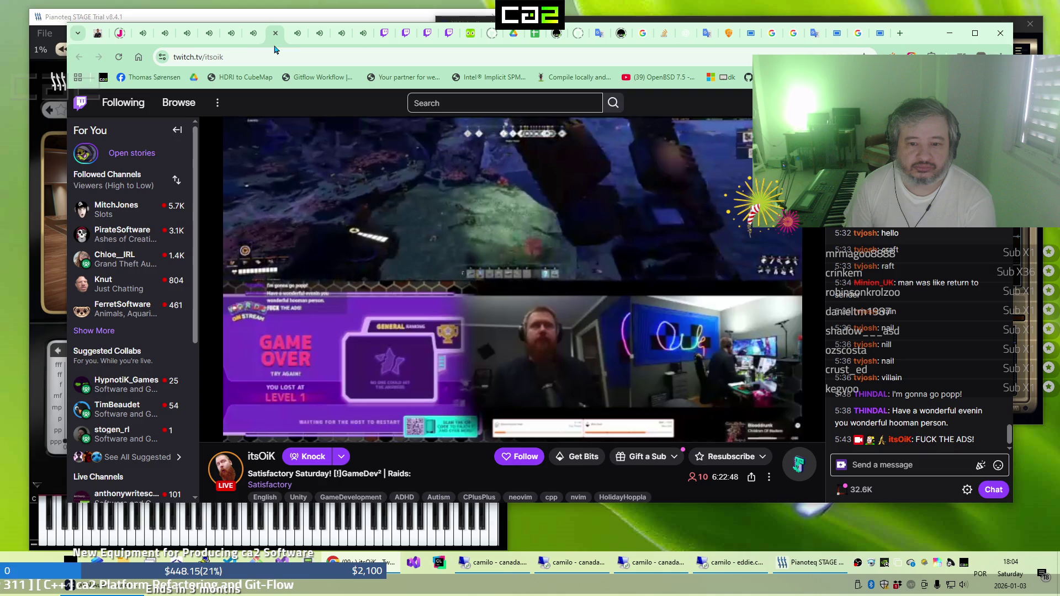
{"action": "left_click", "coordinate": [297, 47]}
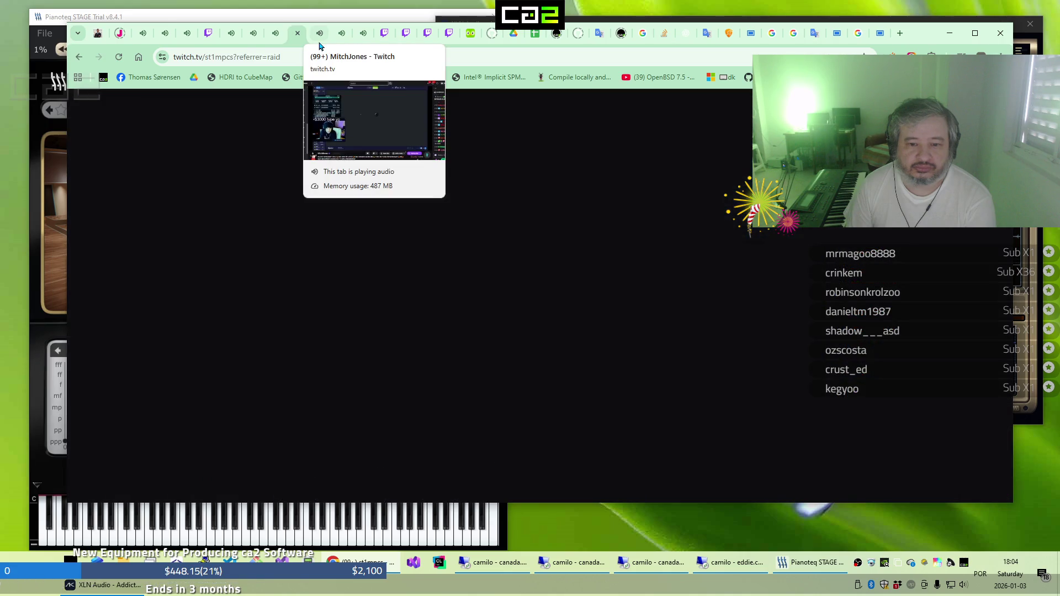
{"action": "left_click", "coordinate": [319, 47]}
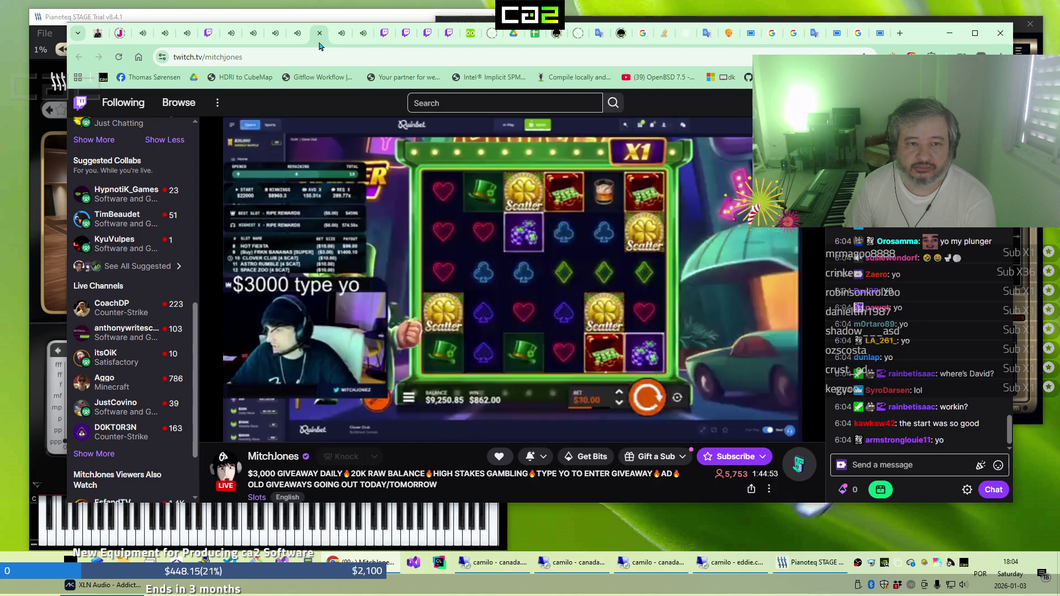
{"action": "left_click", "coordinate": [334, 46]}
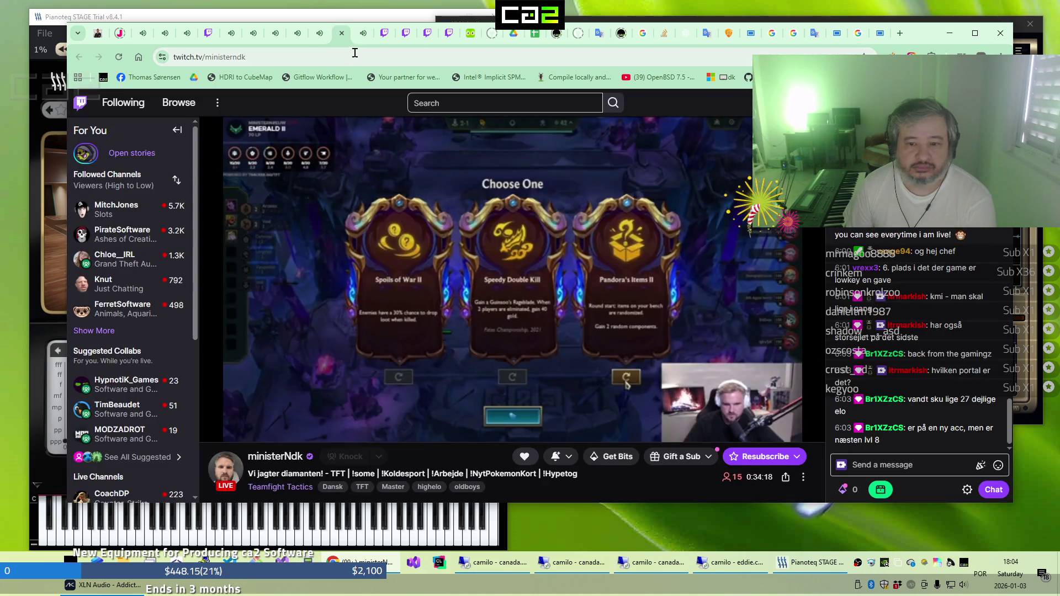
{"action": "left_click", "coordinate": [360, 45]}
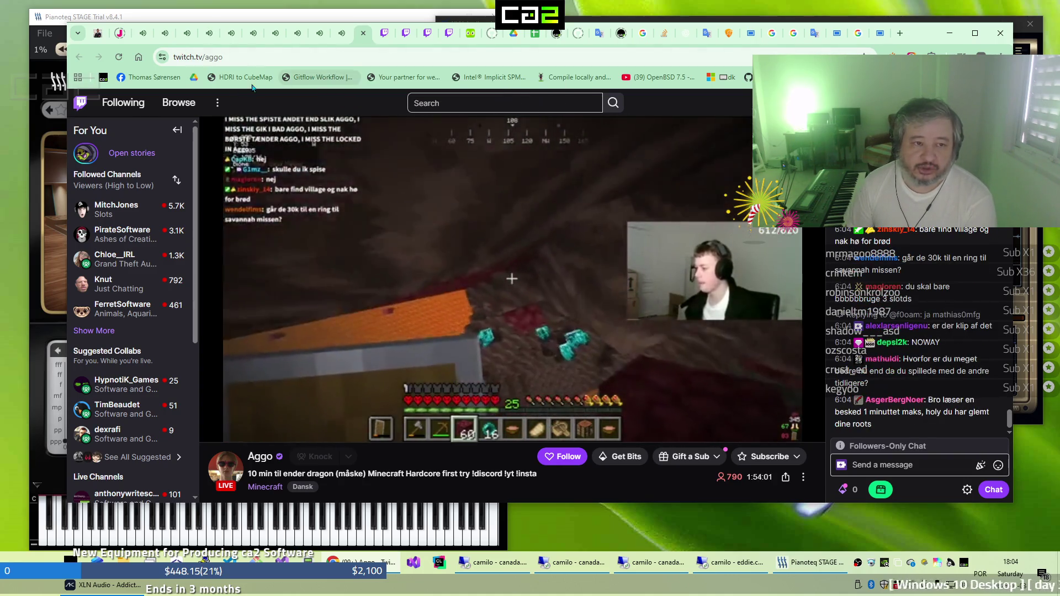
{"action": "left_click", "coordinate": [140, 39]}
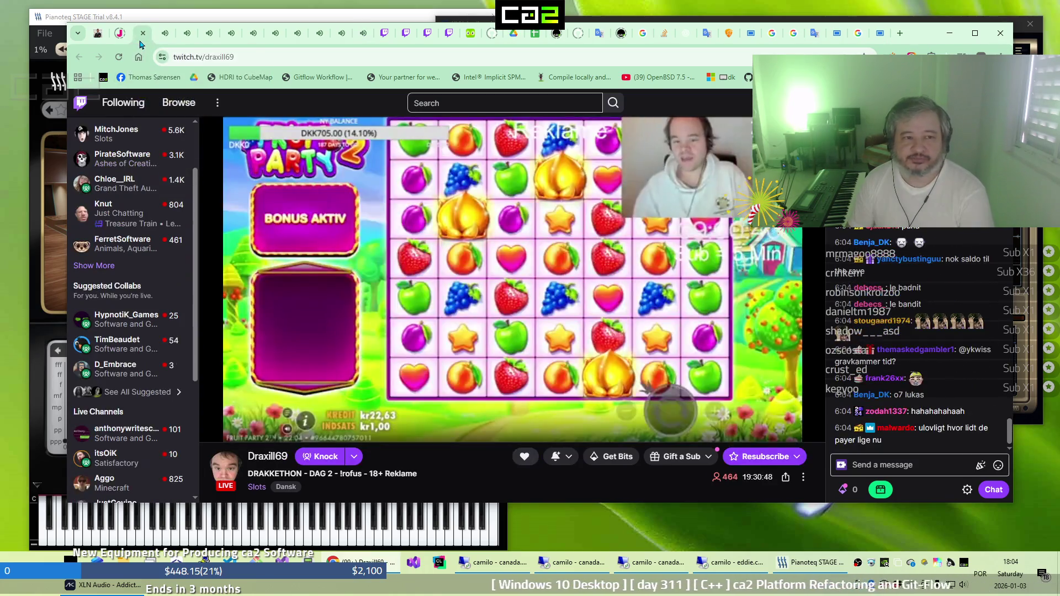
Revisit the streams from anthonywritescode to Aggo, then return to ABBA's 'Waterloo' on YouTube
{"action": "left_click", "coordinate": [165, 33]}
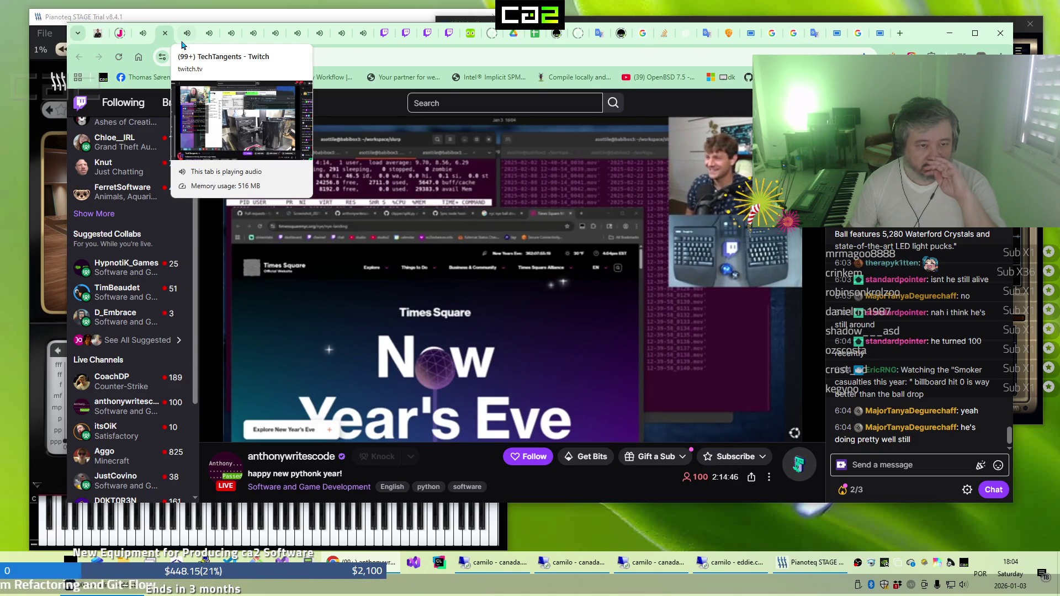
{"action": "left_click", "coordinate": [182, 42]}
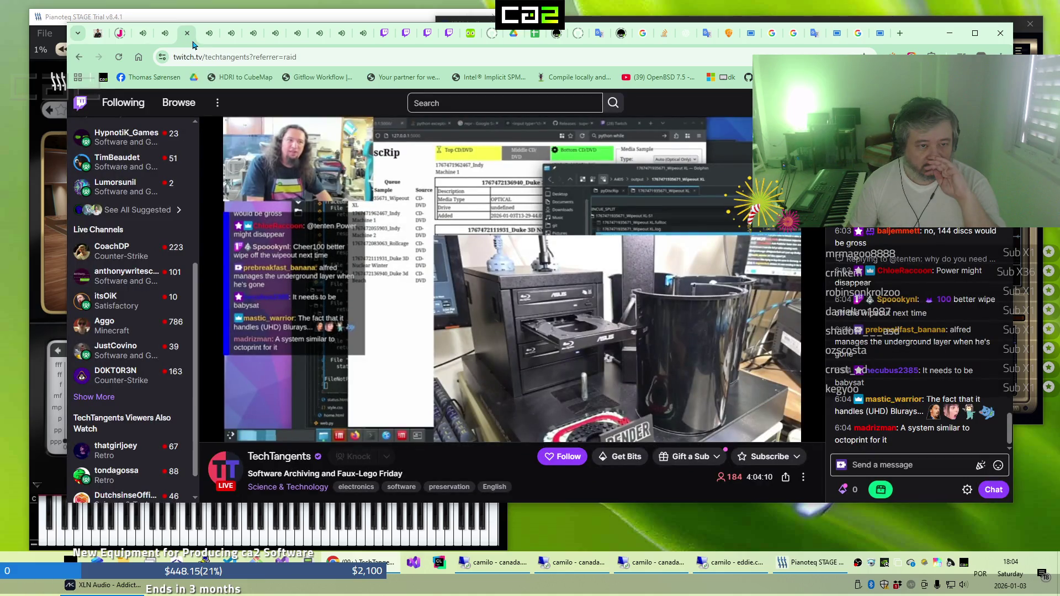
{"action": "left_click", "coordinate": [201, 43]}
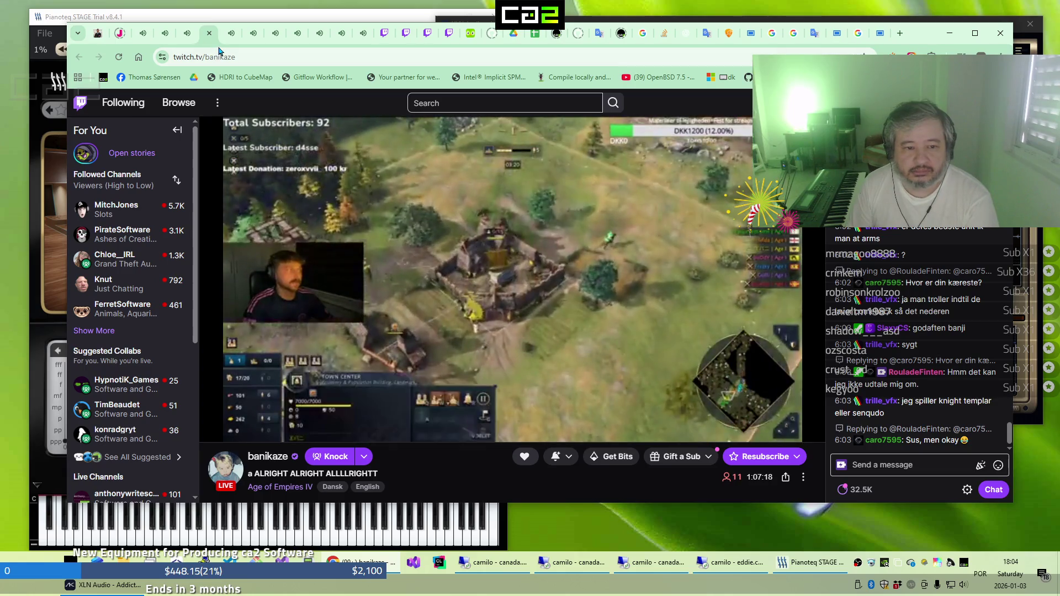
{"action": "left_click", "coordinate": [229, 41]}
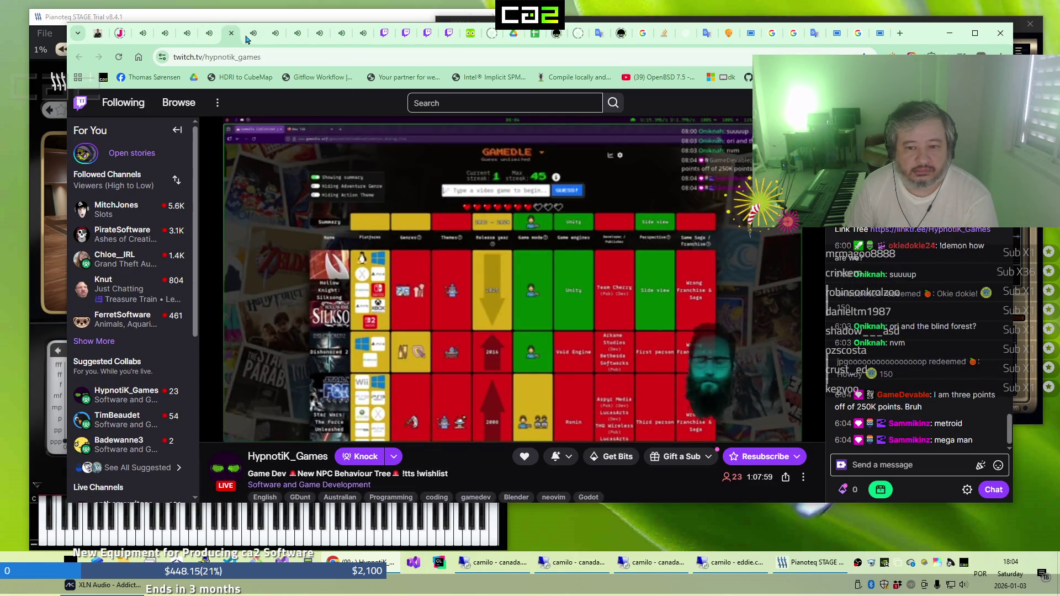
{"action": "left_click", "coordinate": [251, 43]}
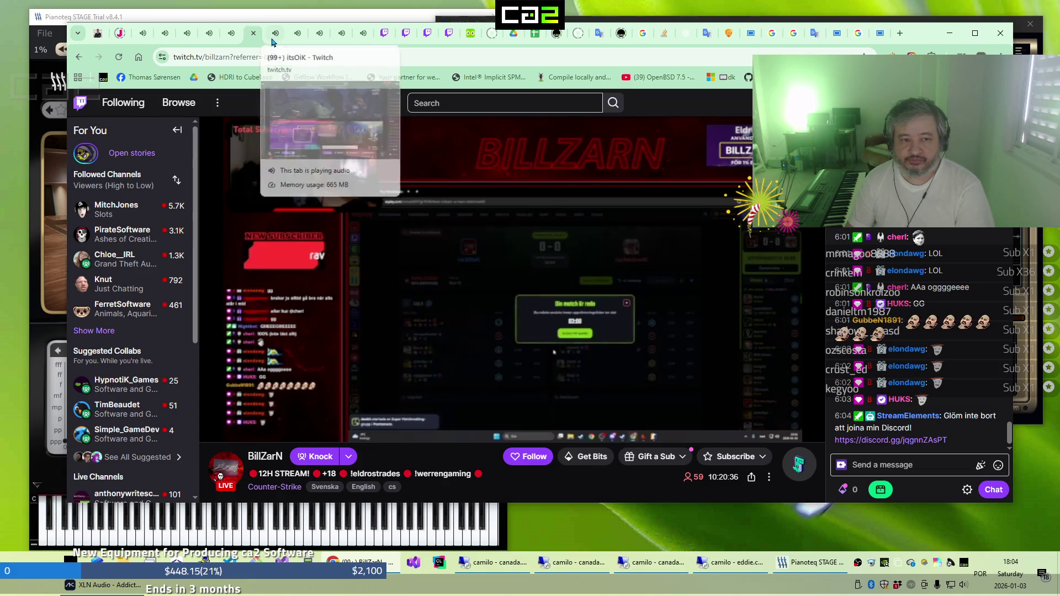
{"action": "left_click", "coordinate": [273, 41]}
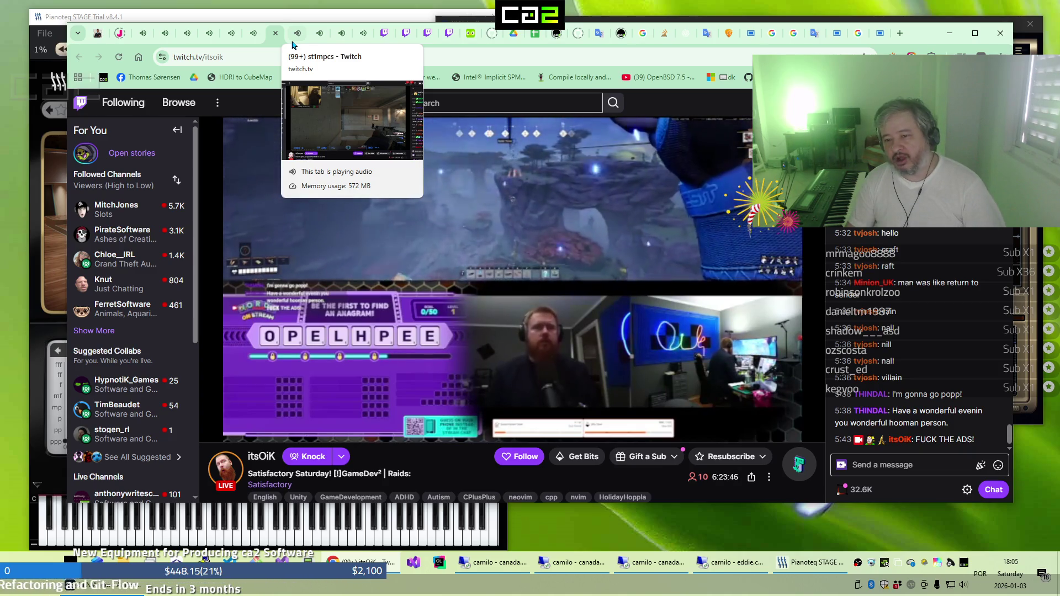
{"action": "left_click", "coordinate": [295, 43]}
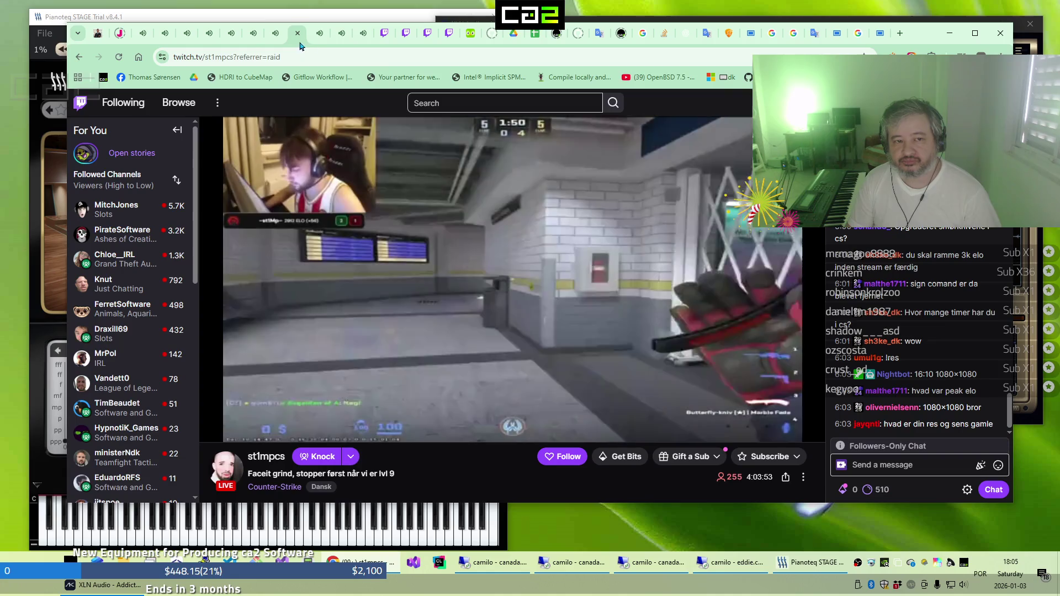
{"action": "left_click", "coordinate": [313, 43]}
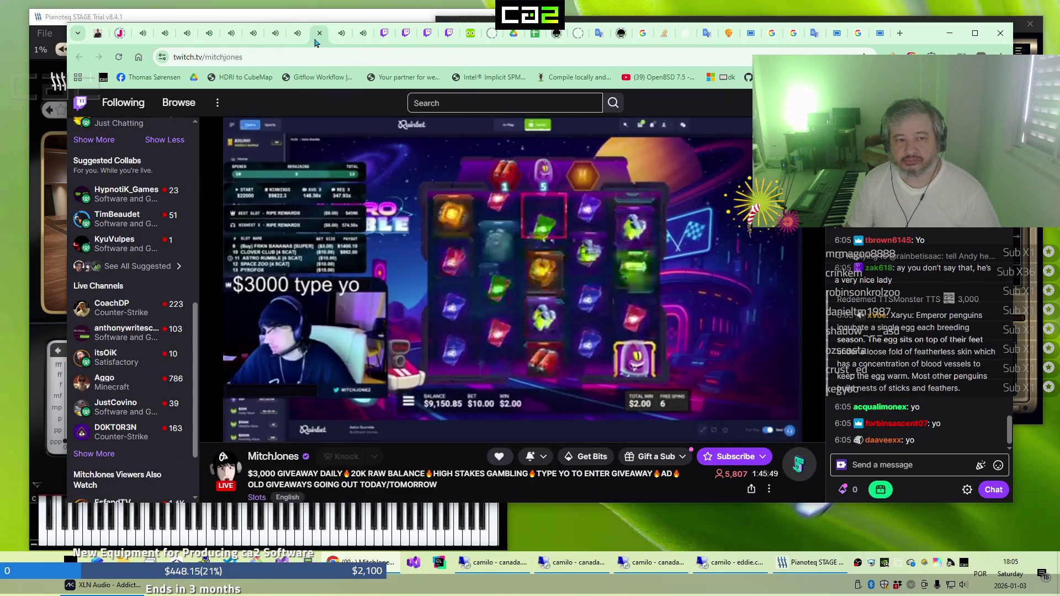
{"action": "left_click", "coordinate": [356, 40]}
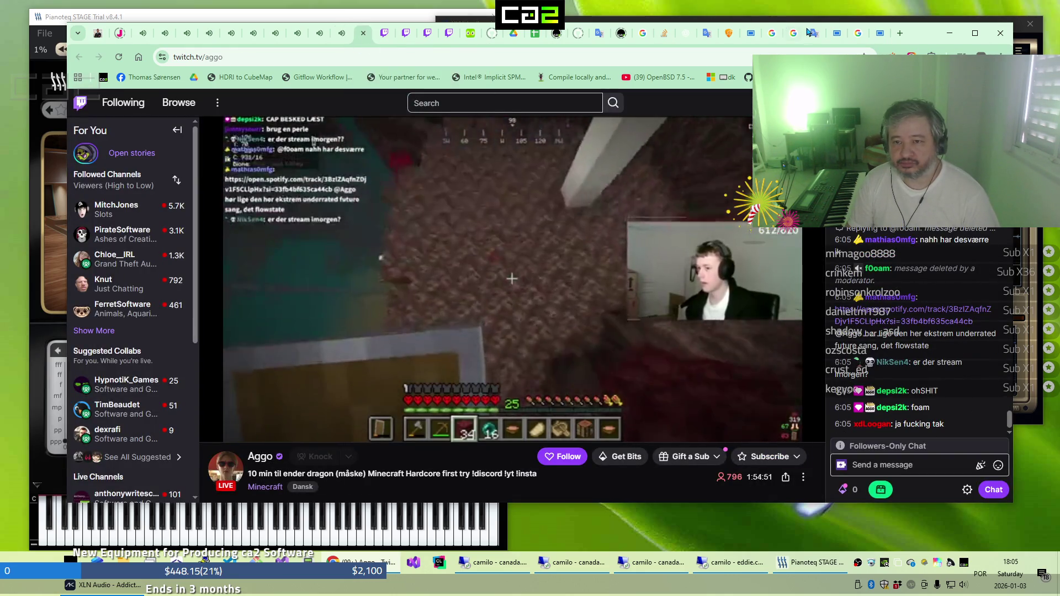
{"action": "left_click", "coordinate": [823, 34]}
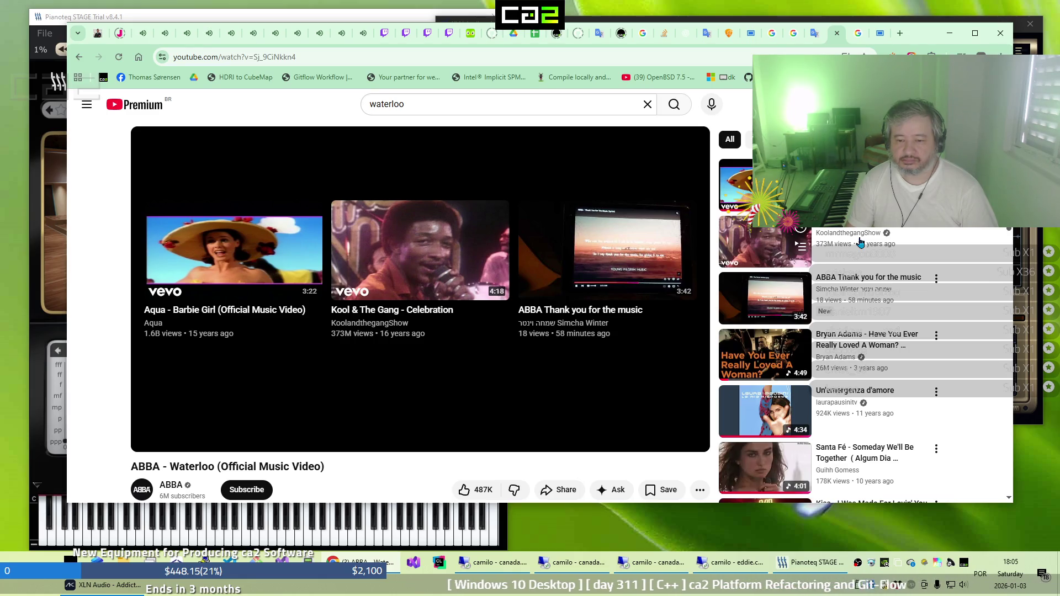
Play Santa Fé's 'Someday We'll Be Together' from the sidebar and close the Cascada video tab
{"action": "scroll", "coordinate": [849, 249], "scroll_direction": "down", "scroll_amount": 2}
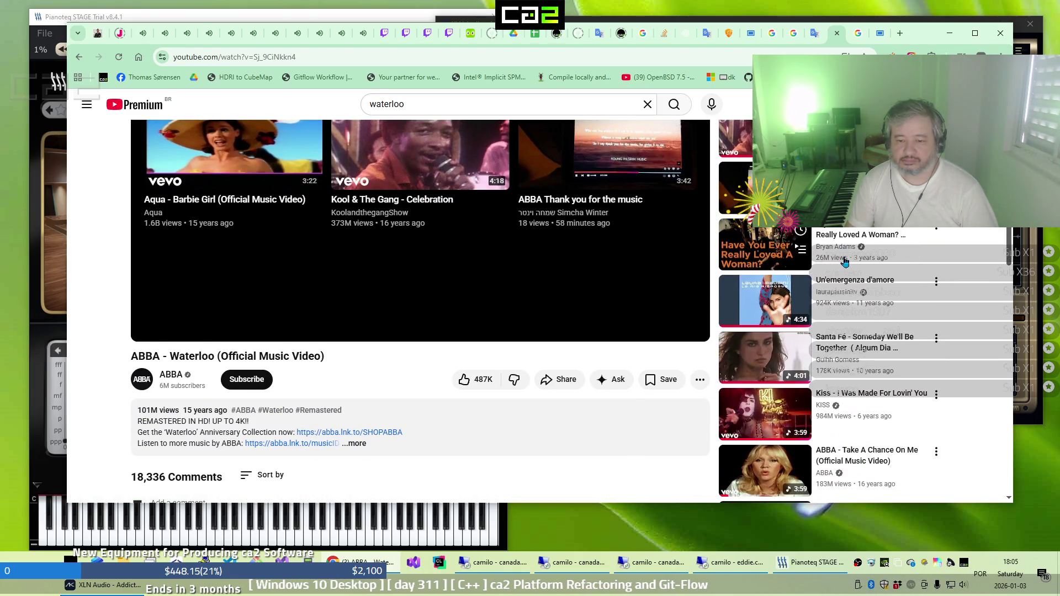
{"action": "left_click", "coordinate": [853, 357]}
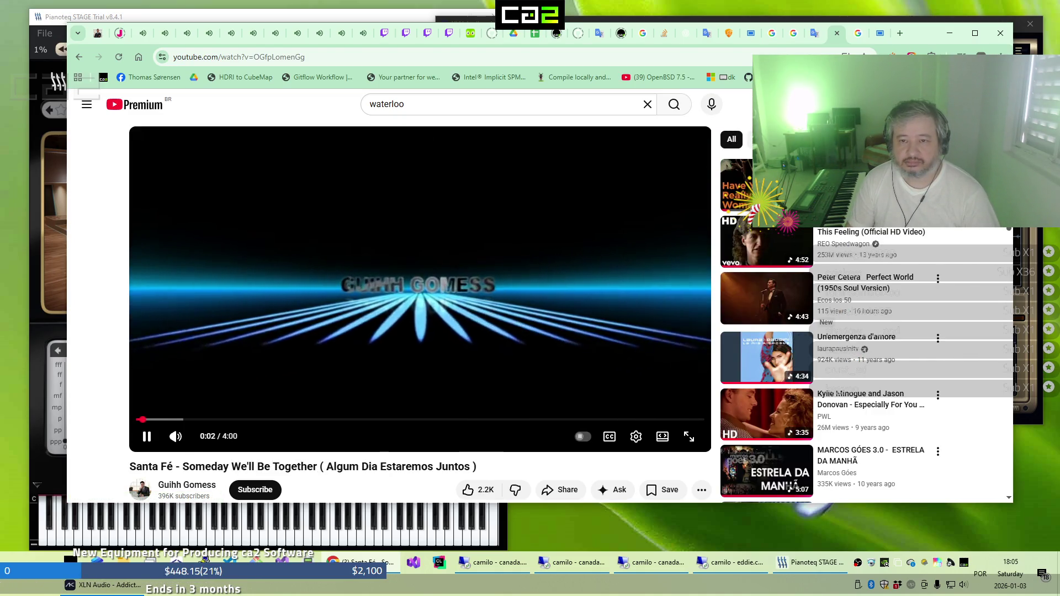
{"action": "left_click", "coordinate": [751, 34]}
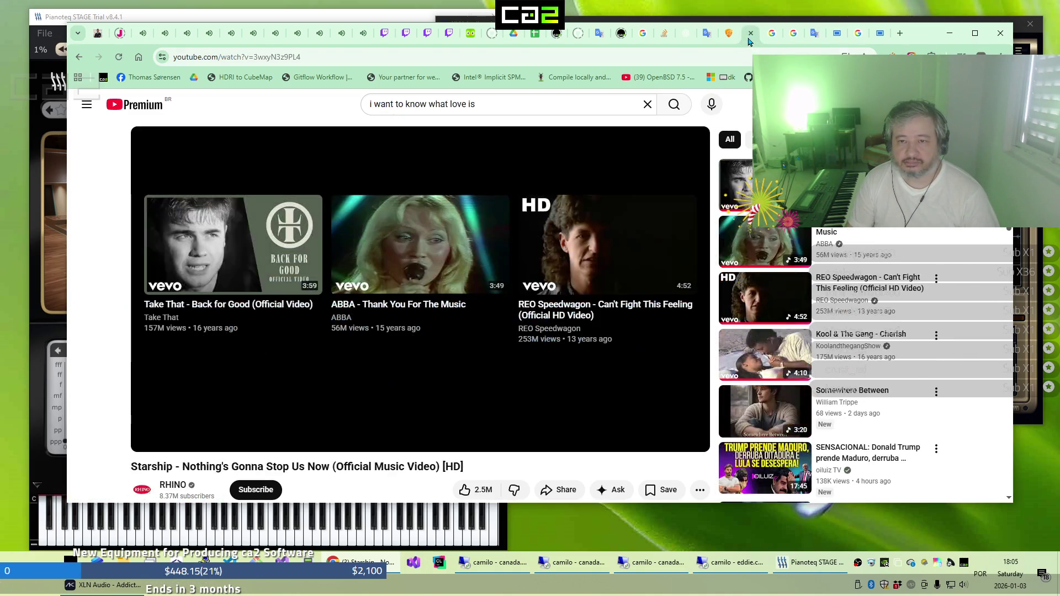
{"action": "left_click", "coordinate": [879, 34]}
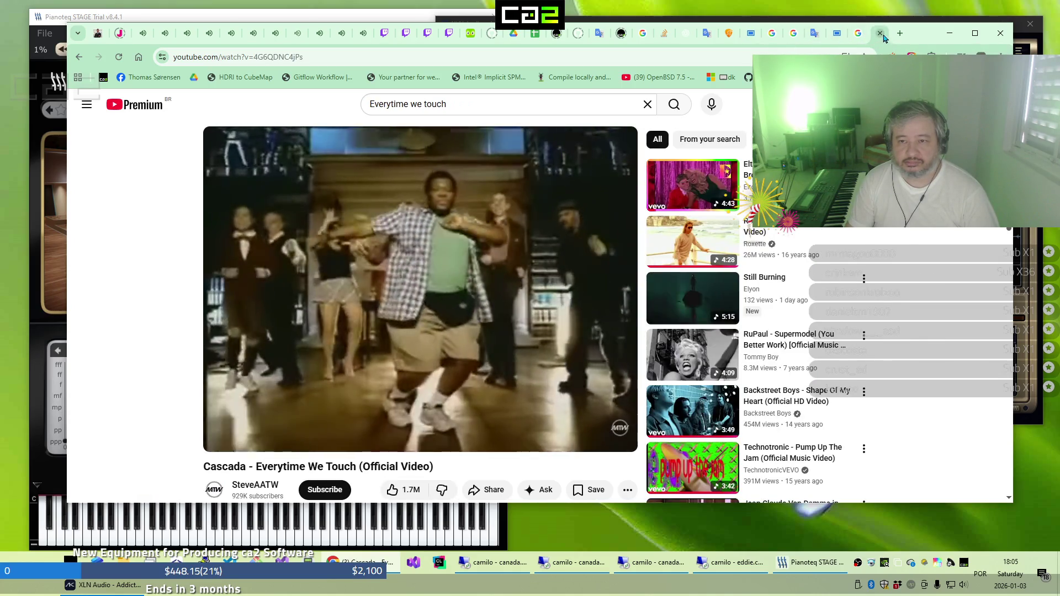
{"action": "left_click", "coordinate": [881, 34]}
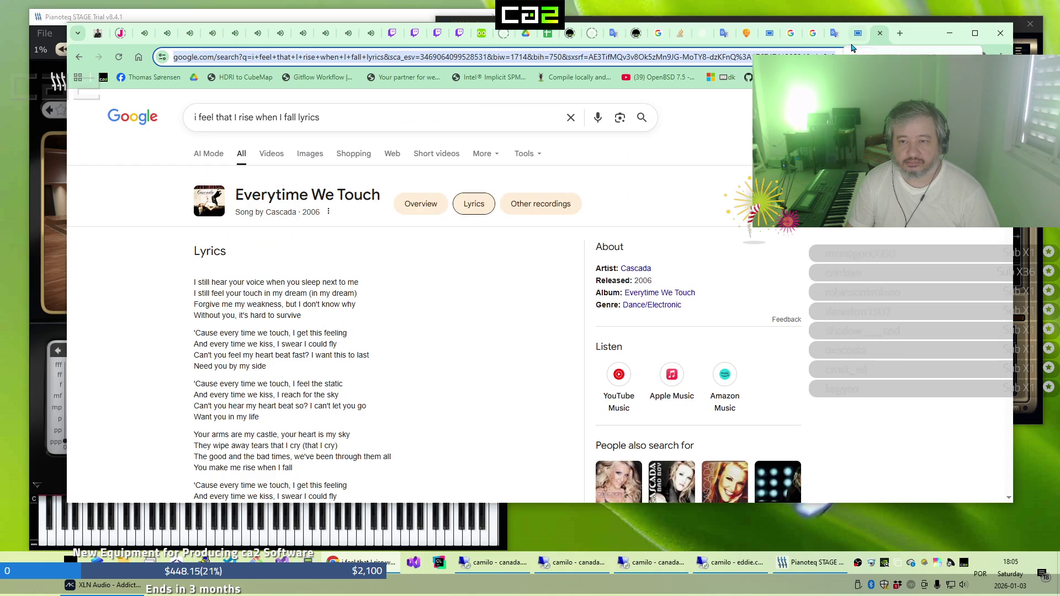
{"action": "left_click", "coordinate": [857, 35]}
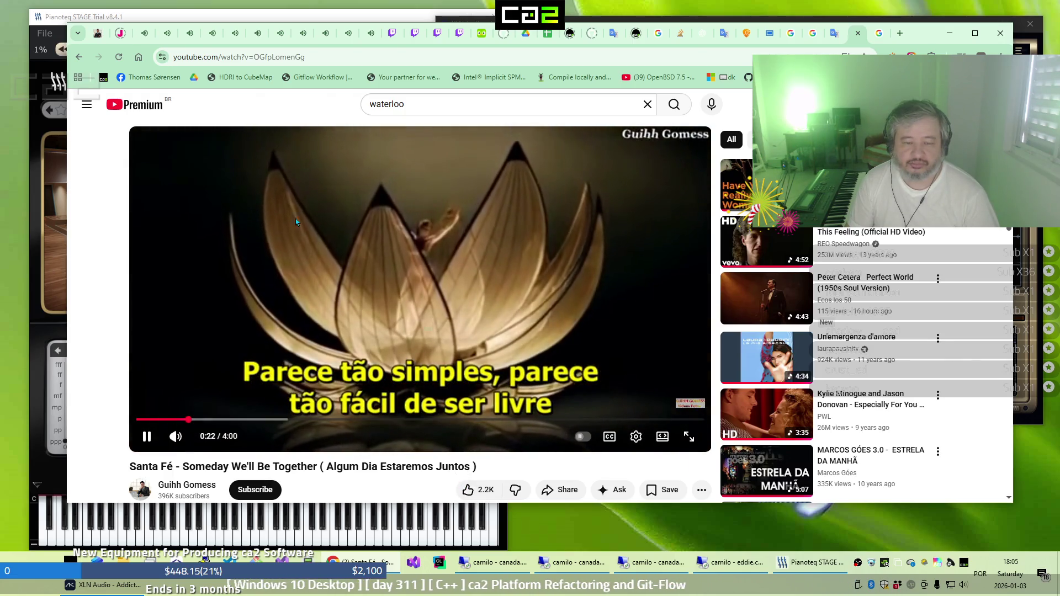
Step from the slots stream through the open streams to the Minecraft hardcore stream
{"action": "left_click", "coordinate": [143, 34]}
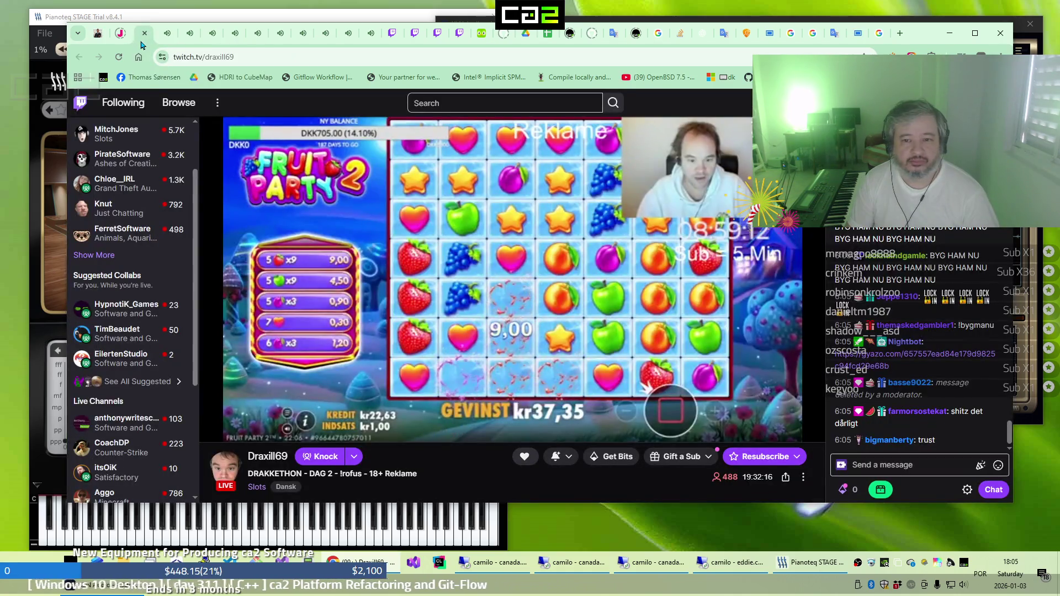
{"action": "left_click", "coordinate": [161, 42]}
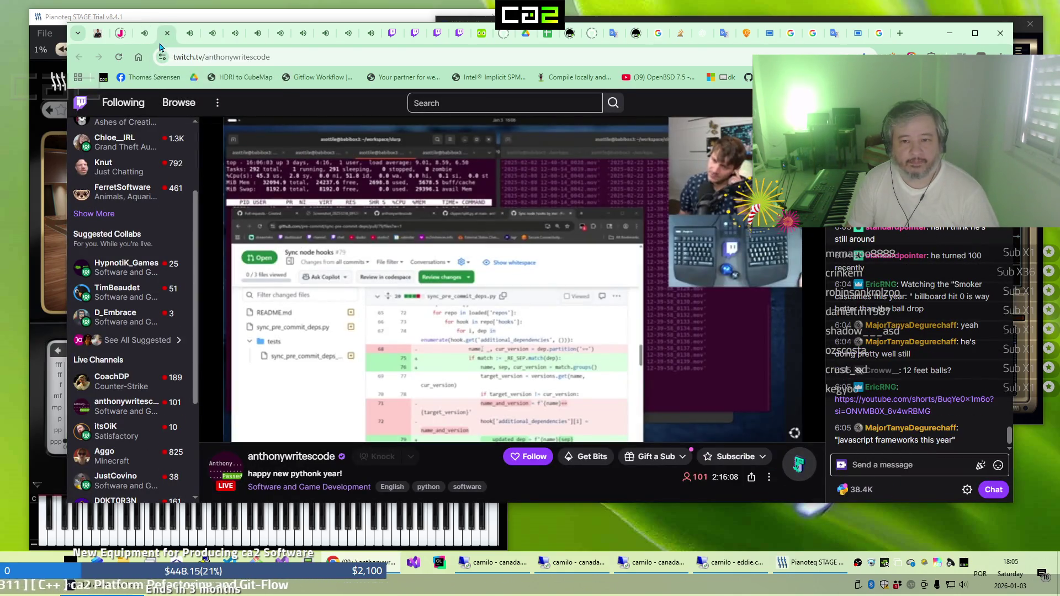
{"action": "left_click", "coordinate": [185, 44]}
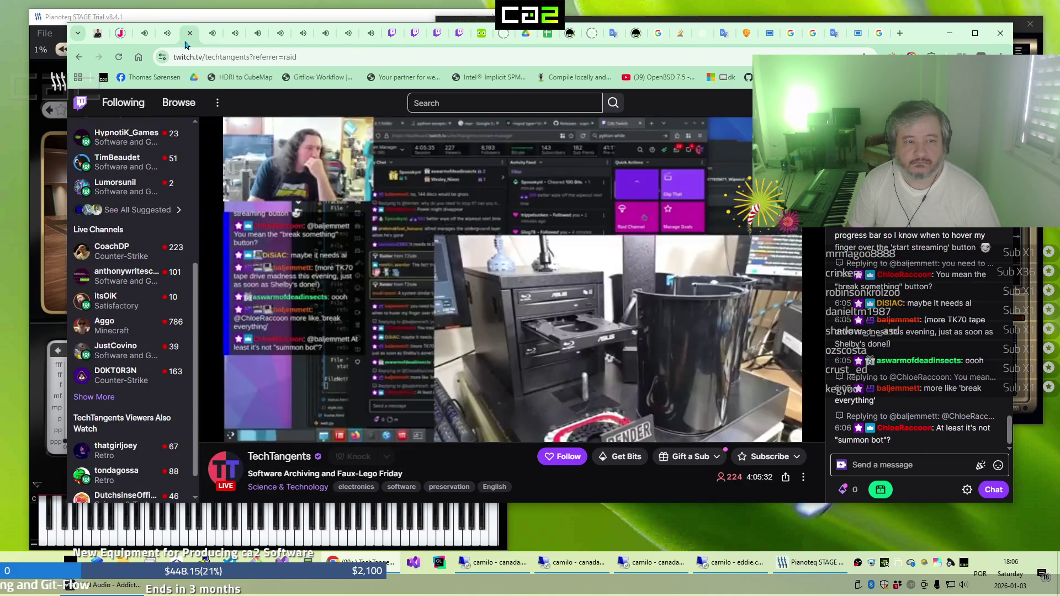
{"action": "left_click", "coordinate": [255, 43]}
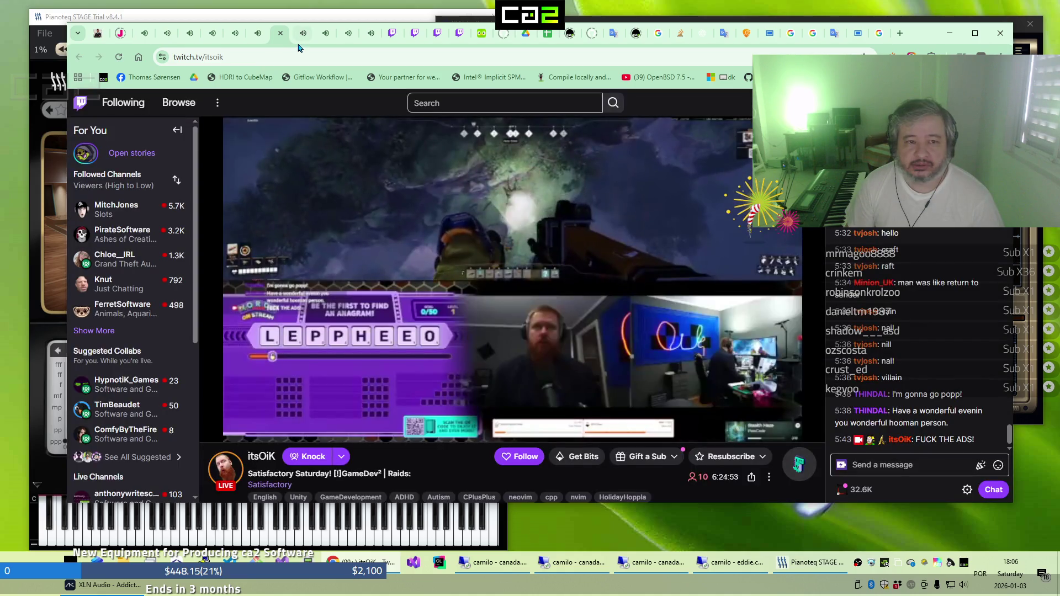
{"action": "left_click", "coordinate": [298, 43]}
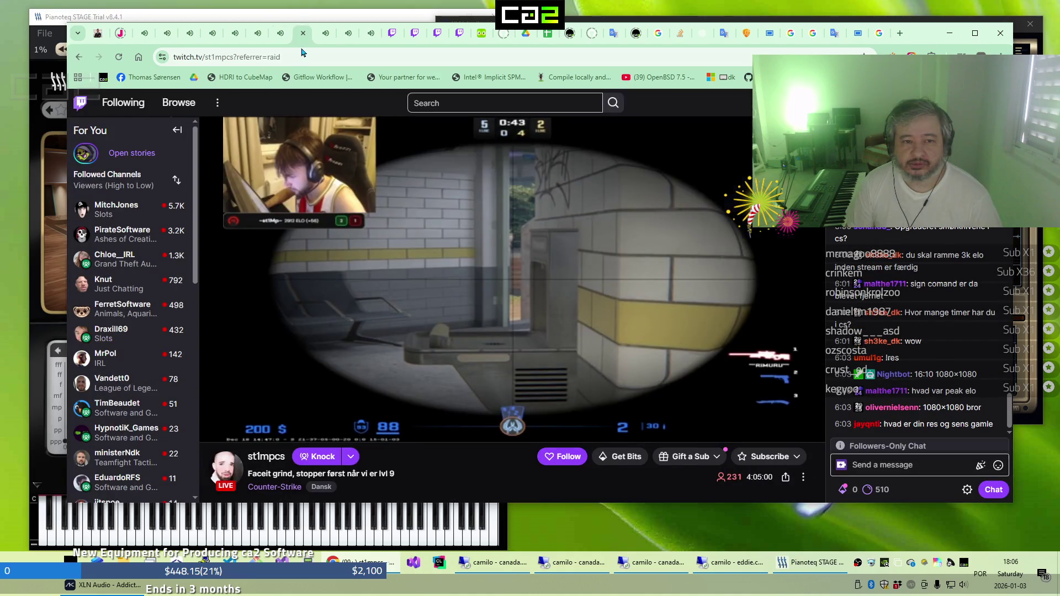
{"action": "left_click", "coordinate": [323, 42]}
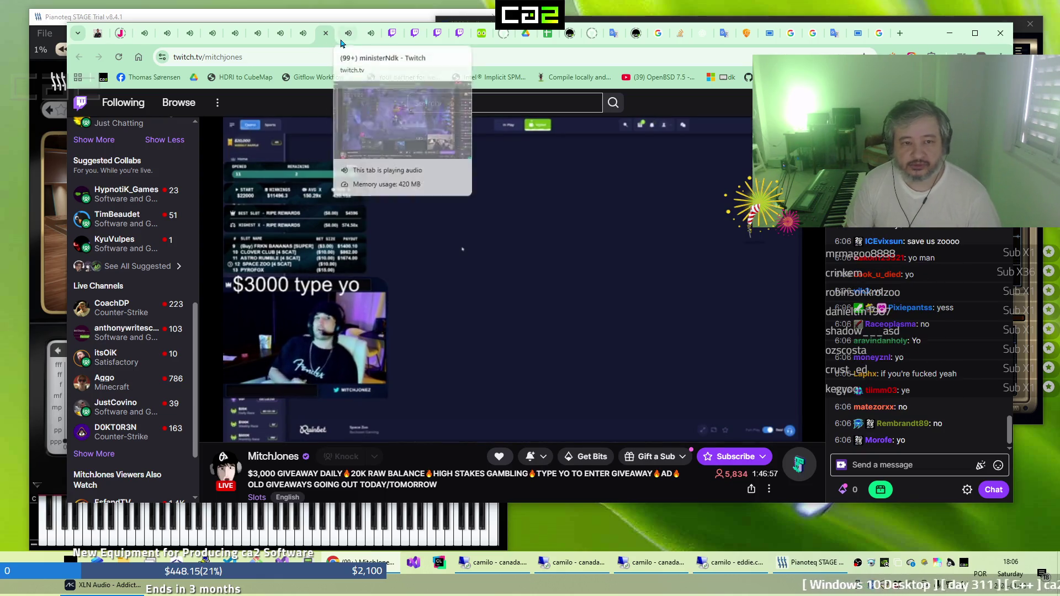
{"action": "left_click", "coordinate": [342, 43]}
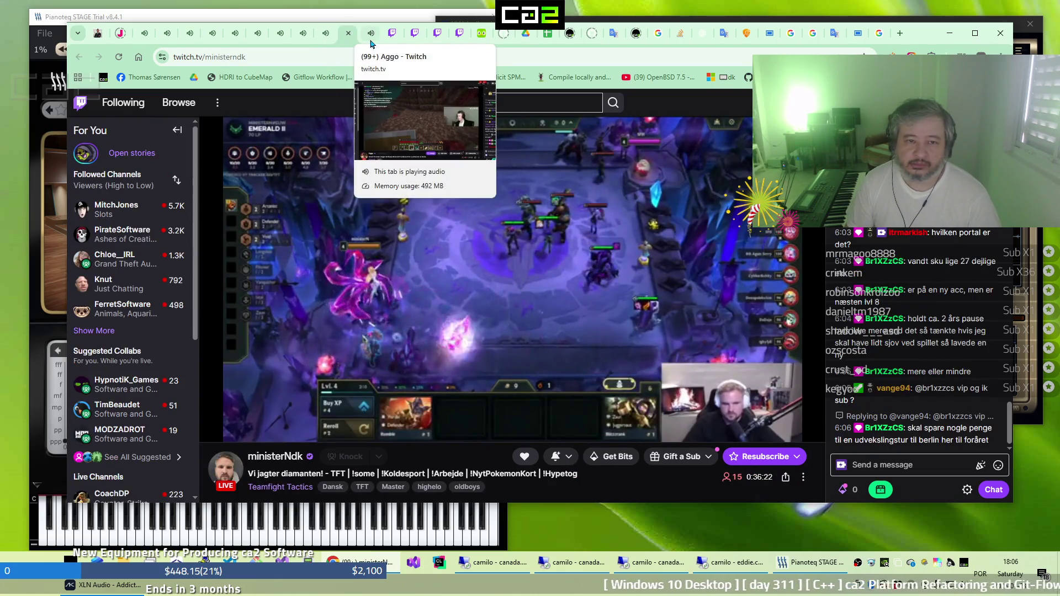
{"action": "left_click", "coordinate": [371, 43]}
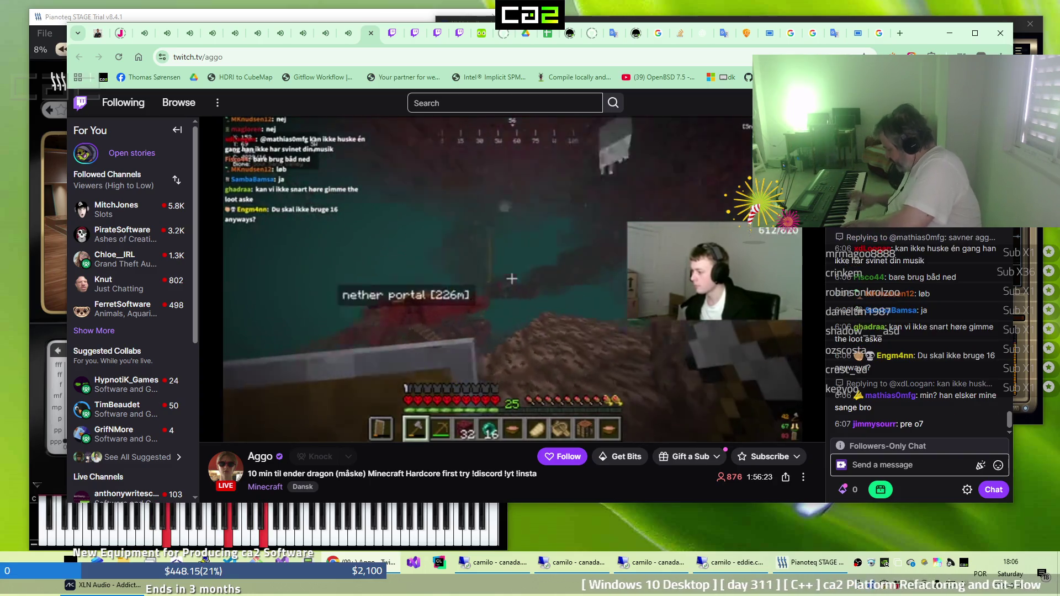
Cycle again from the Python coding stream to the Minecraft stream, then return to YouTube
{"action": "left_click", "coordinate": [165, 33]}
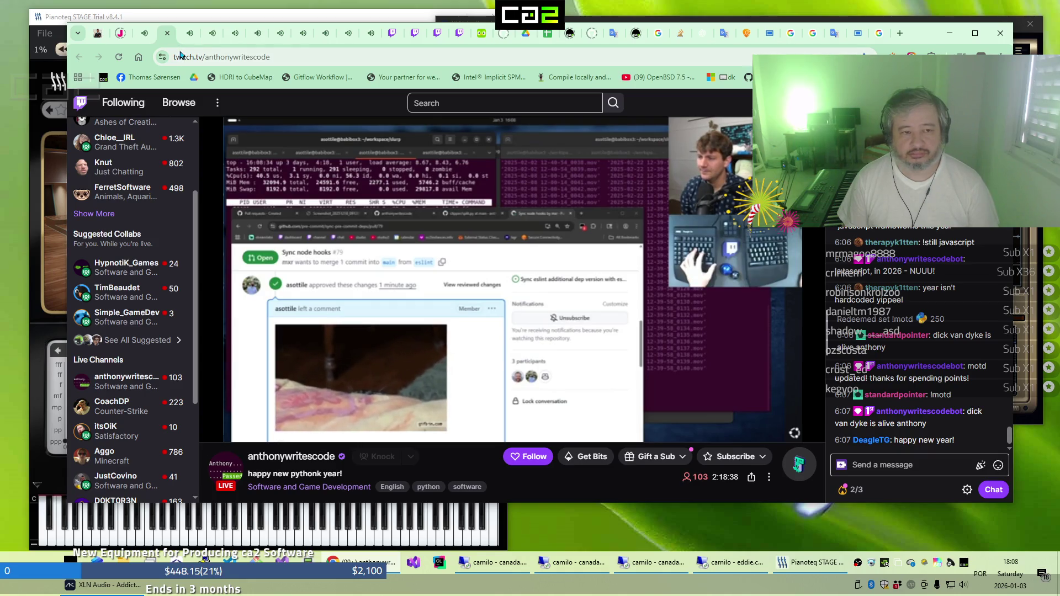
{"action": "left_click", "coordinate": [186, 34]}
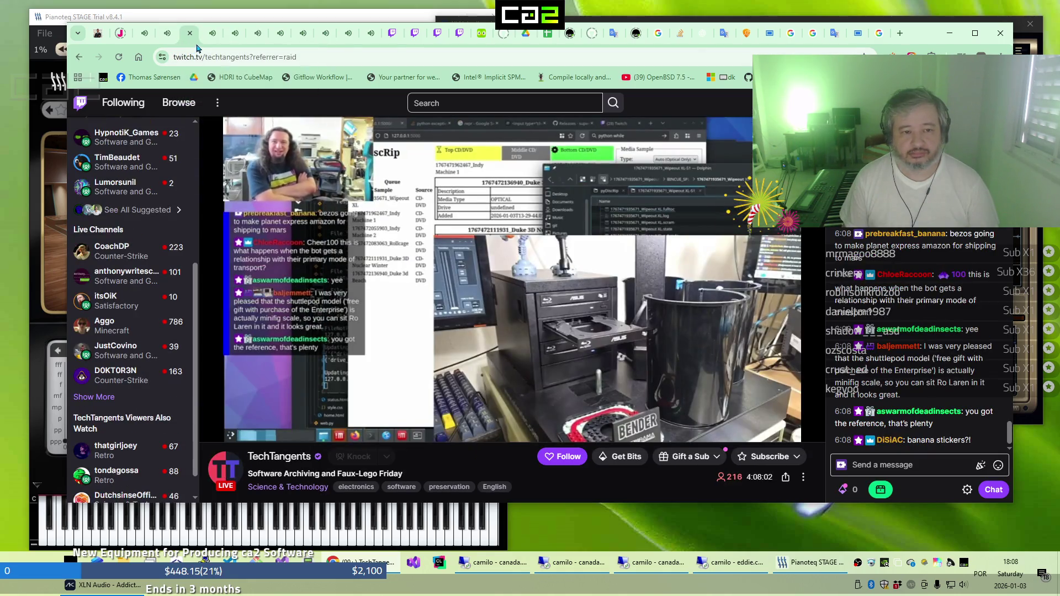
{"action": "left_click", "coordinate": [207, 38]}
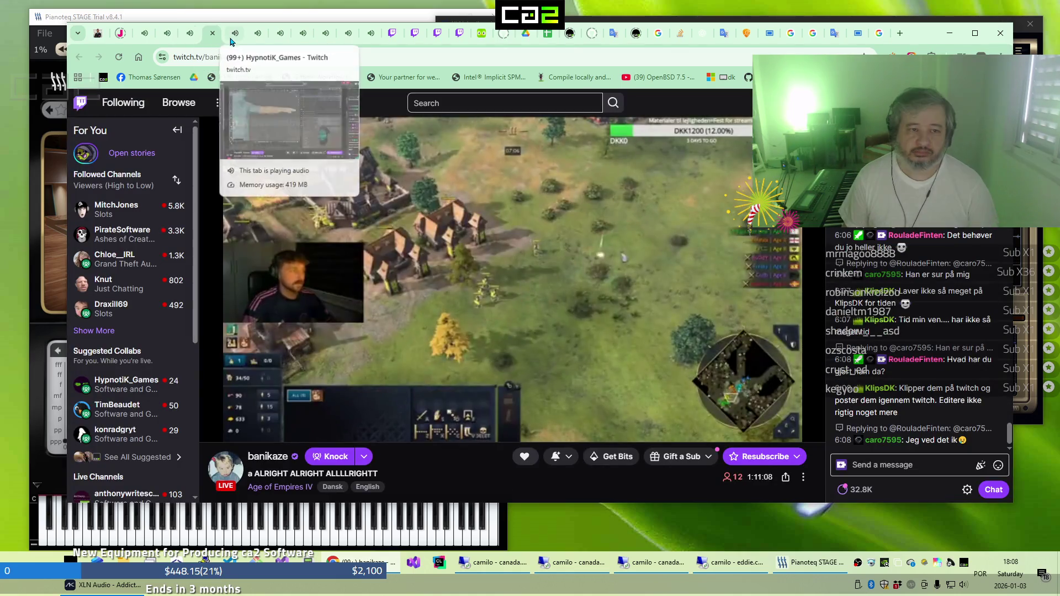
{"action": "left_click", "coordinate": [233, 39]}
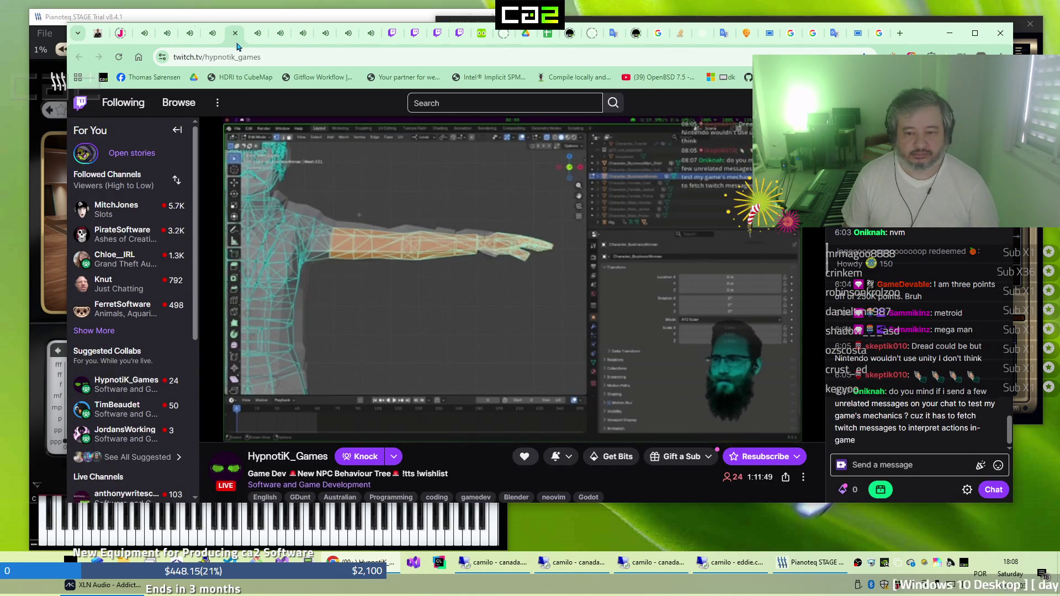
{"action": "left_click", "coordinate": [253, 44]}
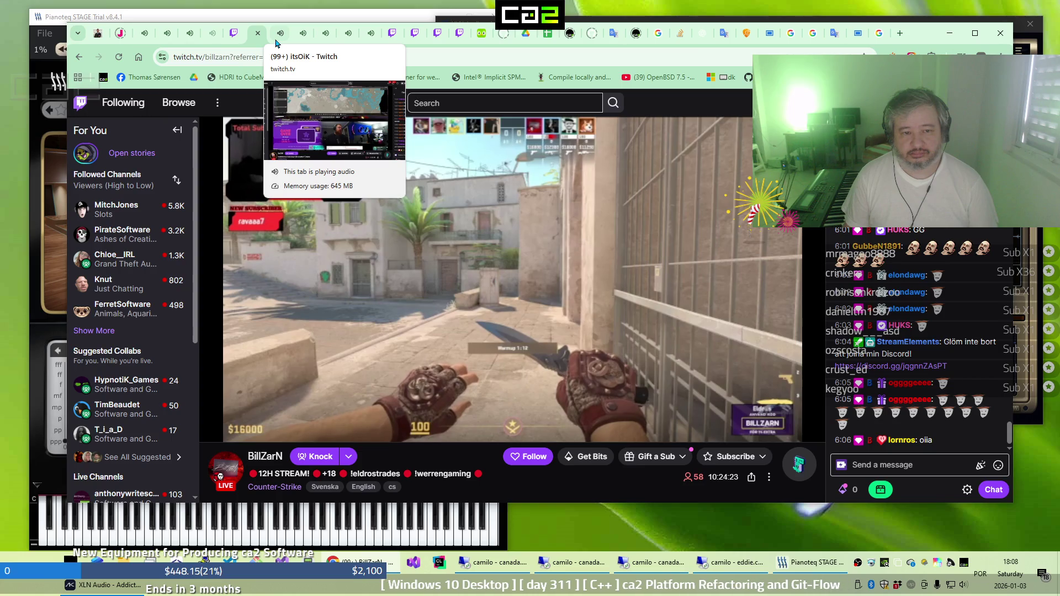
{"action": "left_click", "coordinate": [279, 42]}
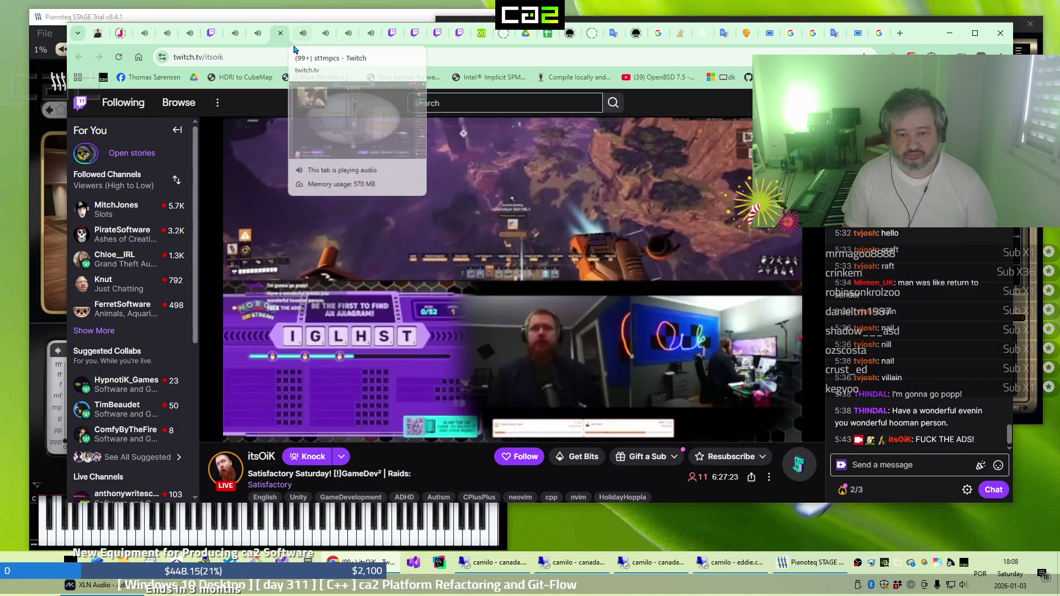
{"action": "left_click", "coordinate": [297, 44]}
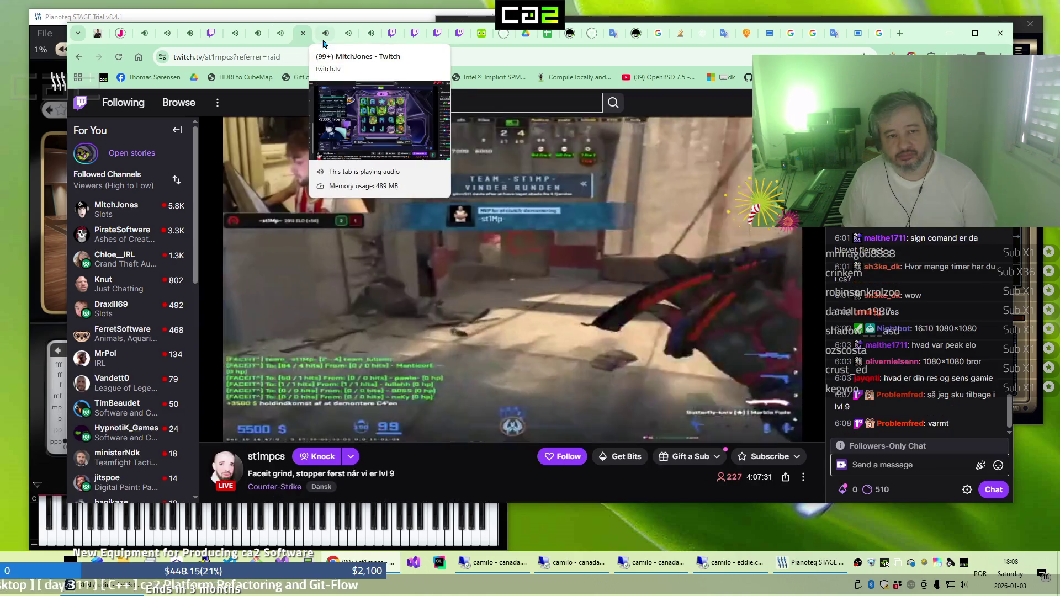
{"action": "left_click", "coordinate": [348, 43]}
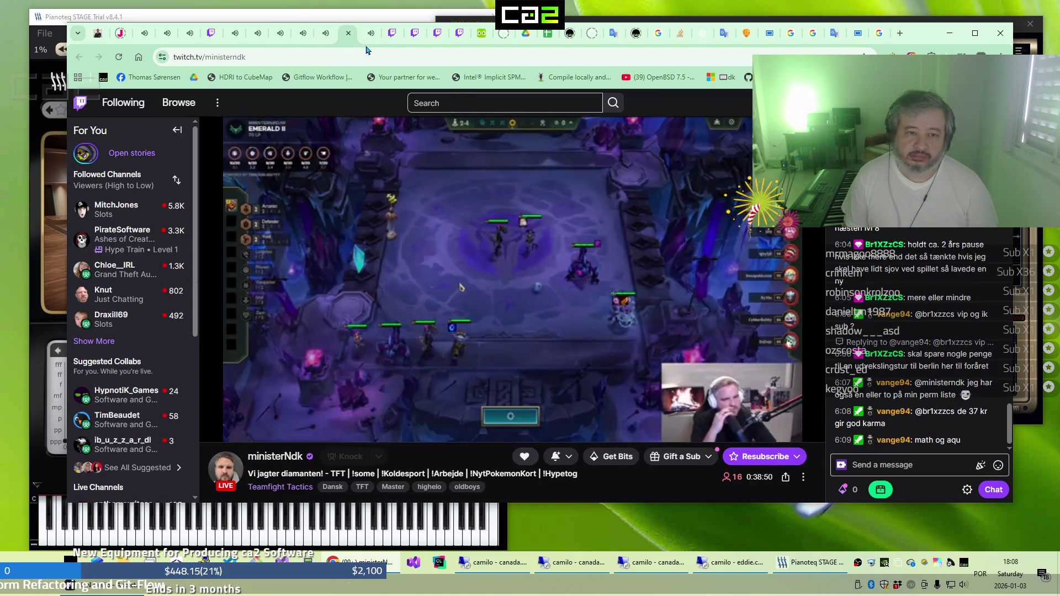
{"action": "left_click", "coordinate": [367, 49]}
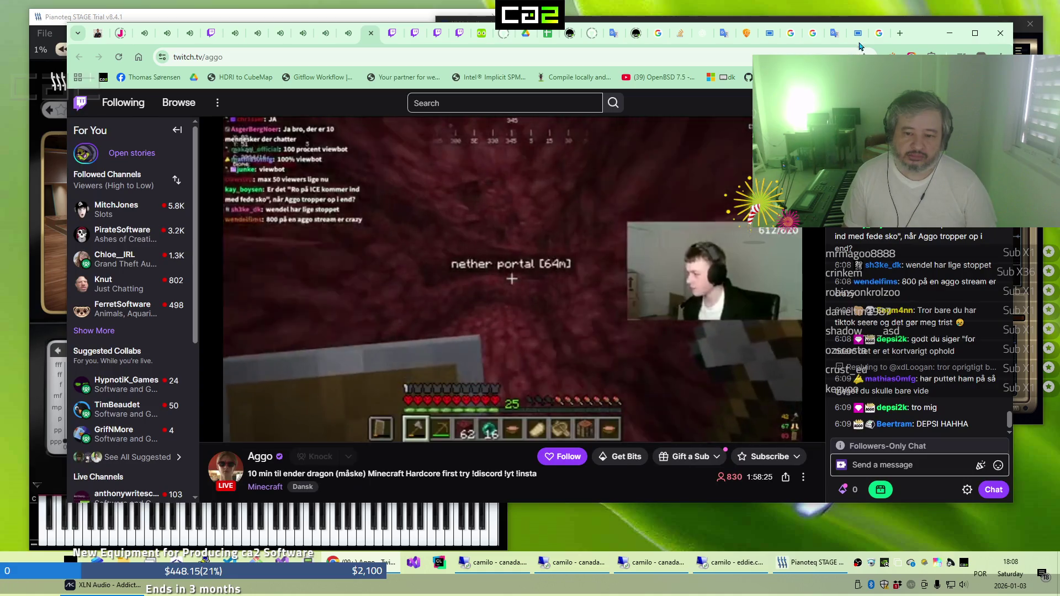
{"action": "left_click", "coordinate": [857, 44]}
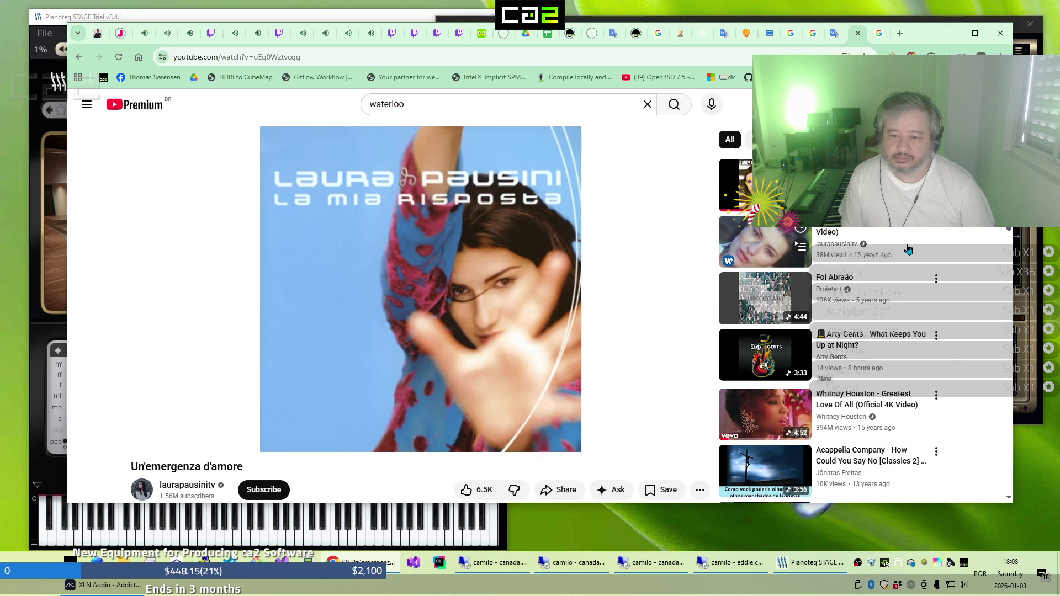
Play Whitney Houston's 'Greatest Love Of All (Official 4K Video)', then return to the slots stream
{"action": "left_click", "coordinate": [886, 396]}
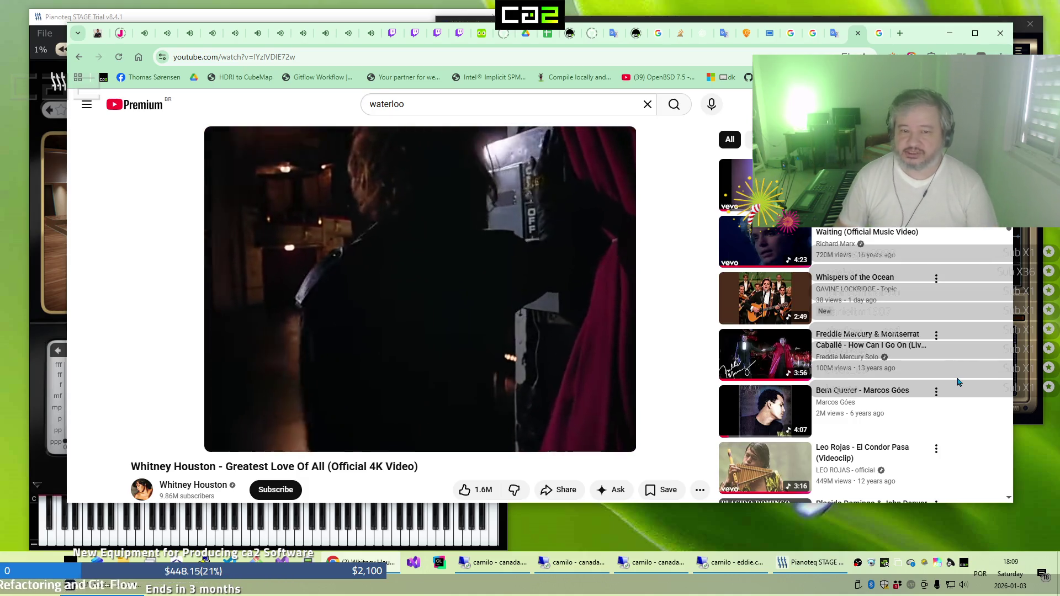
{"action": "mouse_move", "coordinate": [274, 149]}
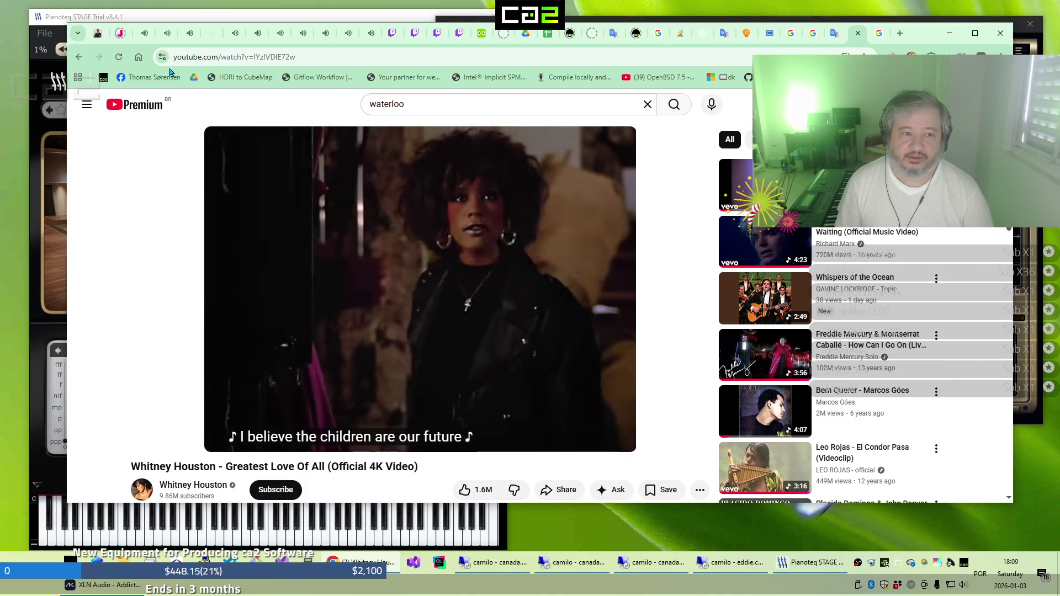
{"action": "left_click", "coordinate": [140, 42]}
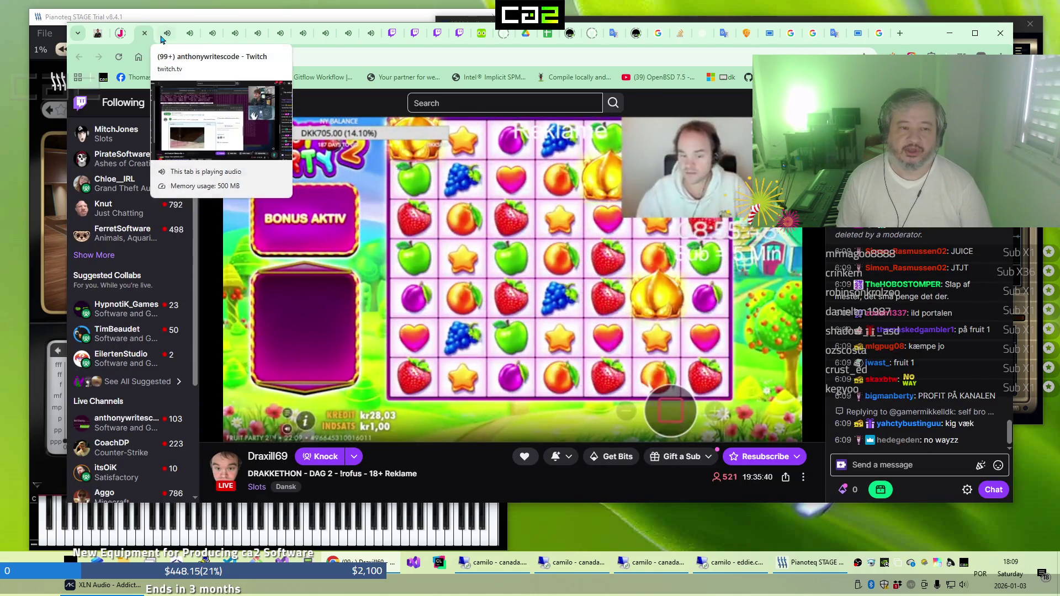
Browse the Twitch tabs and open lastmiles' 'eclipse or ecliptic curve?' Linux stream in a new tab
{"action": "left_click", "coordinate": [163, 43]}
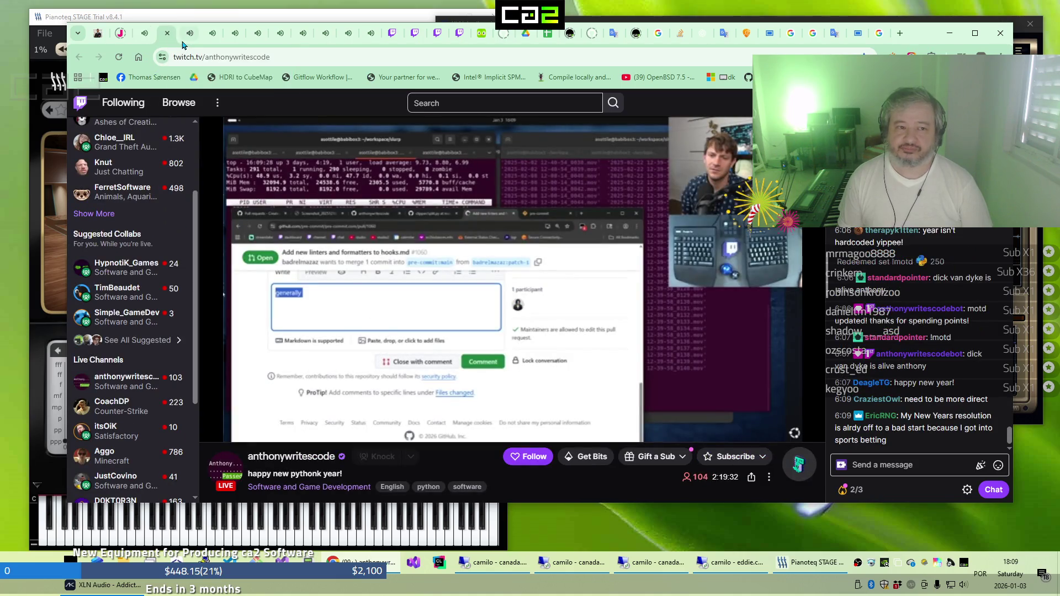
{"action": "left_click", "coordinate": [188, 43]}
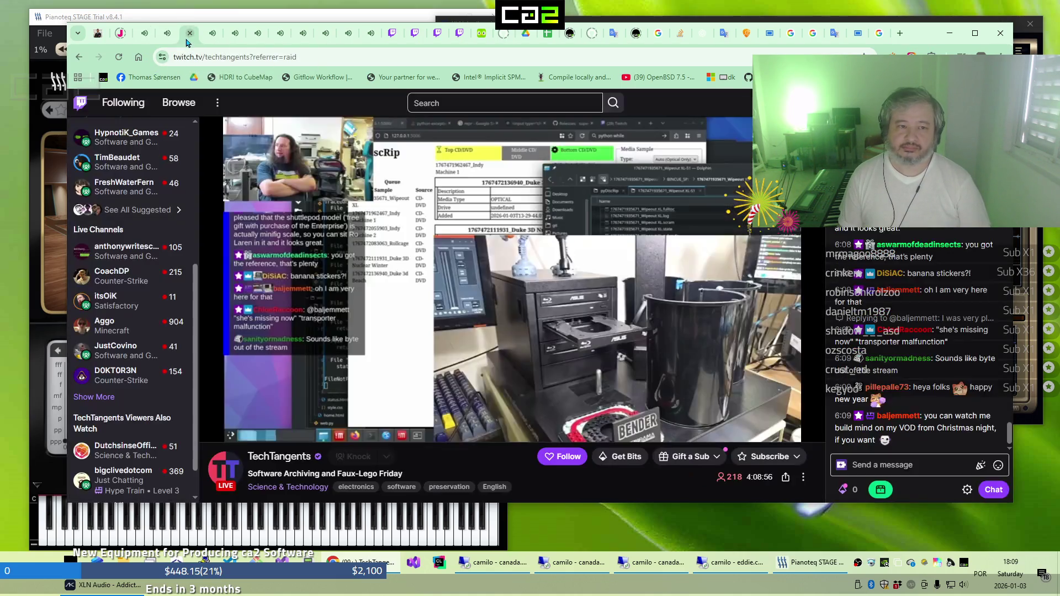
{"action": "mouse_move", "coordinate": [208, 42]}
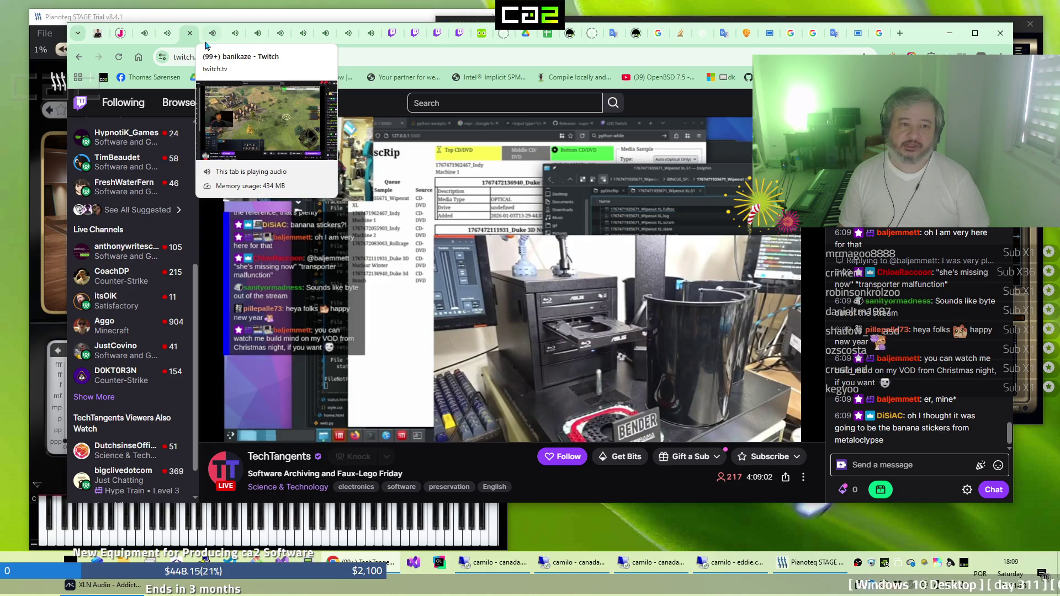
{"action": "left_click", "coordinate": [205, 43]}
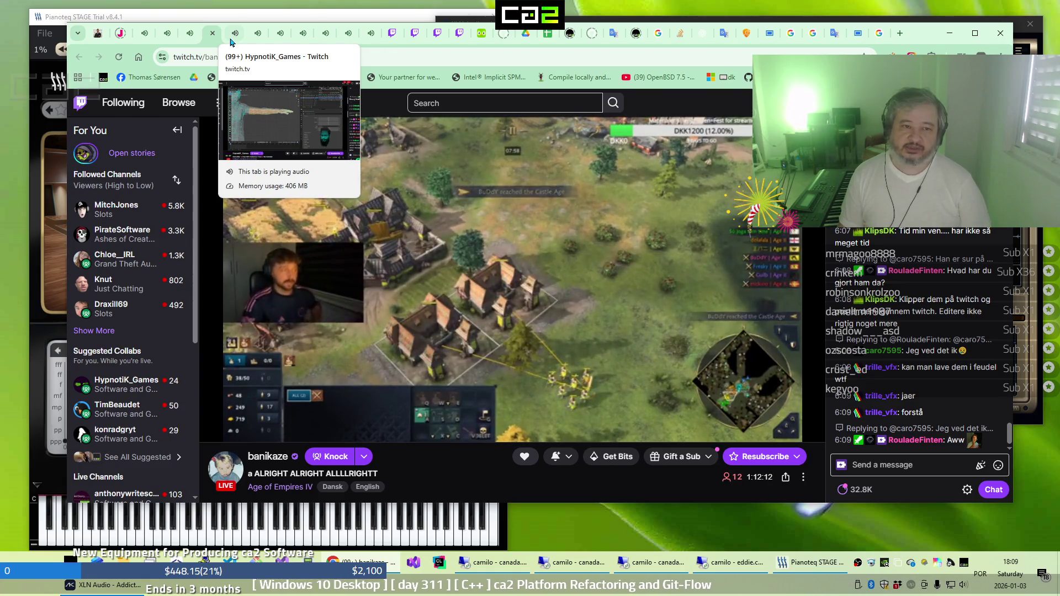
{"action": "left_click", "coordinate": [231, 43]}
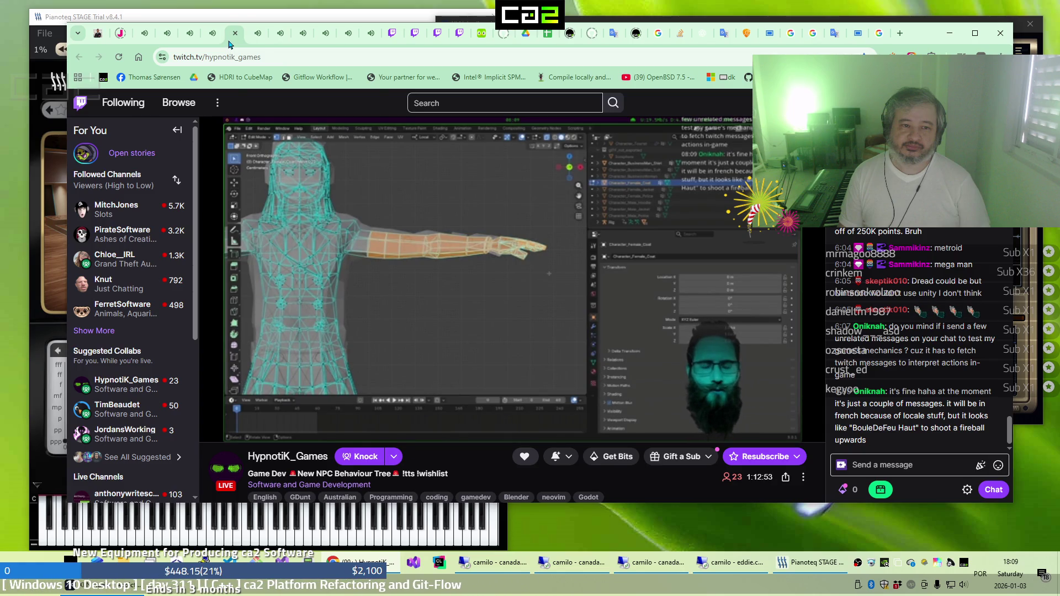
{"action": "left_click", "coordinate": [250, 43]}
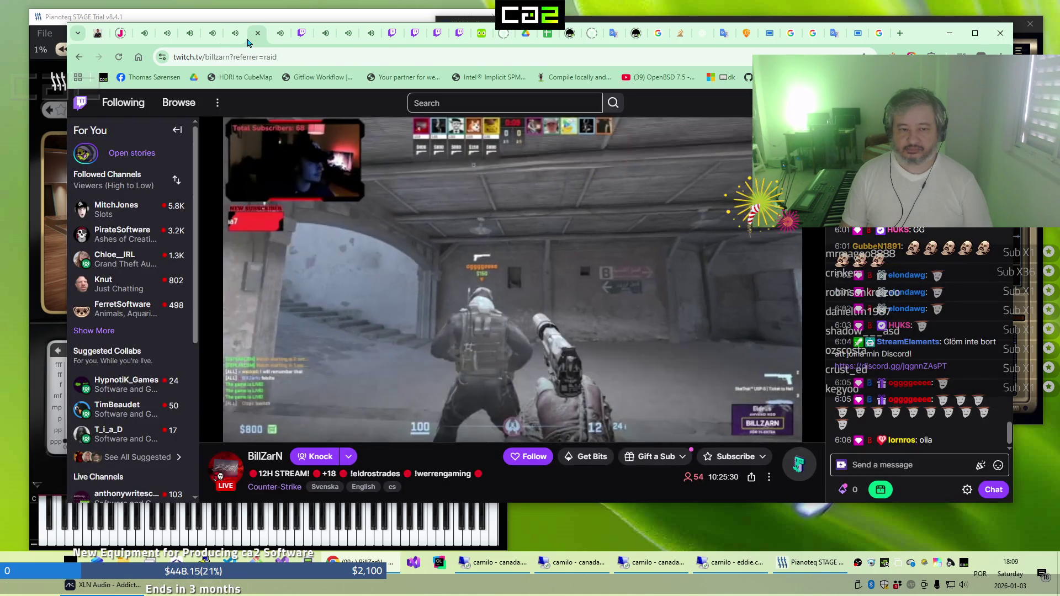
{"action": "left_click", "coordinate": [276, 42]}
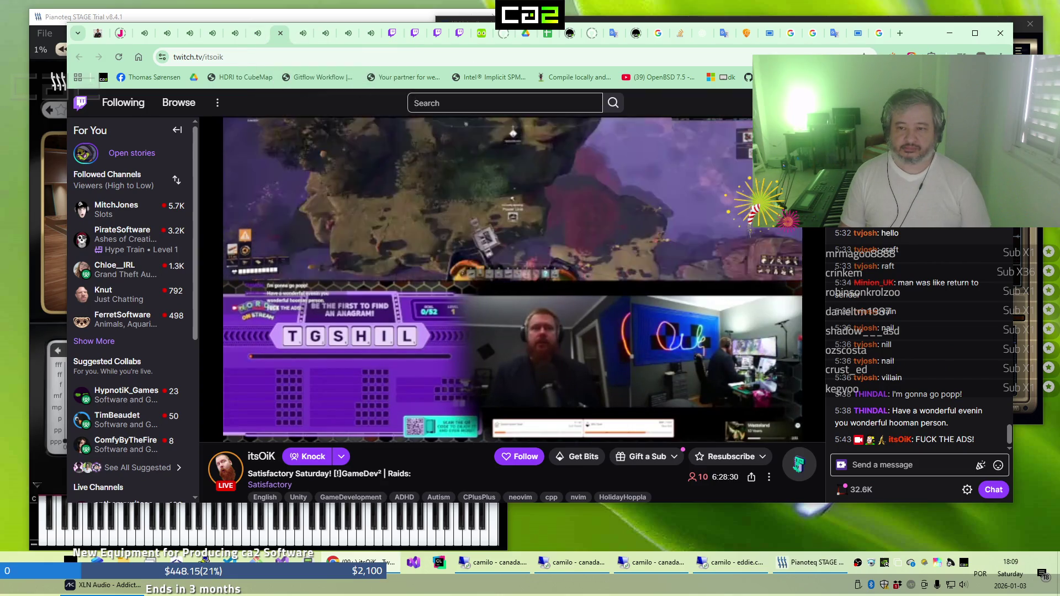
{"action": "middle_click", "coordinate": [127, 502]}
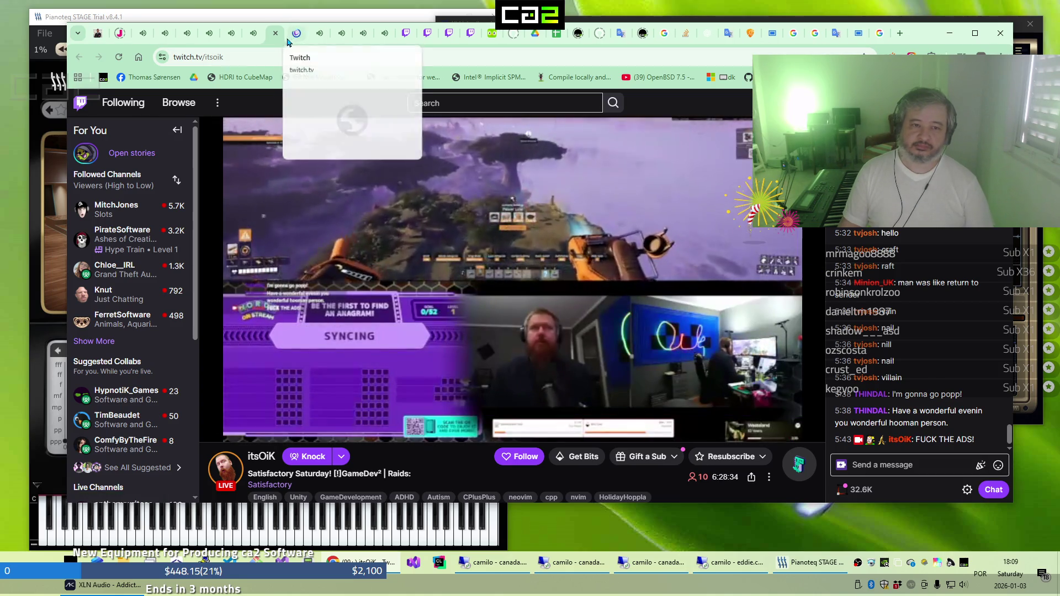
{"action": "left_click", "coordinate": [289, 41]}
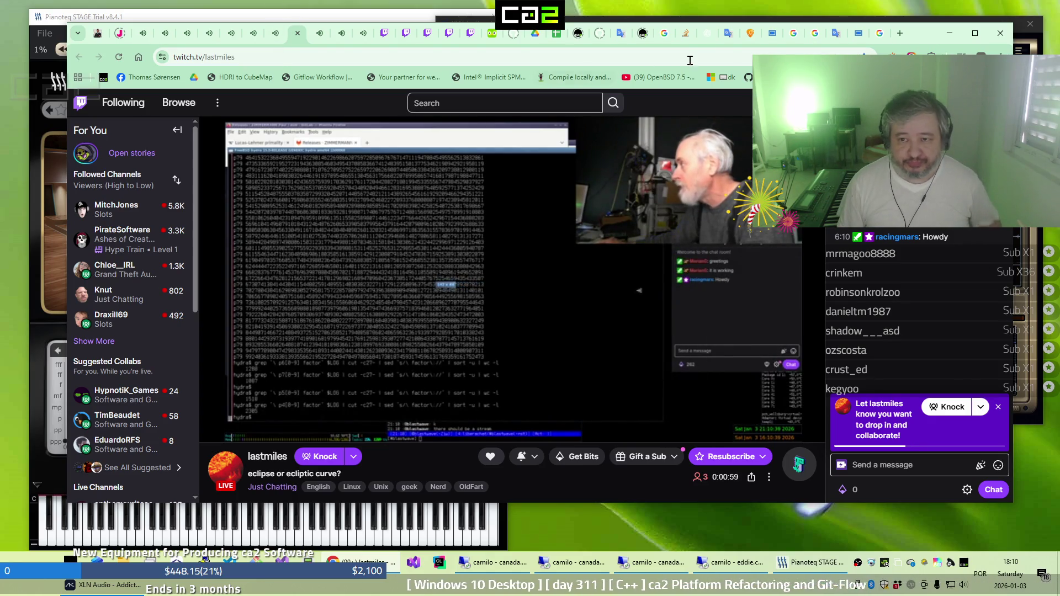
Play Leo Rojas' 'El Condor Pasa (Videoclip)' from the sidebar, then return to Draxill69's stream
{"action": "left_click", "coordinate": [858, 35]}
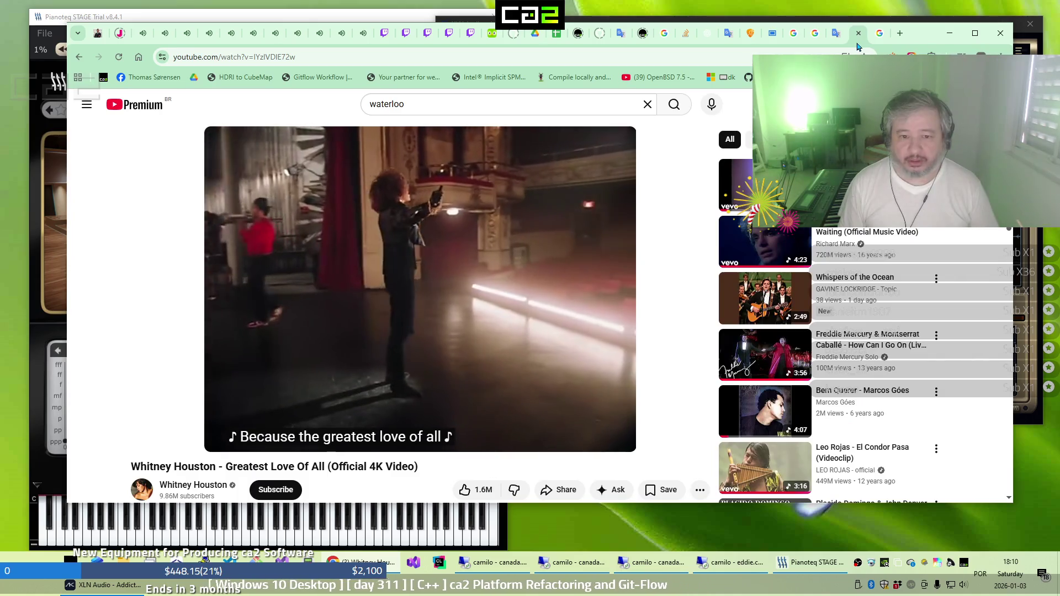
{"action": "scroll", "coordinate": [939, 325], "scroll_direction": "down", "scroll_amount": 1}
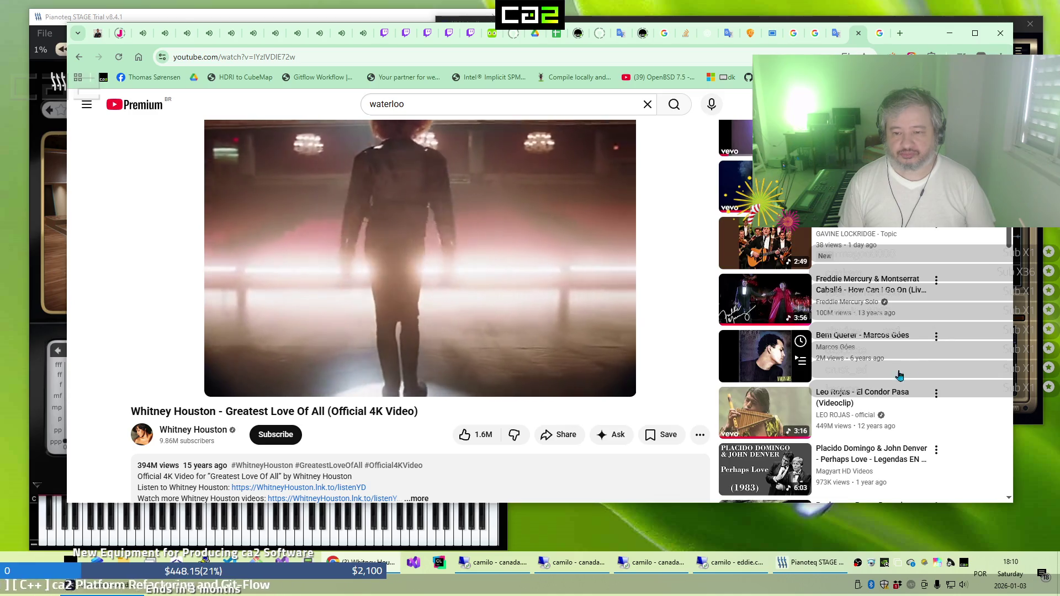
{"action": "left_click", "coordinate": [878, 399]}
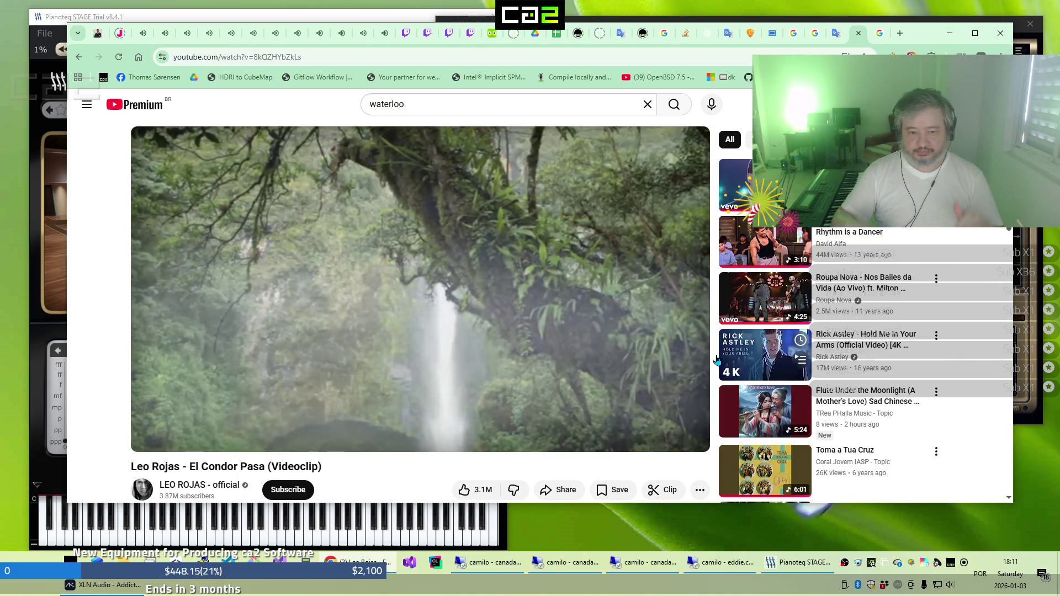
{"action": "mouse_move", "coordinate": [264, 210]}
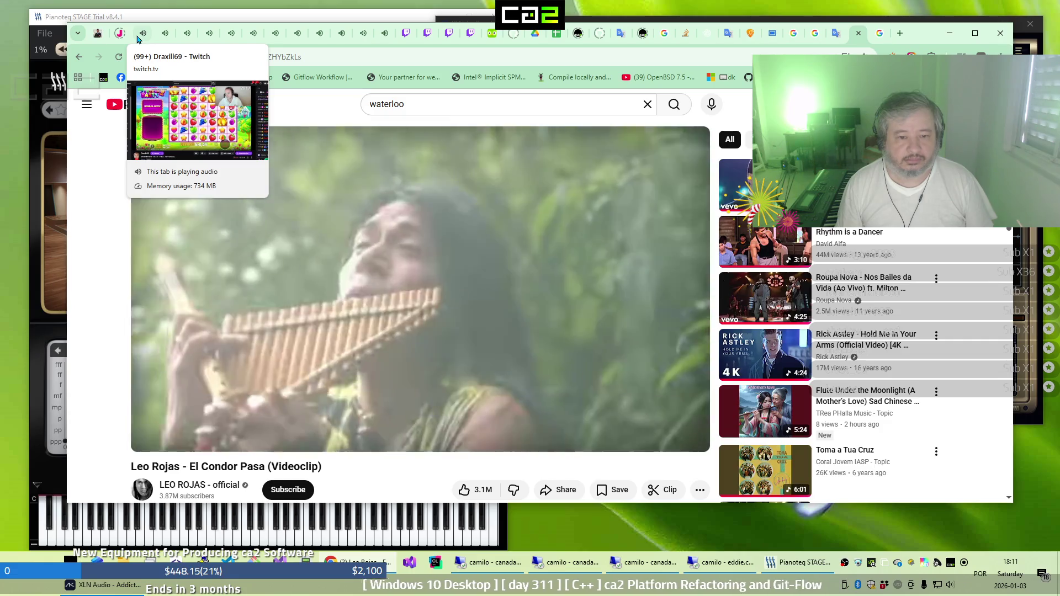
{"action": "left_click", "coordinate": [138, 39]}
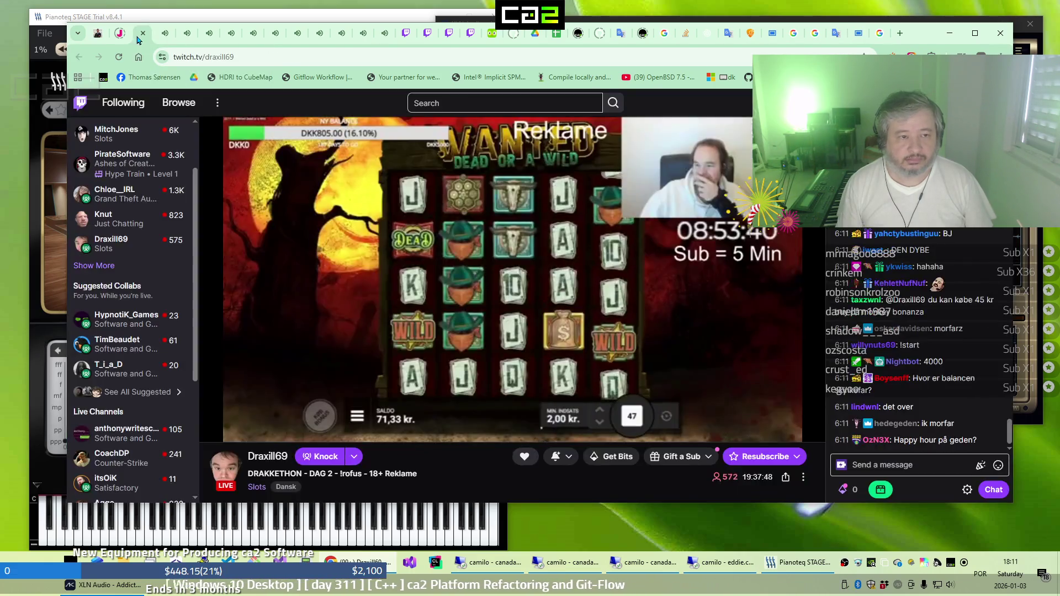
Check the streams from anthonywritescode through itsOiK to lastmiles
{"action": "left_click", "coordinate": [163, 41]}
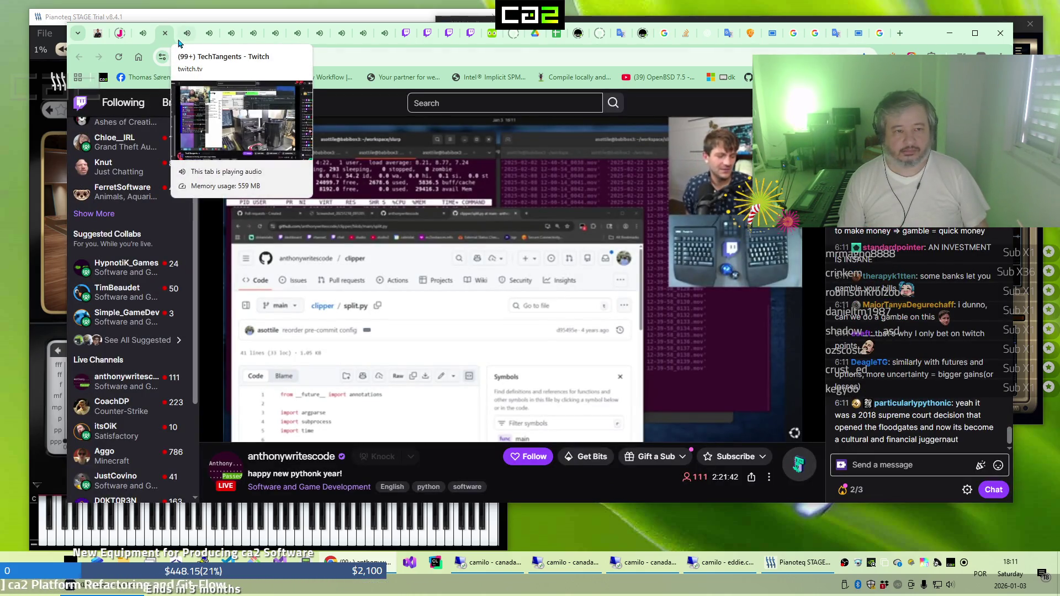
{"action": "left_click", "coordinate": [179, 43]}
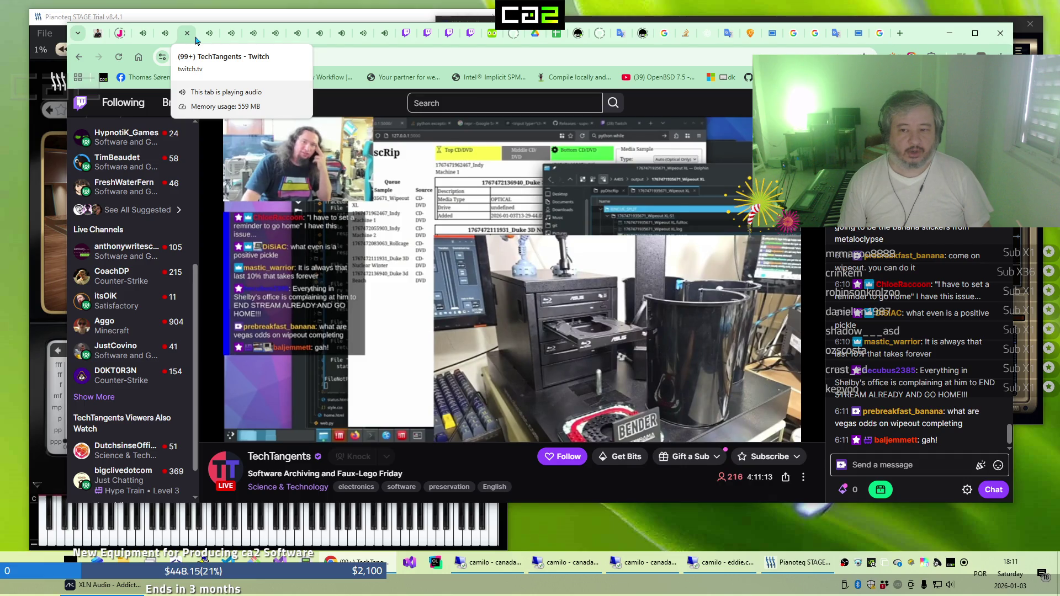
{"action": "left_click", "coordinate": [209, 40]}
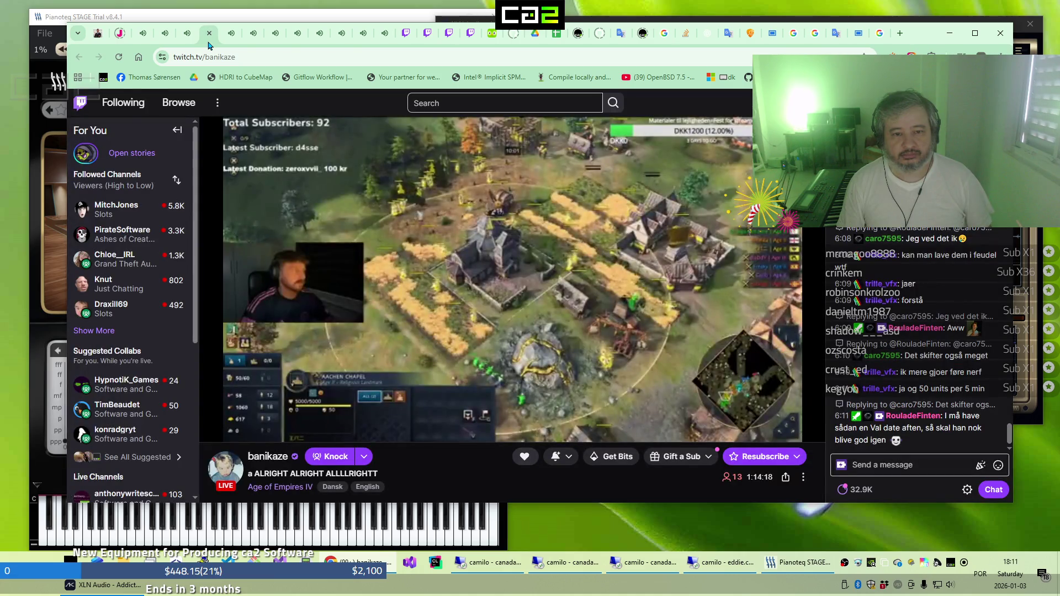
{"action": "left_click", "coordinate": [232, 42]}
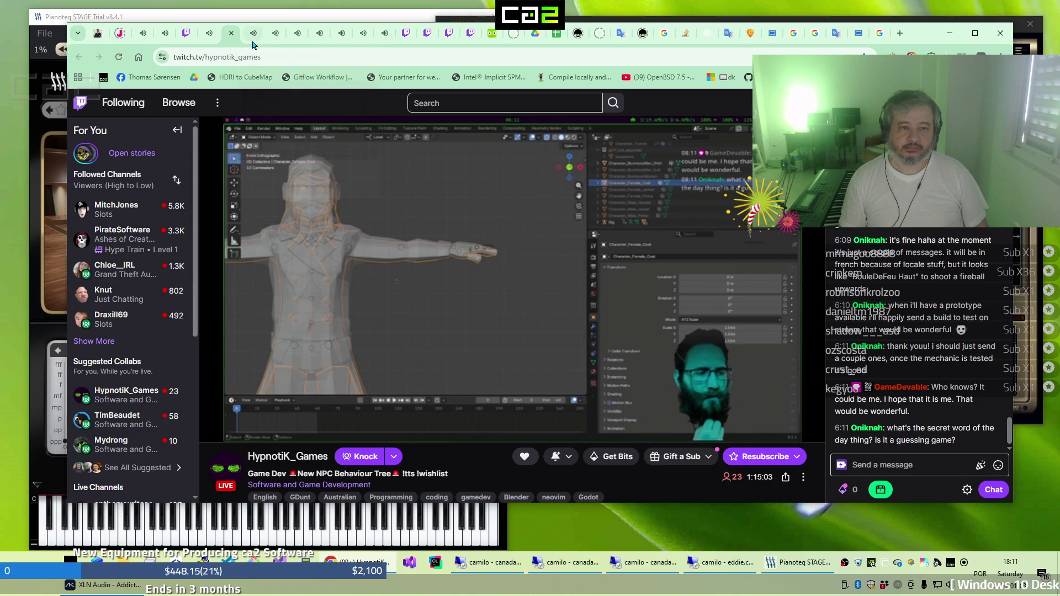
{"action": "left_click", "coordinate": [253, 42]}
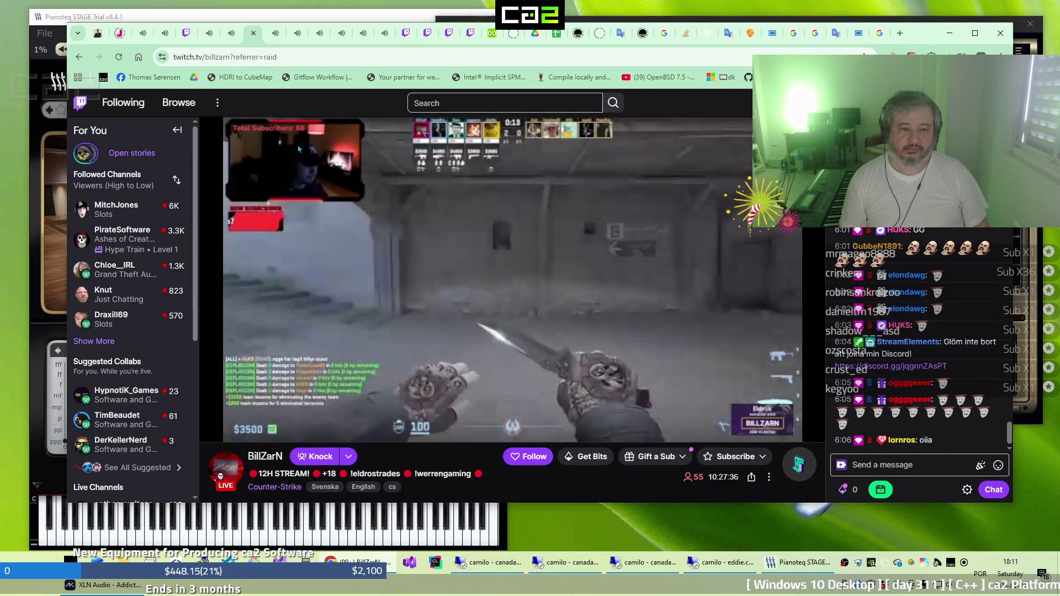
{"action": "left_click", "coordinate": [274, 39]}
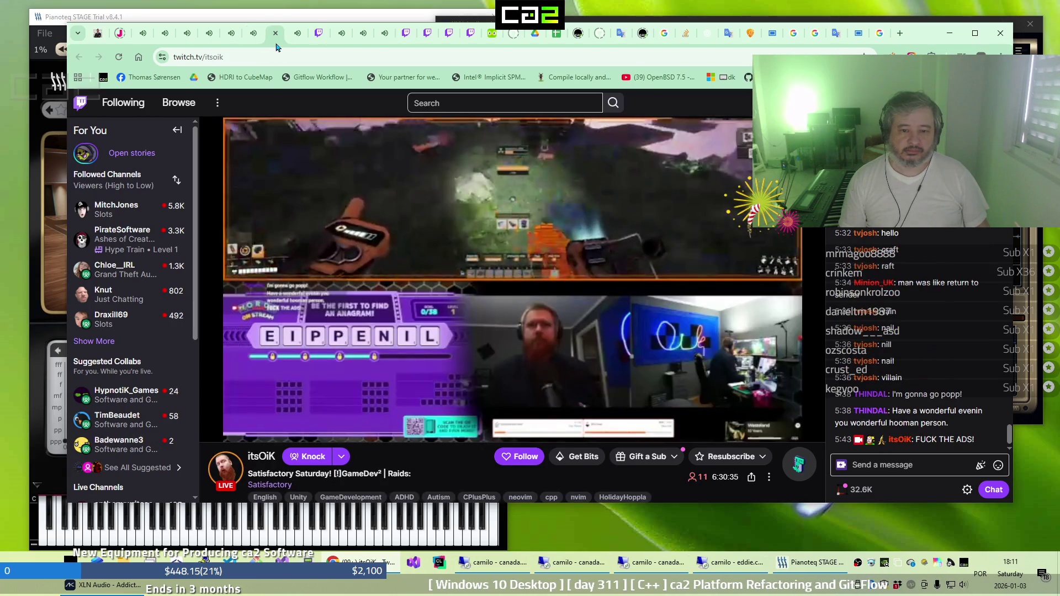
{"action": "left_click", "coordinate": [291, 42]}
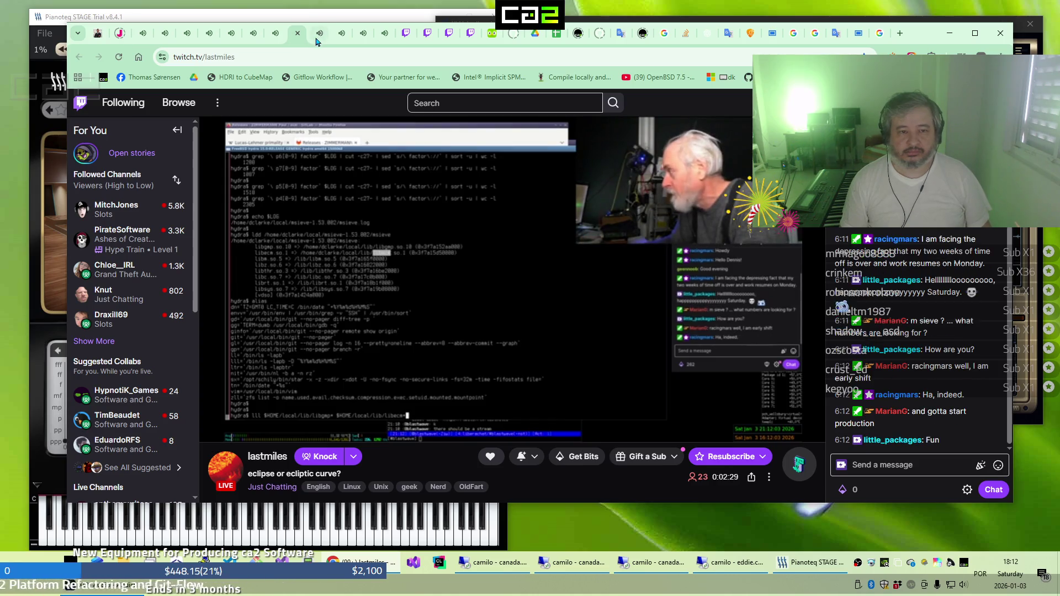
Continue through st1mpcs, MitchJones, ministerNdk and Aggo, then return to the Leo Rojas video
{"action": "mouse_move", "coordinate": [317, 42]}
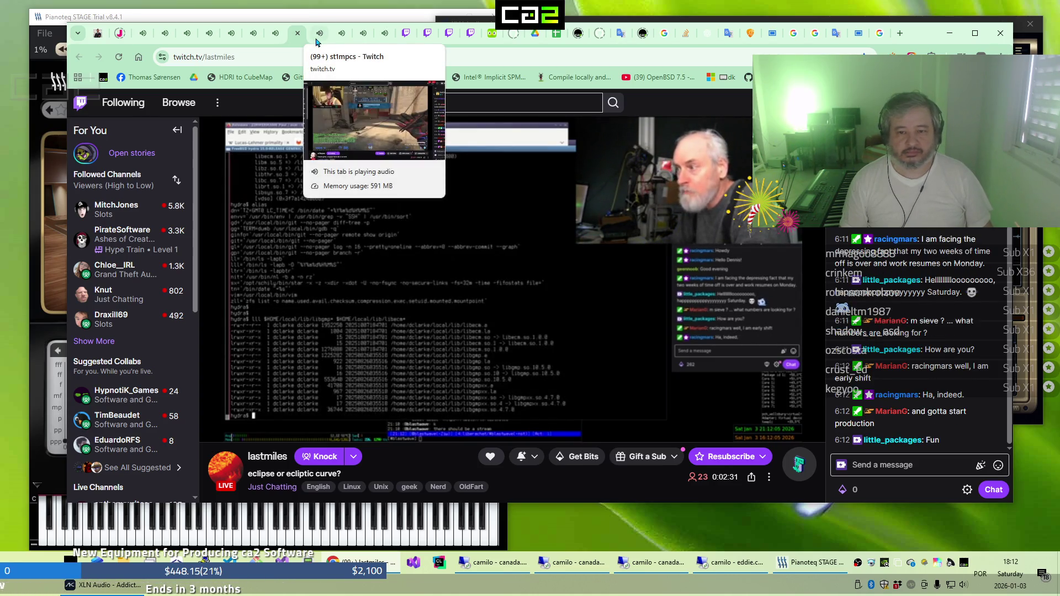
{"action": "left_click", "coordinate": [318, 42]}
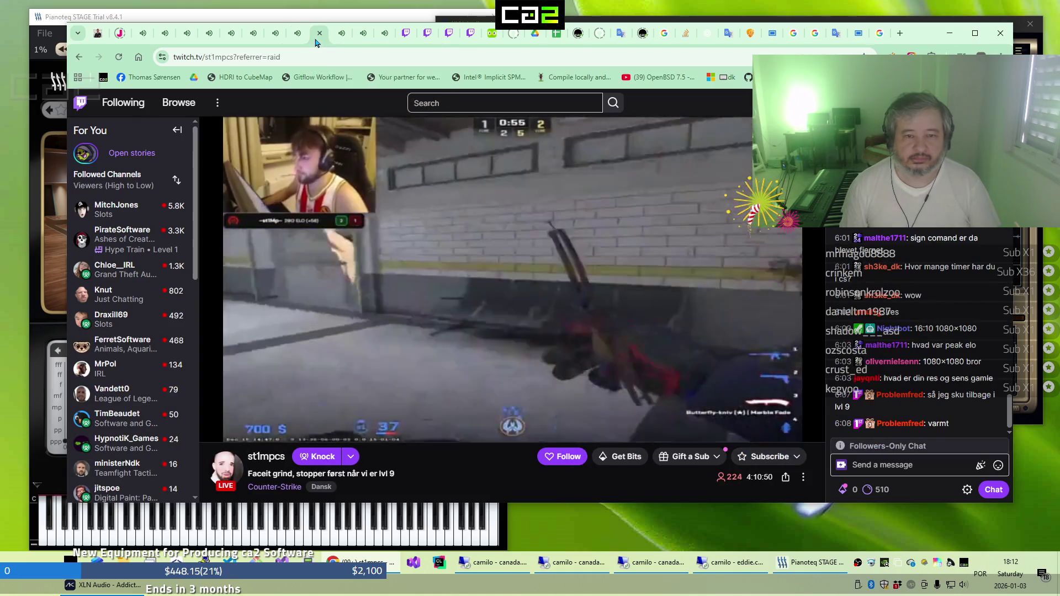
{"action": "left_click", "coordinate": [333, 43]}
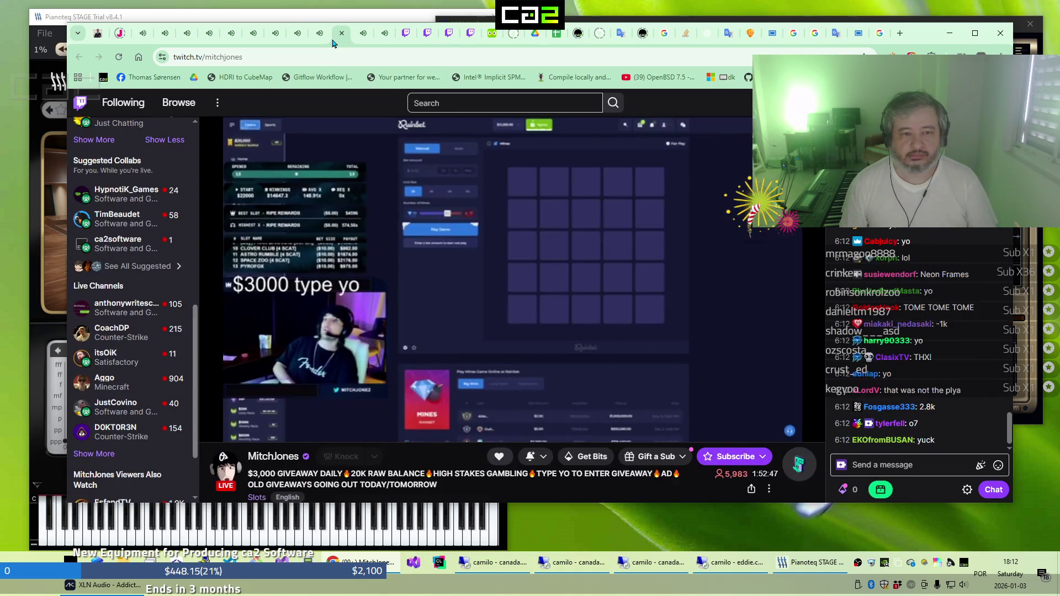
{"action": "left_click", "coordinate": [365, 40]}
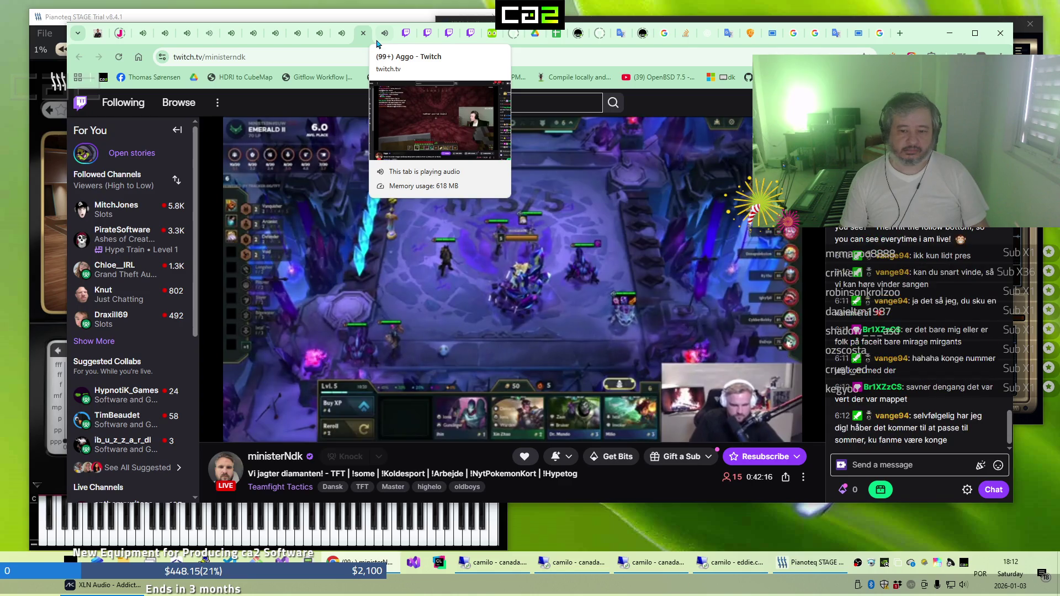
{"action": "left_click", "coordinate": [378, 43]}
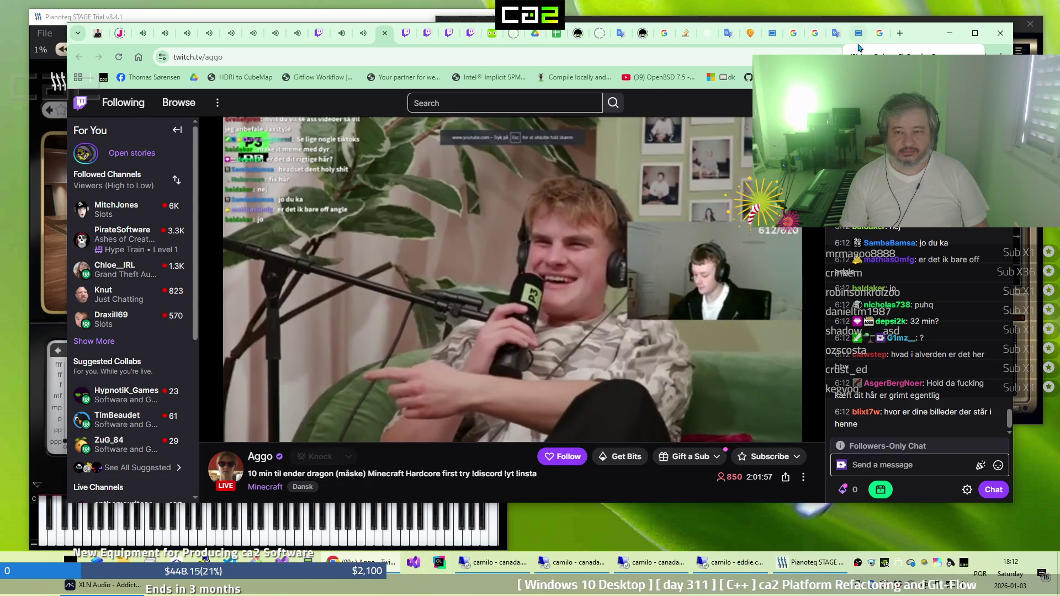
{"action": "left_click", "coordinate": [858, 35]}
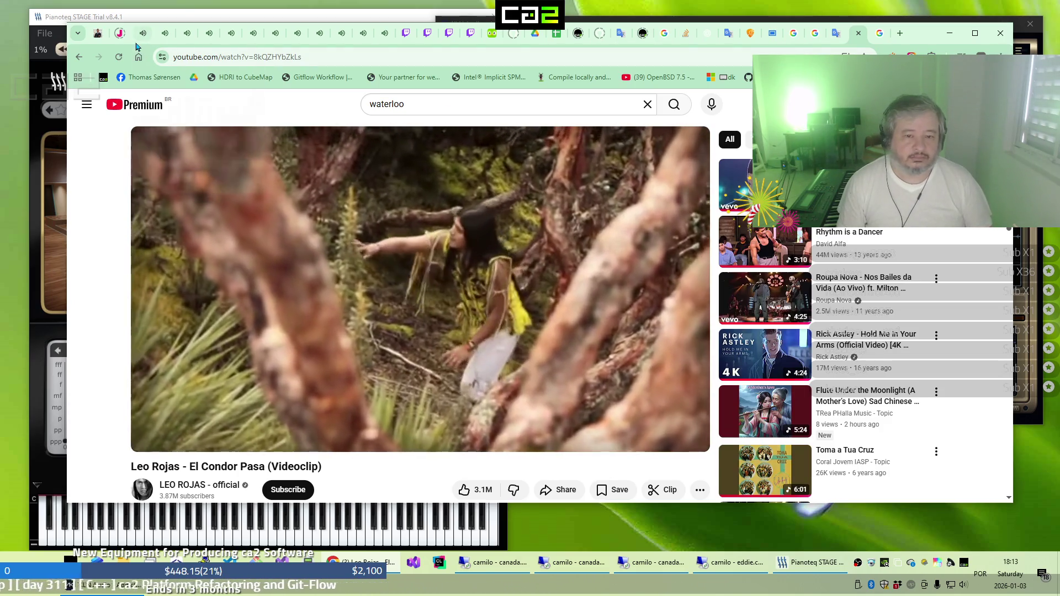
{"action": "left_click", "coordinate": [137, 43]}
{"action": "left_click", "coordinate": [165, 42]}
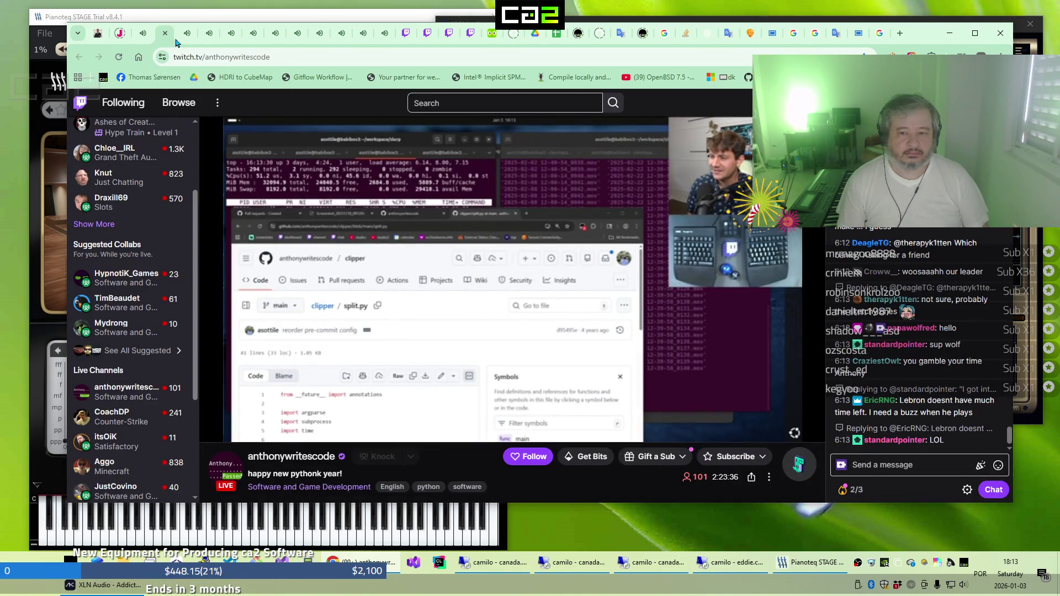
Cycle through the TechTangents, banikaze, HypnotiK_Games, BillZarN, itsOiK and lastmiles Twitch streams
{"action": "left_click", "coordinate": [183, 38]}
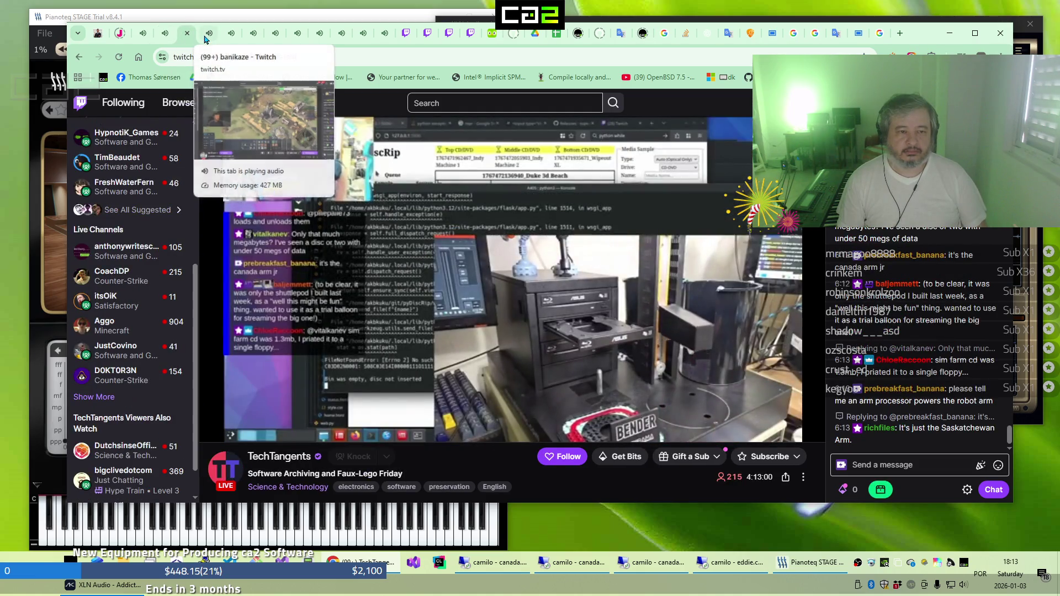
{"action": "left_click", "coordinate": [206, 40]}
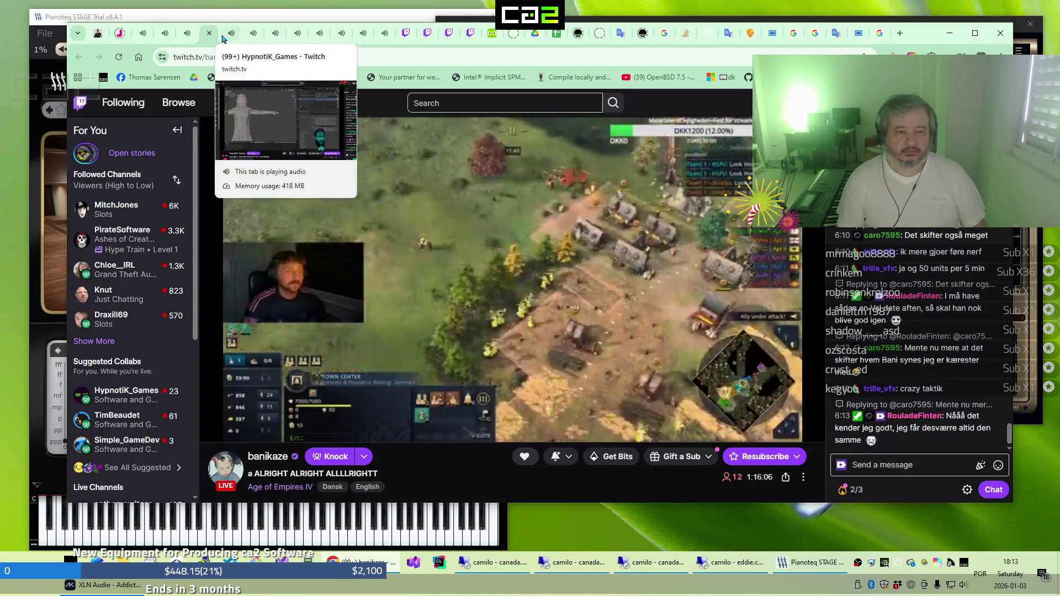
{"action": "left_click", "coordinate": [224, 40]}
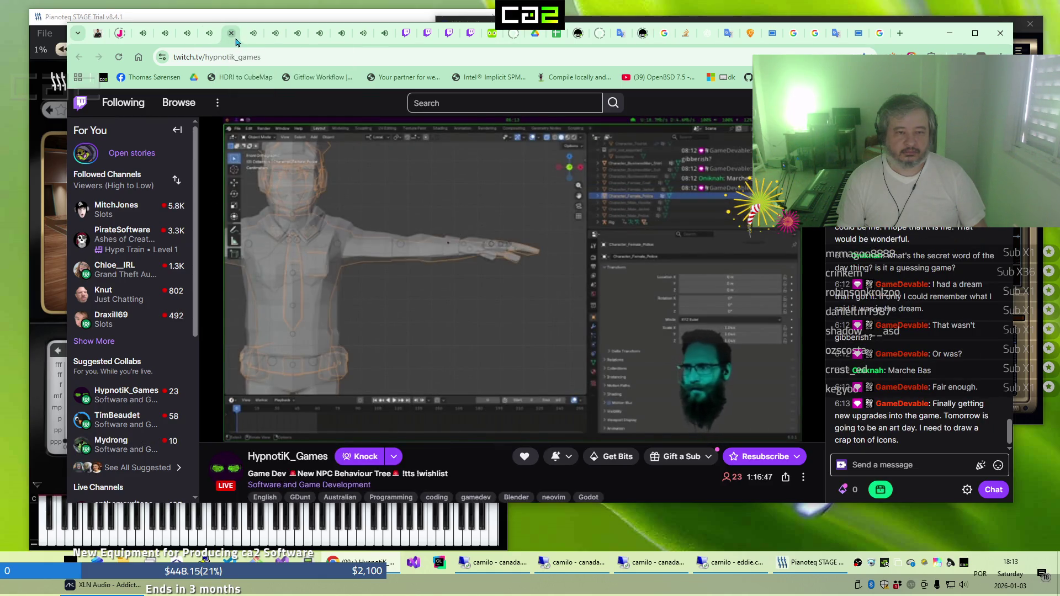
{"action": "left_click", "coordinate": [247, 41]}
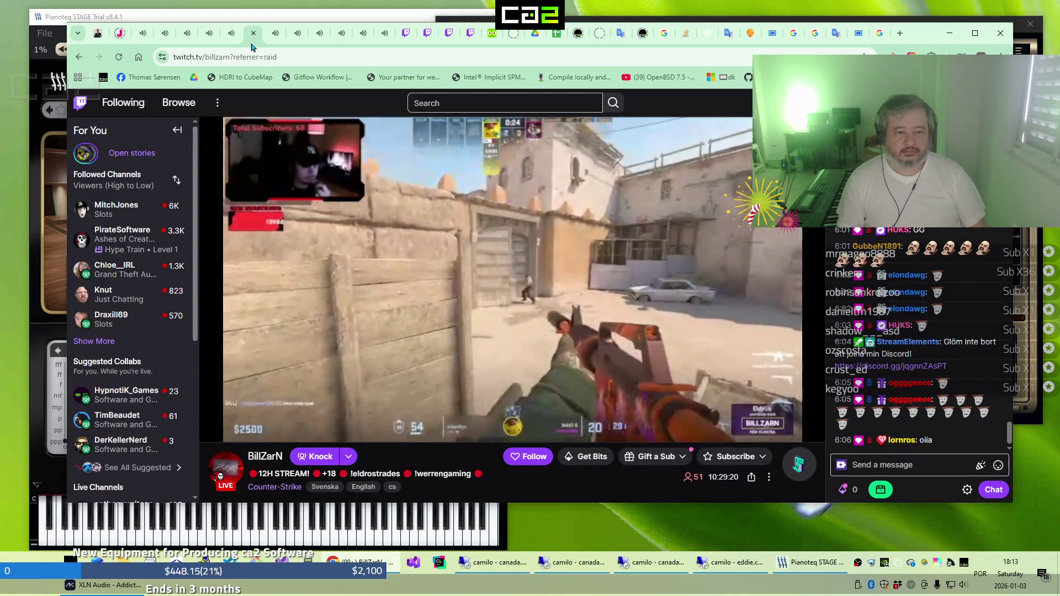
{"action": "left_click", "coordinate": [276, 42]}
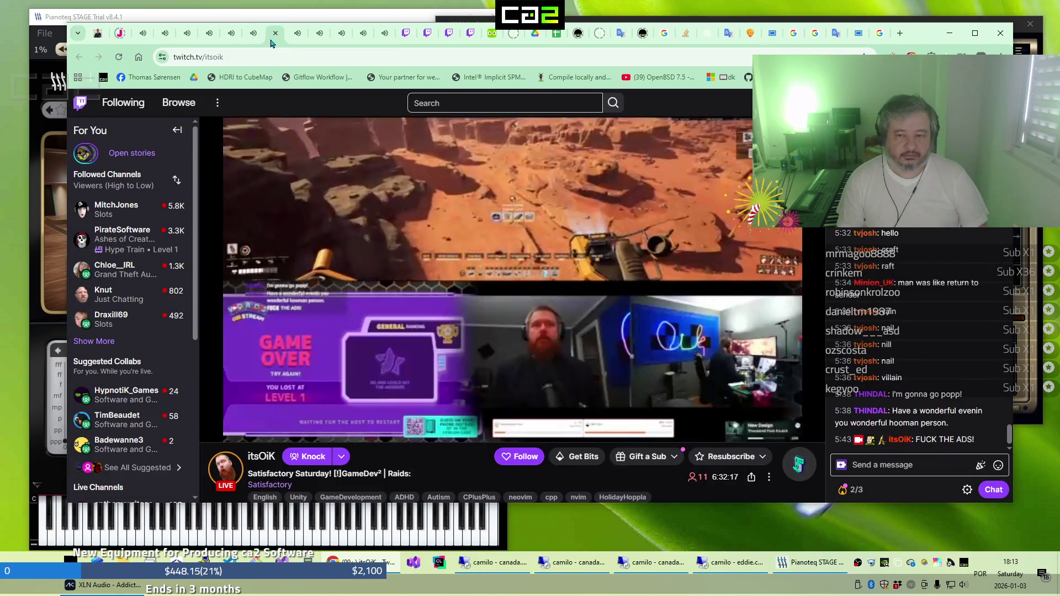
{"action": "left_click", "coordinate": [296, 42]}
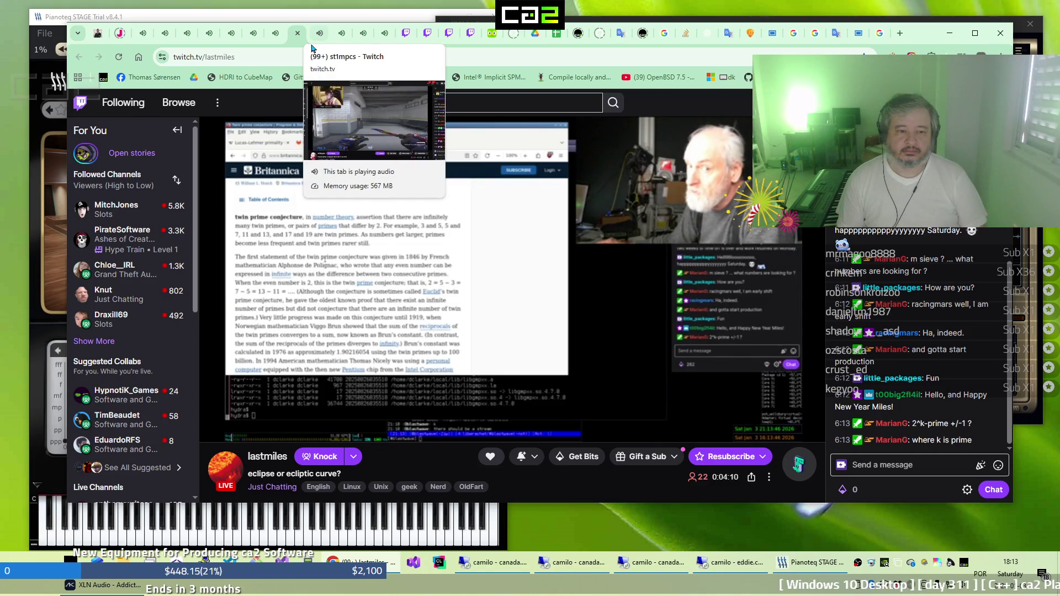
View the st1mpcs, MitchJones and Aggo streams, revisit Draxill69, then bring the YouTube music tab forward
{"action": "left_click", "coordinate": [319, 43]}
{"action": "left_click", "coordinate": [342, 45]}
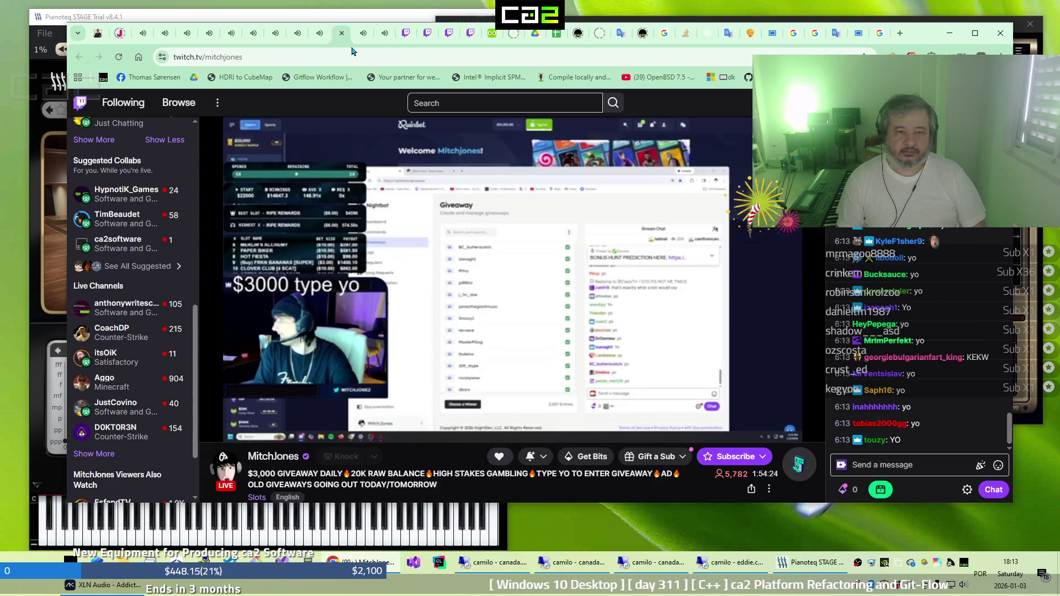
{"action": "left_click", "coordinate": [363, 47]}
{"action": "left_click", "coordinate": [374, 45]}
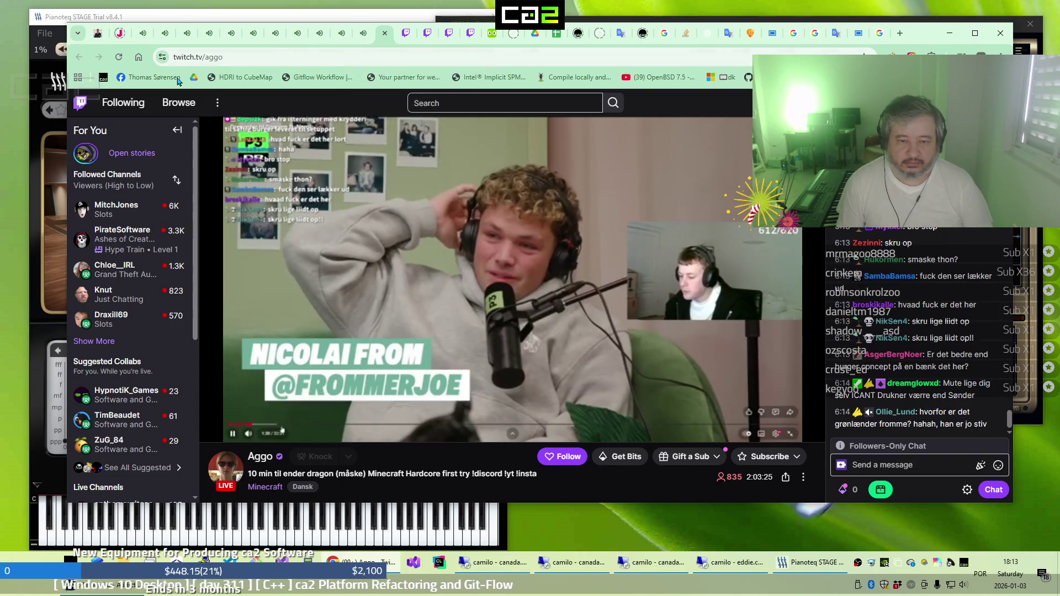
{"action": "left_click", "coordinate": [142, 33]}
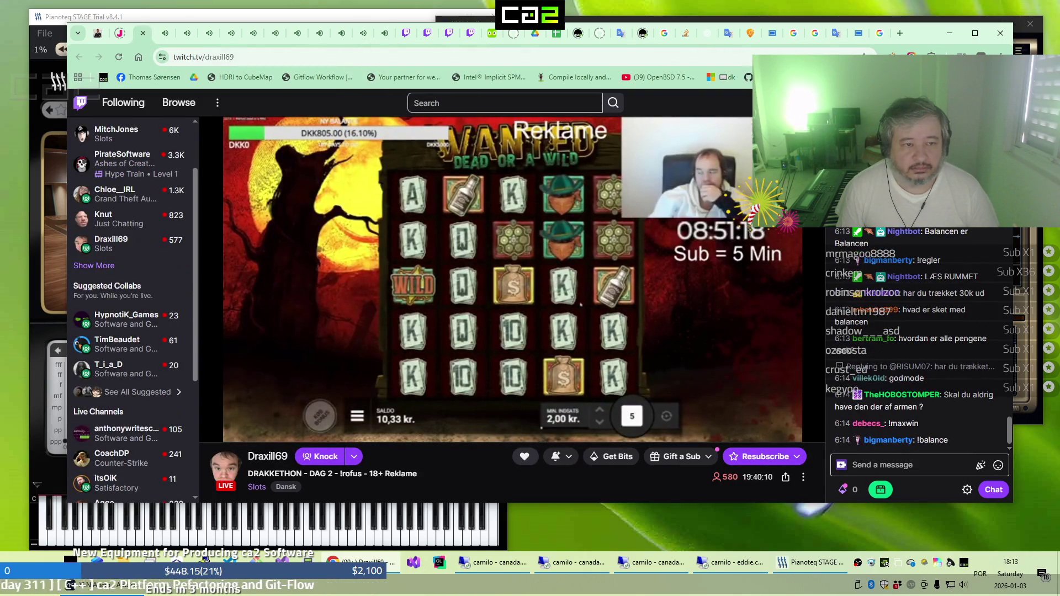
{"action": "left_click", "coordinate": [857, 34]}
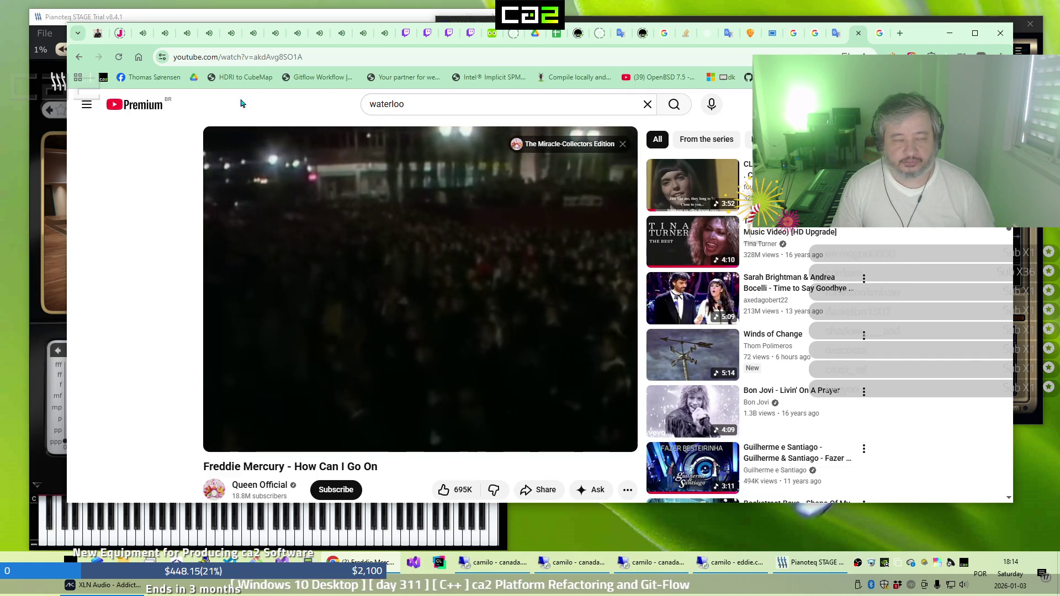
Step through the Draxill69, anthonywritescode, TechTangents, banikaze, HypnotiK_Games, BillZarN, itsOiK and lastmiles streams
{"action": "left_click", "coordinate": [140, 33]}
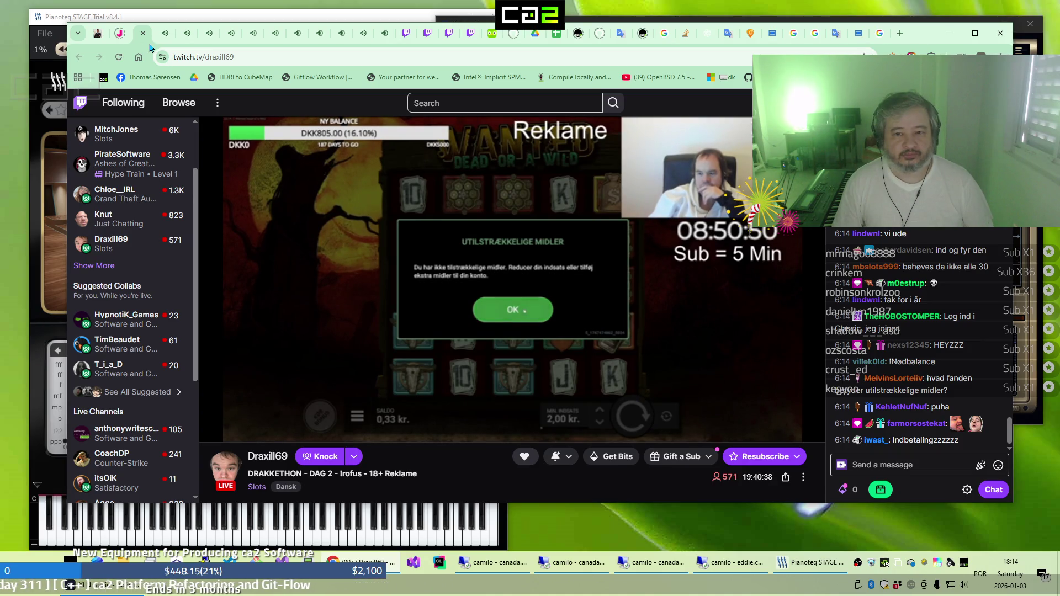
{"action": "left_click", "coordinate": [163, 35]}
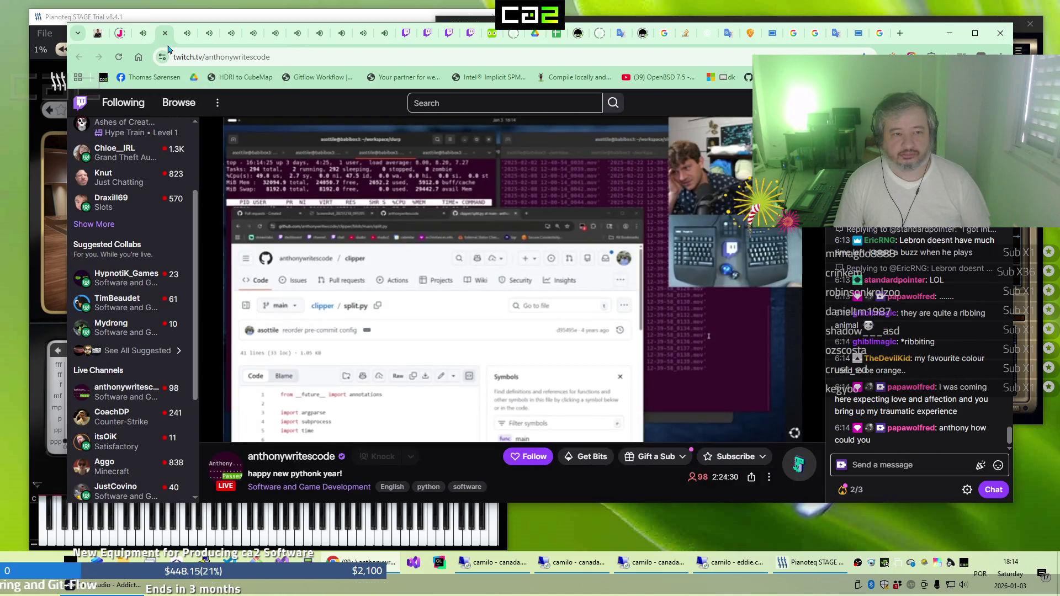
{"action": "left_click", "coordinate": [182, 37]}
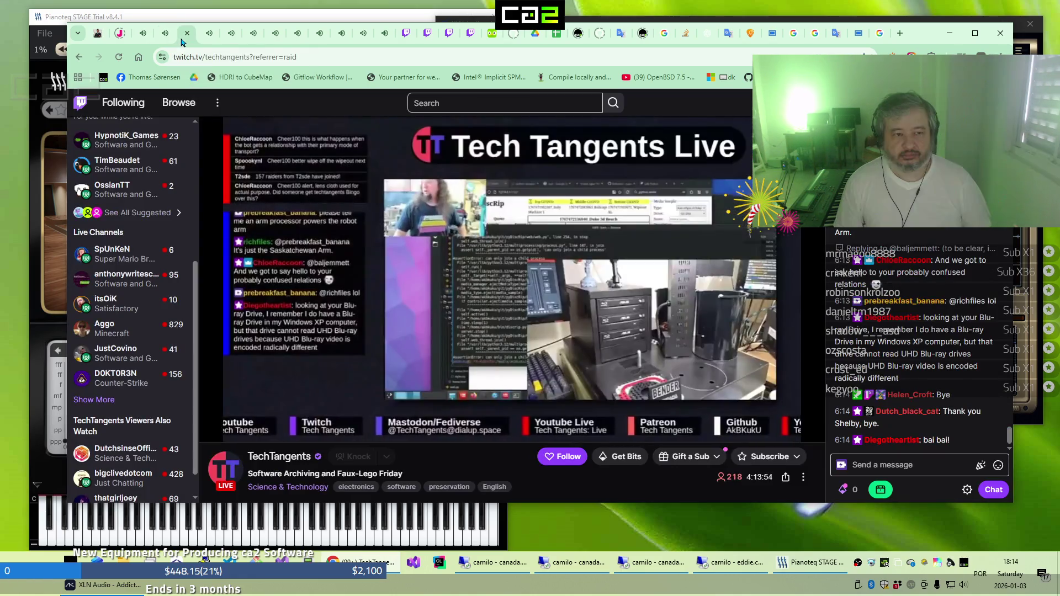
{"action": "left_click", "coordinate": [216, 40]}
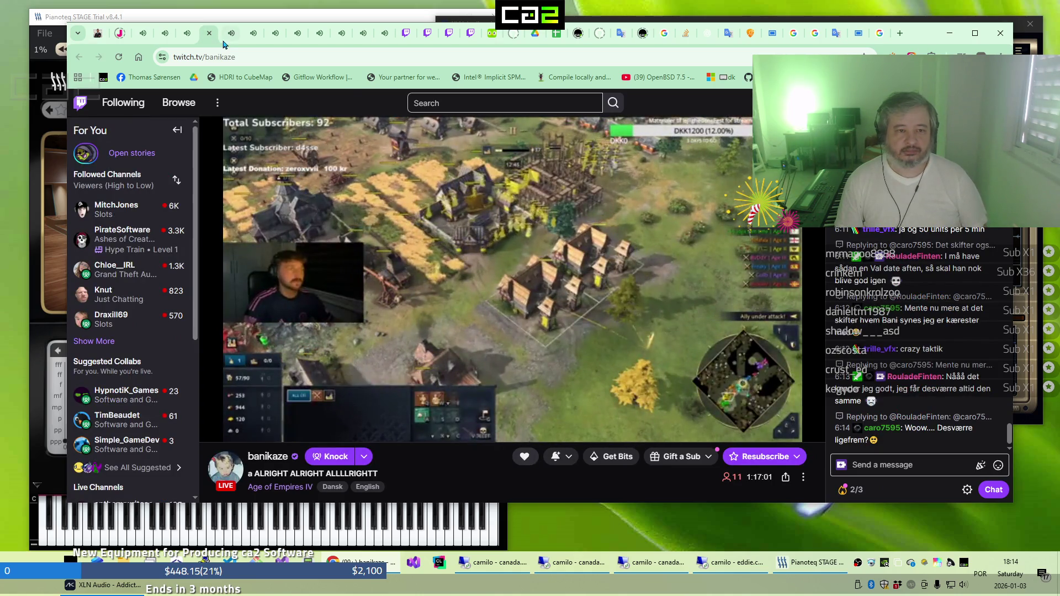
{"action": "left_click", "coordinate": [224, 40]}
{"action": "left_click", "coordinate": [247, 43]}
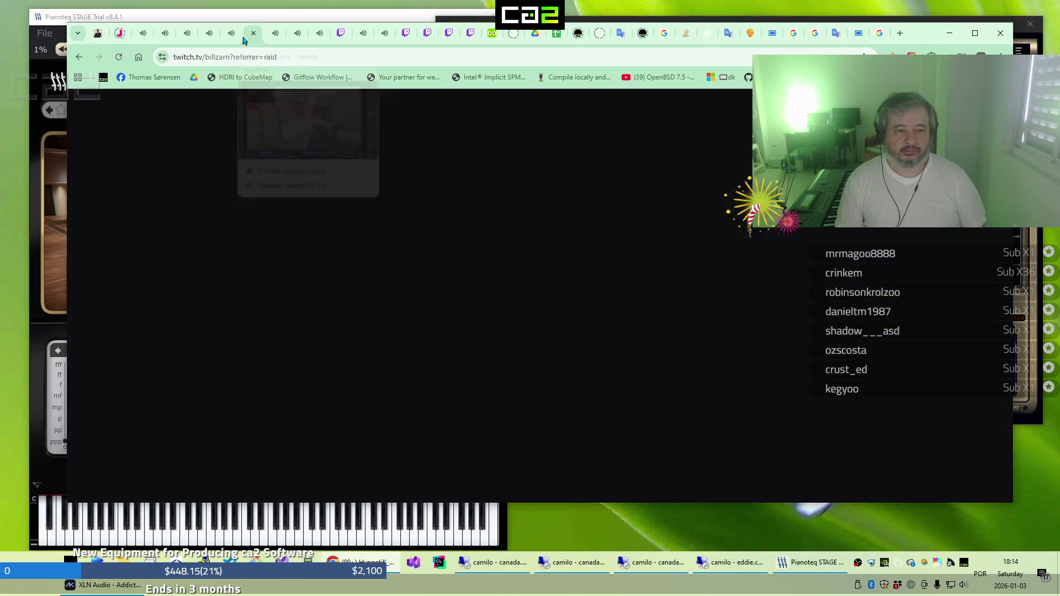
{"action": "left_click", "coordinate": [273, 42]}
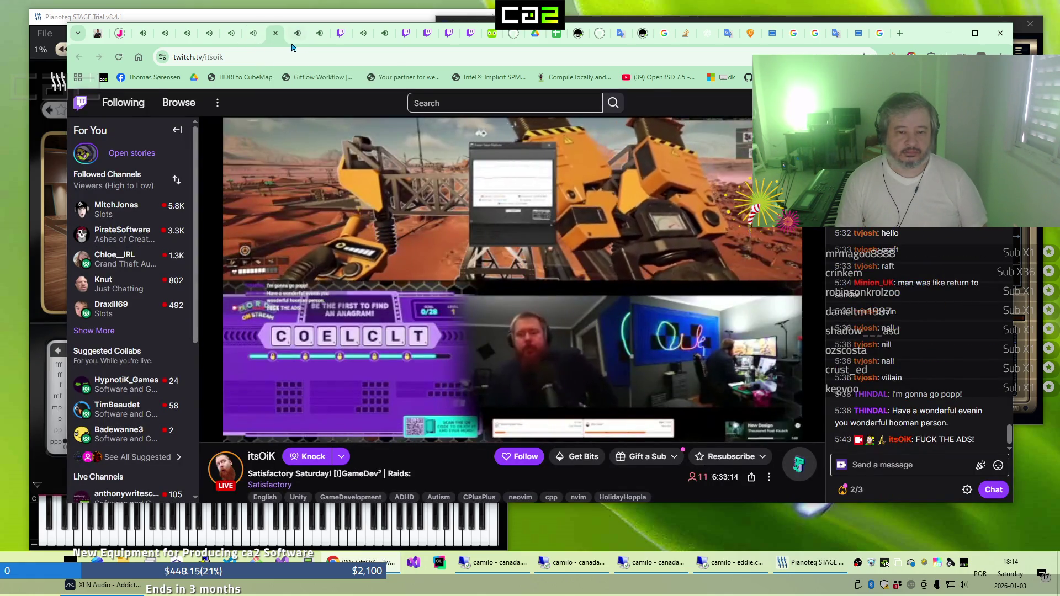
{"action": "left_click", "coordinate": [297, 44]}
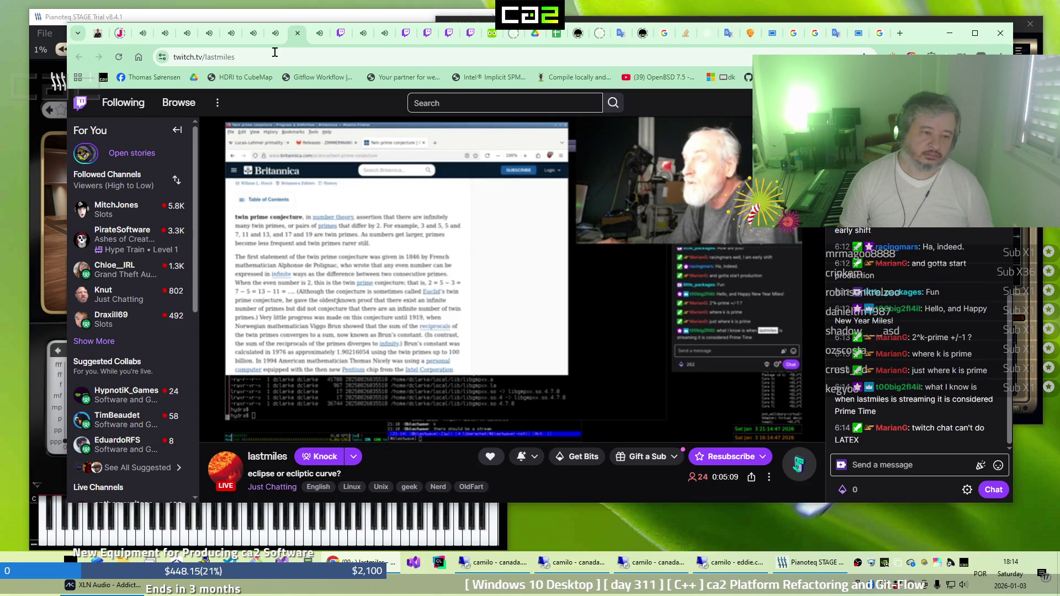
Scroll down the lastmiles page, then visit st1mpcs, MitchJones, ministerNdk and Aggo before landing on Draxill69
{"action": "scroll", "coordinate": [119, 431], "scroll_direction": "down", "scroll_amount": 4}
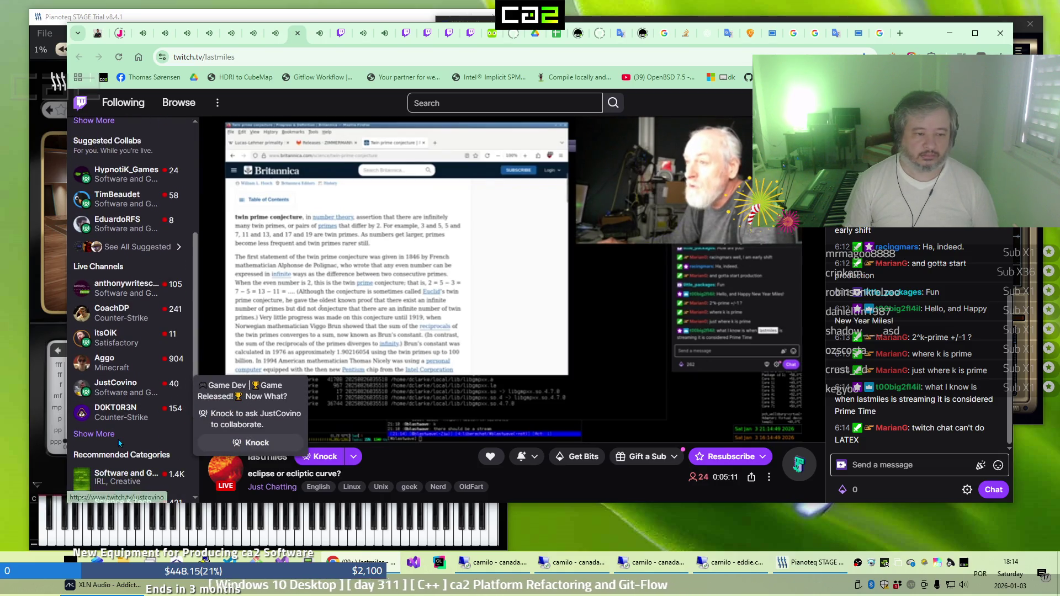
{"action": "scroll", "coordinate": [120, 443], "scroll_direction": "down", "scroll_amount": 1}
{"action": "scroll", "coordinate": [123, 437], "scroll_direction": "down", "scroll_amount": 2}
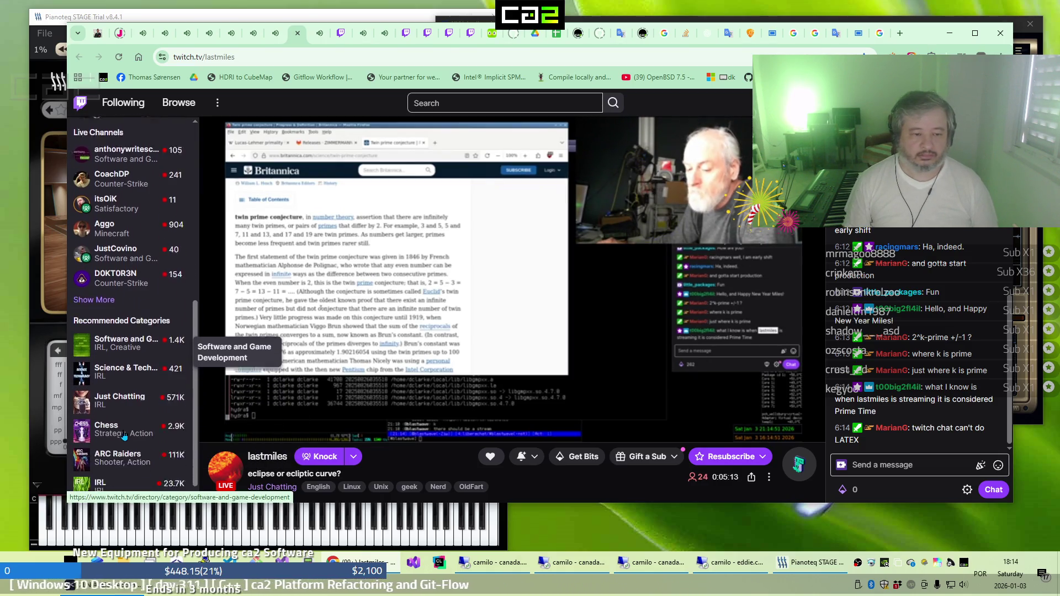
{"action": "left_click", "coordinate": [316, 39]}
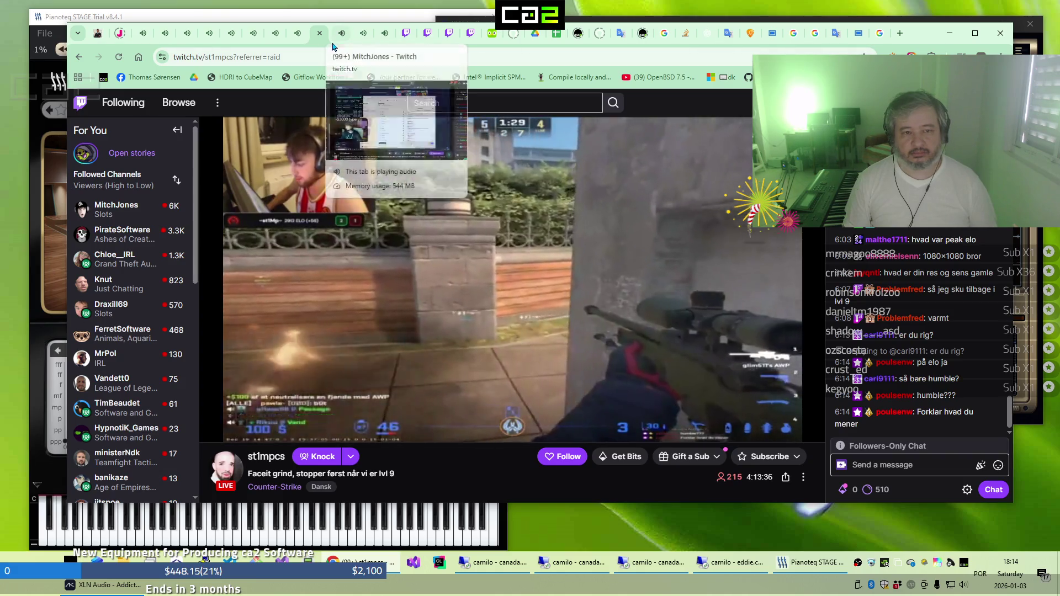
{"action": "left_click", "coordinate": [335, 41]}
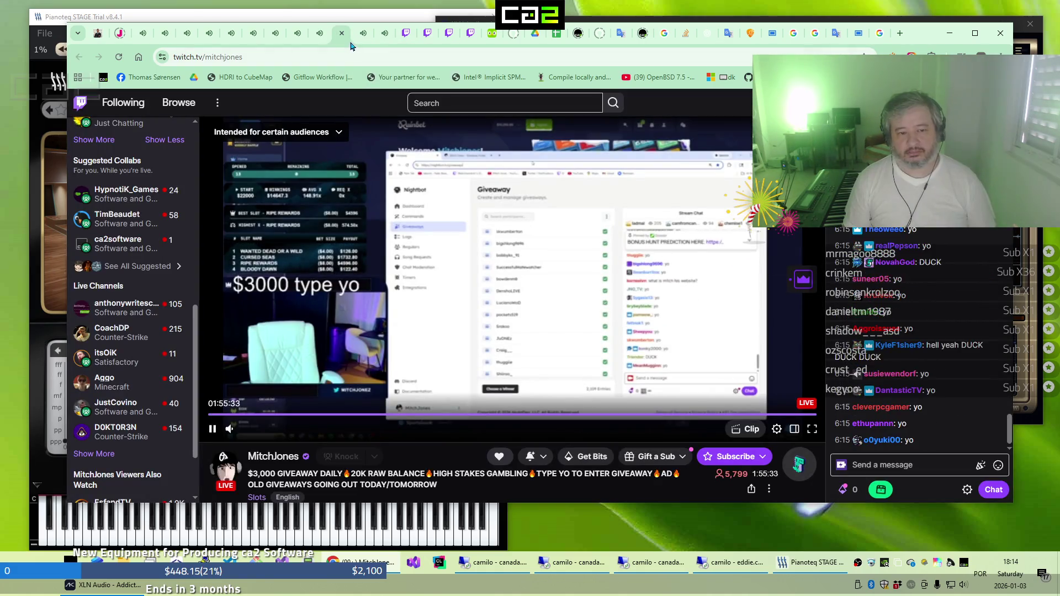
{"action": "key", "text": "ctrl+Tab"}
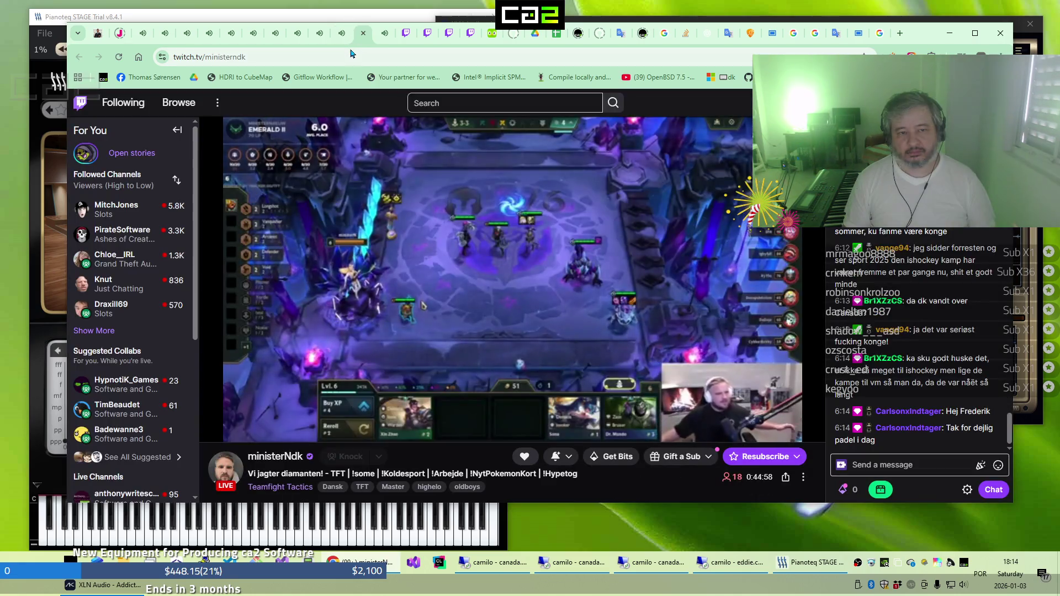
{"action": "left_click", "coordinate": [382, 38]}
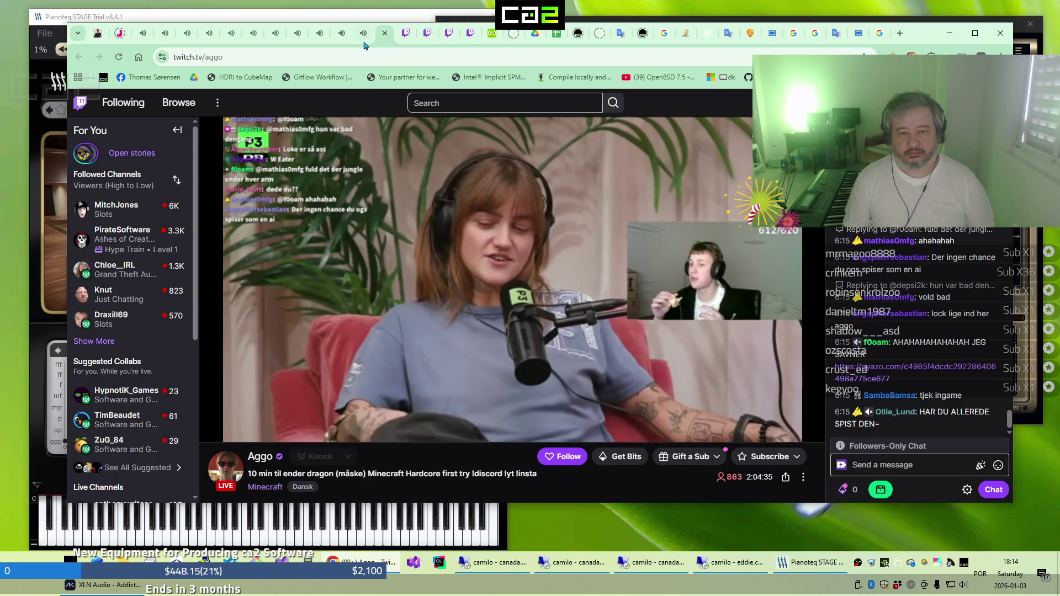
{"action": "left_click", "coordinate": [143, 36]}
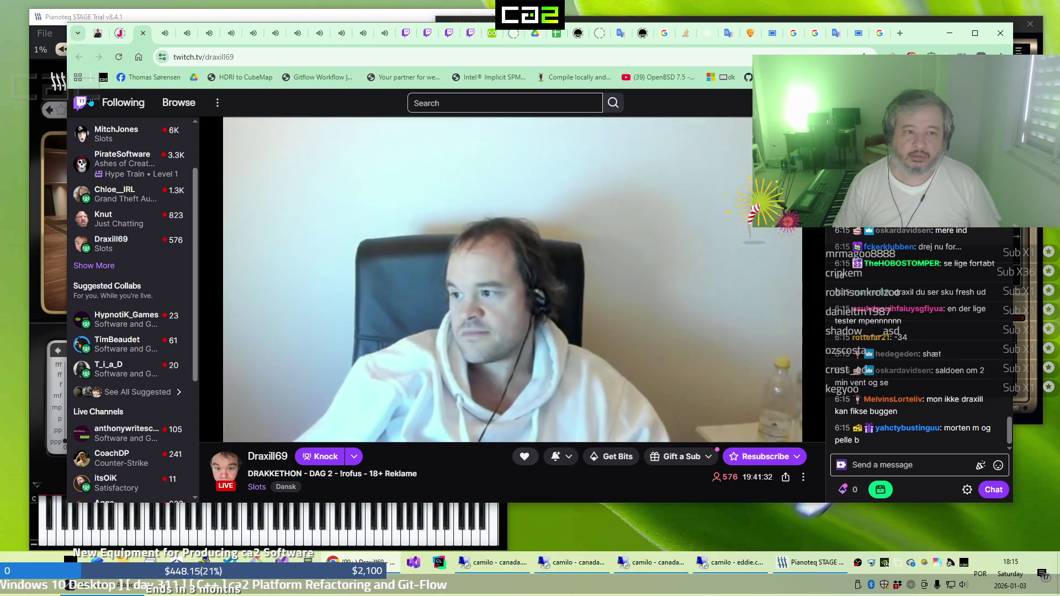
Browse the anthonywritescode, TechTangents, banikaze, HypnotiK_Games, BillZarN, itsOiK and lastmiles streams
{"action": "left_click", "coordinate": [162, 40]}
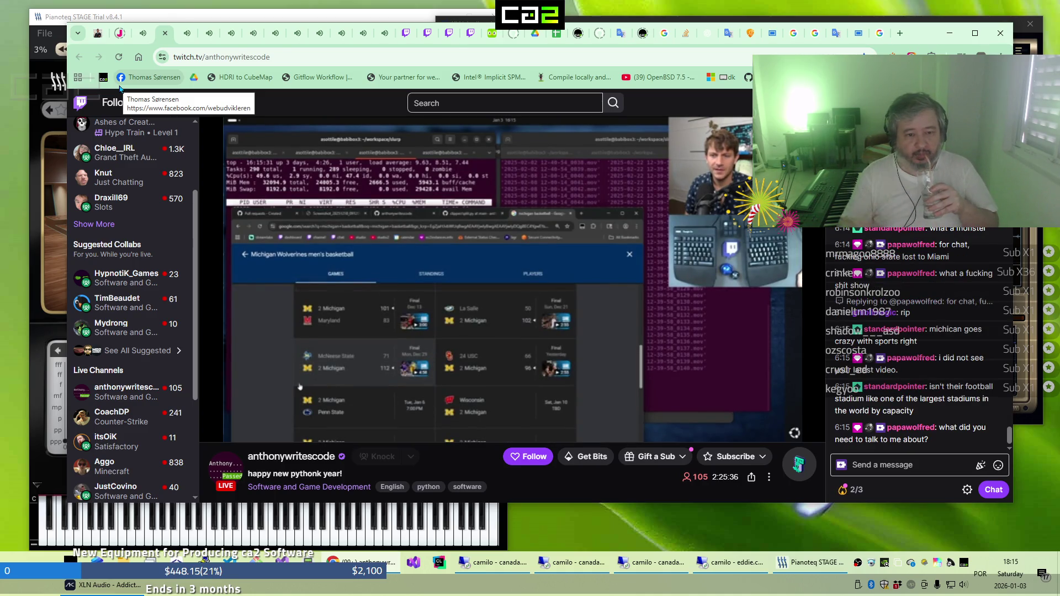
{"action": "left_click", "coordinate": [188, 34]}
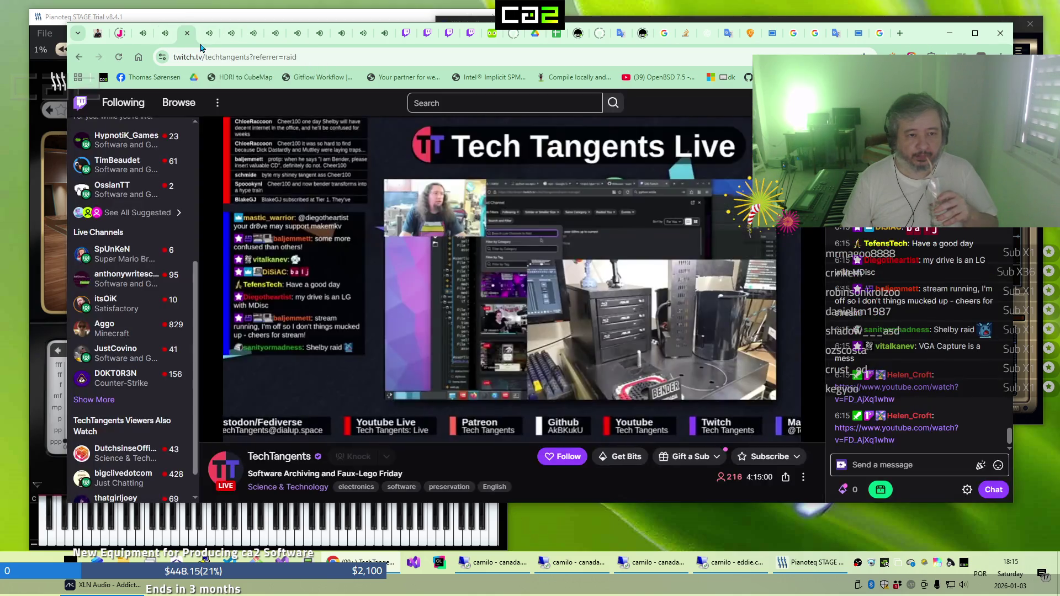
{"action": "left_click", "coordinate": [218, 43]}
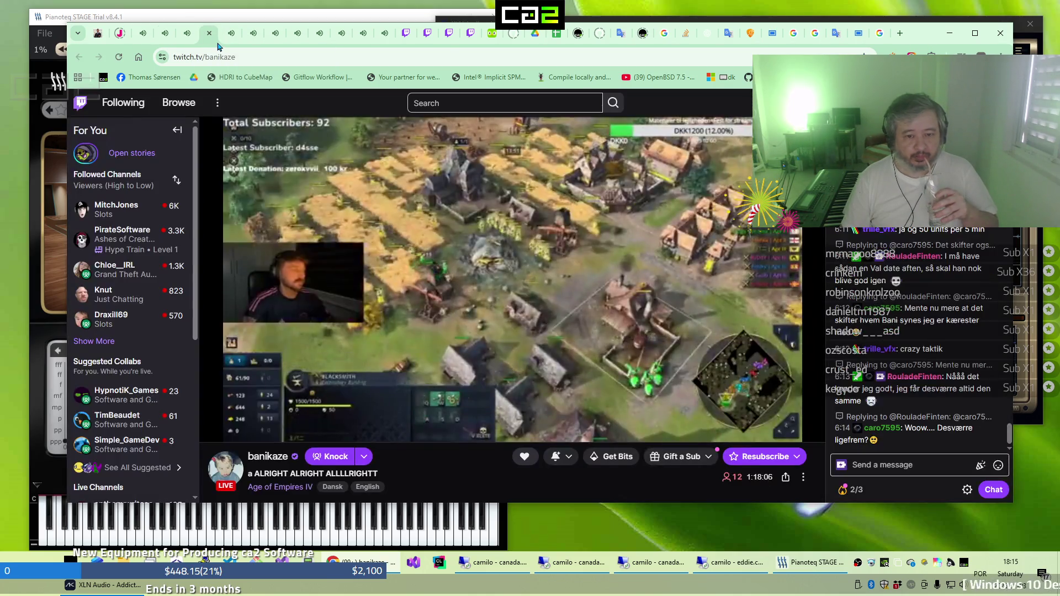
{"action": "left_click", "coordinate": [236, 45]}
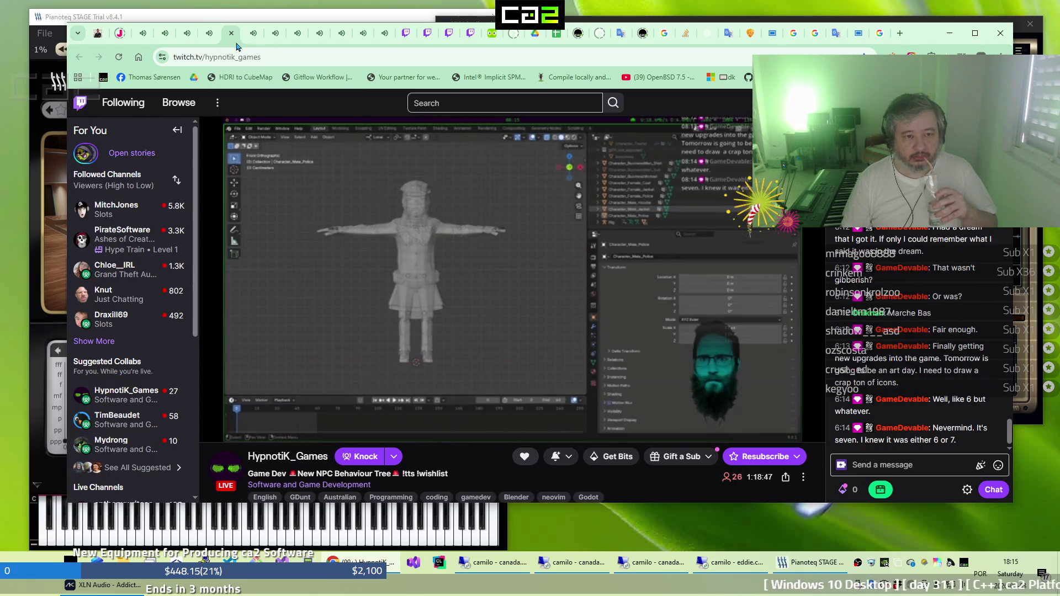
{"action": "left_click", "coordinate": [248, 44]}
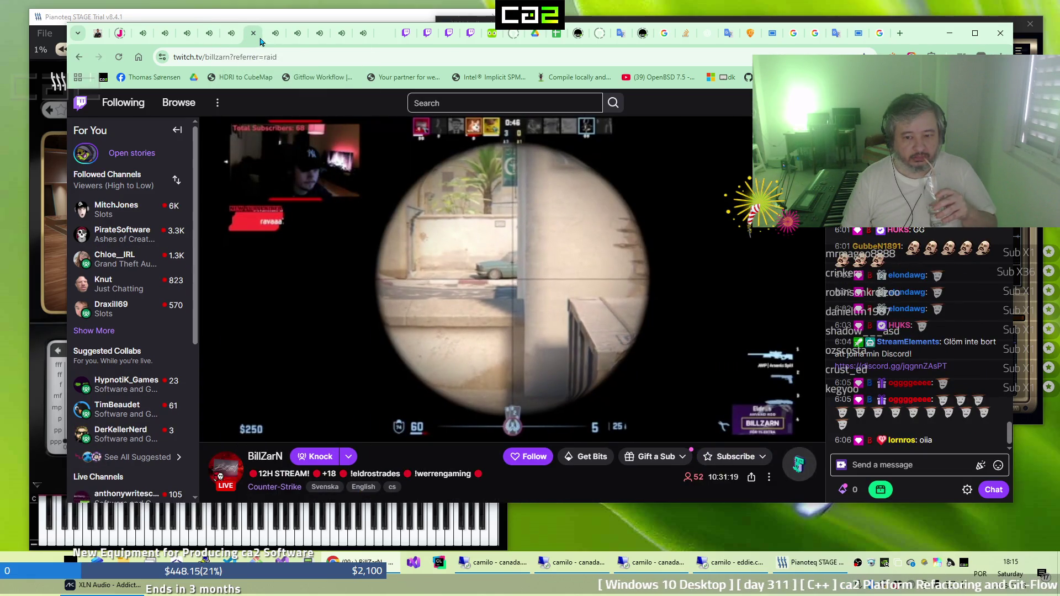
{"action": "left_click", "coordinate": [272, 43]}
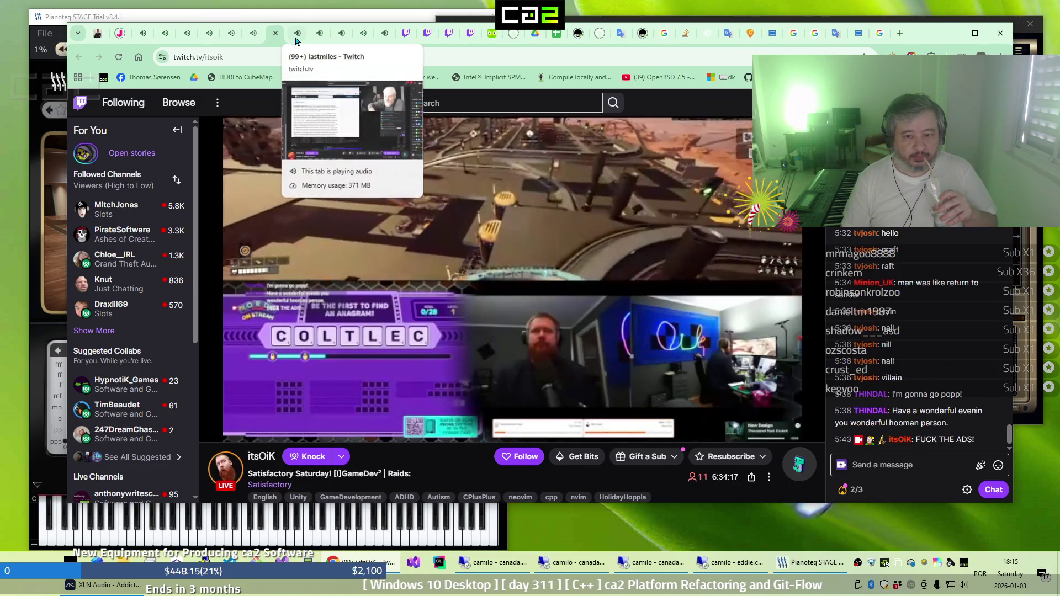
{"action": "left_click", "coordinate": [293, 43]}
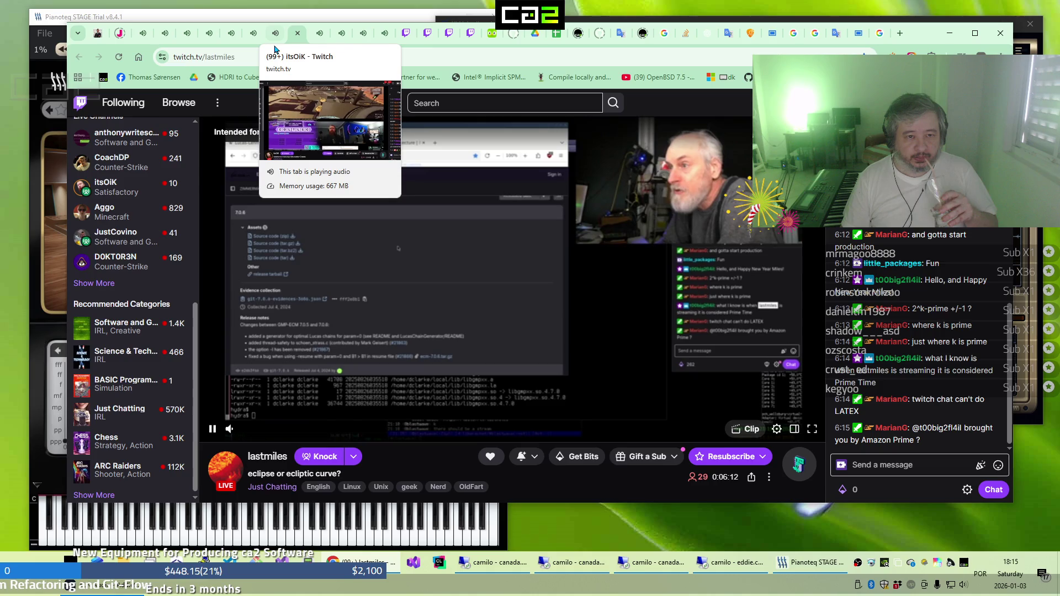
Check st1mpcs, MitchJones, ministerNdk and Aggo, then move past the Starship video to Freddie Mercury's video
{"action": "left_click", "coordinate": [318, 38]}
{"action": "left_click", "coordinate": [350, 38]}
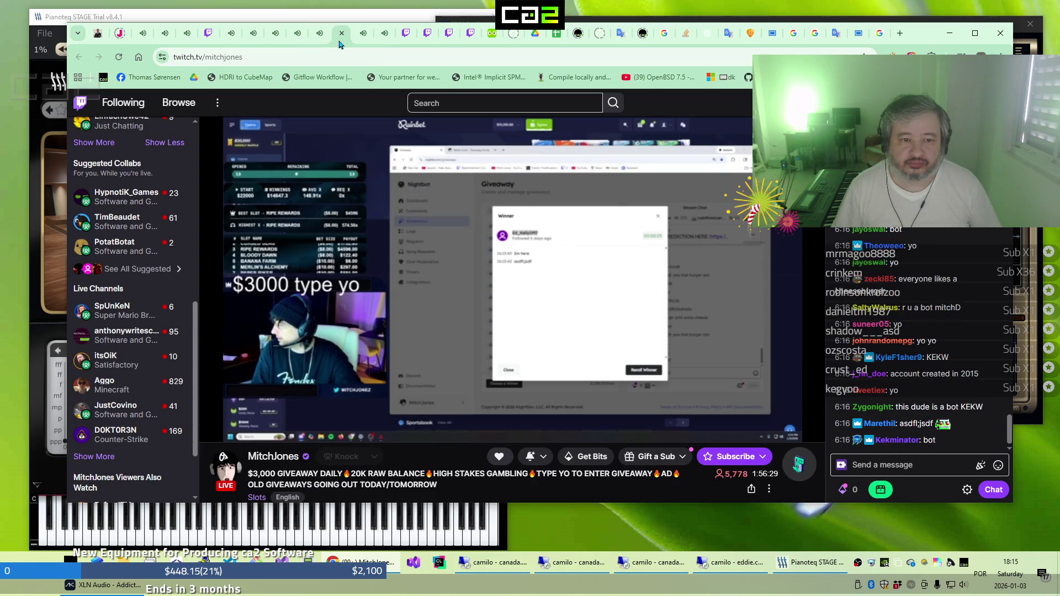
{"action": "left_click", "coordinate": [362, 40]}
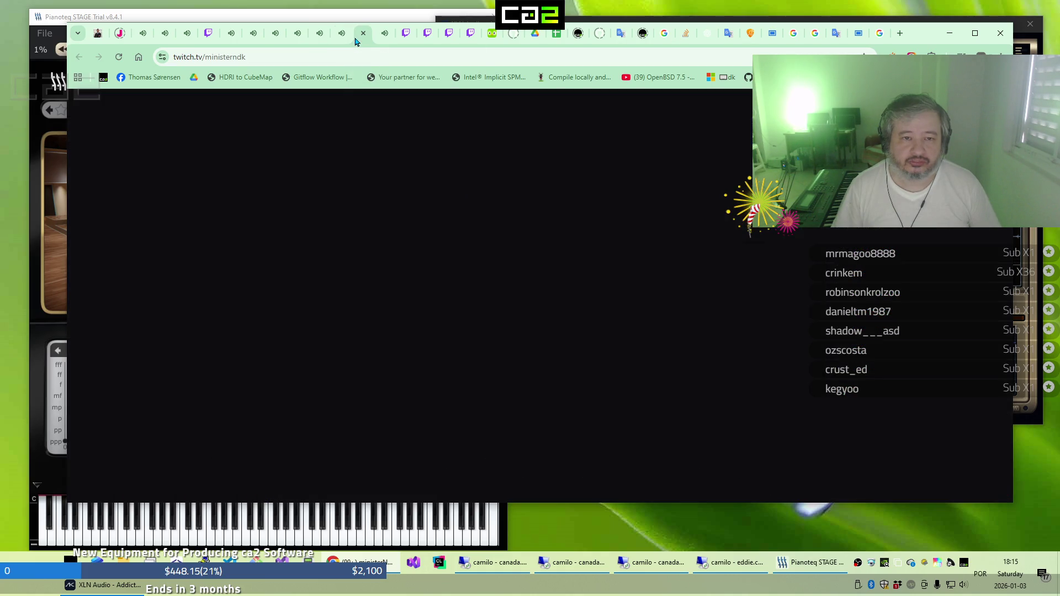
{"action": "left_click", "coordinate": [376, 43]}
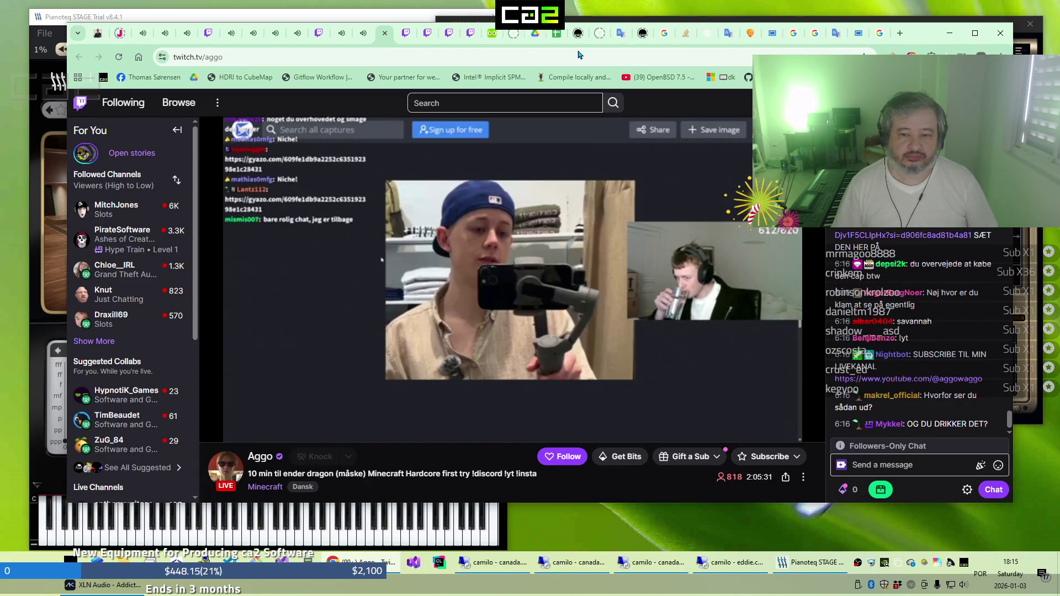
{"action": "left_click", "coordinate": [774, 42]}
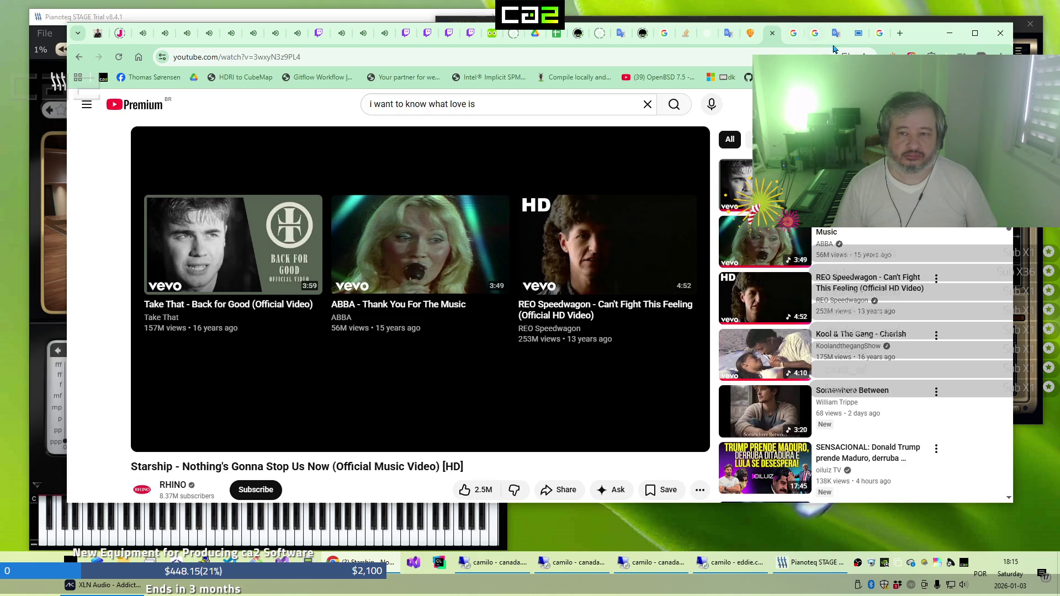
{"action": "left_click", "coordinate": [858, 33]}
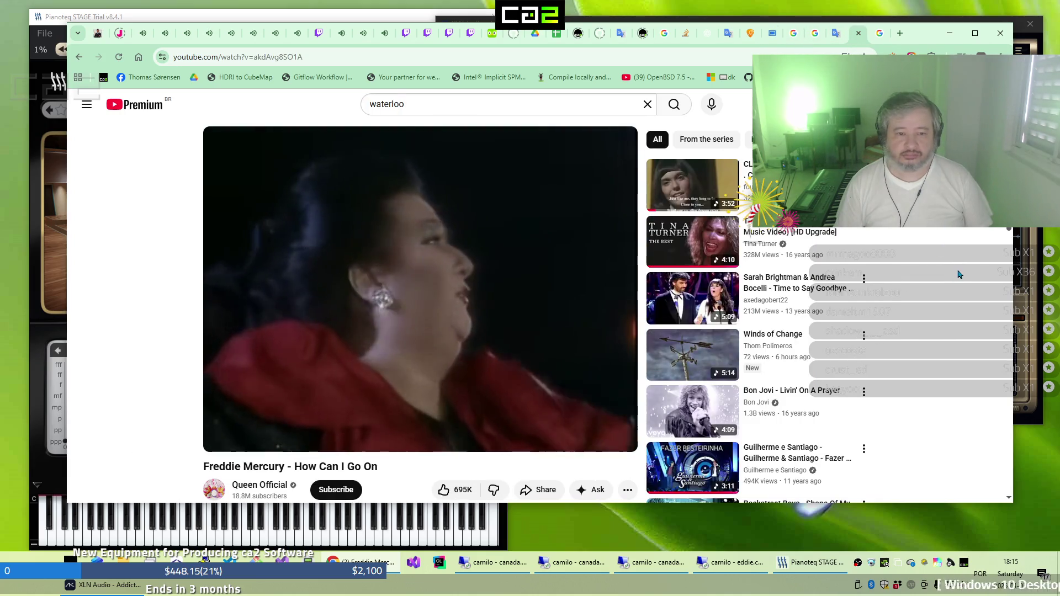
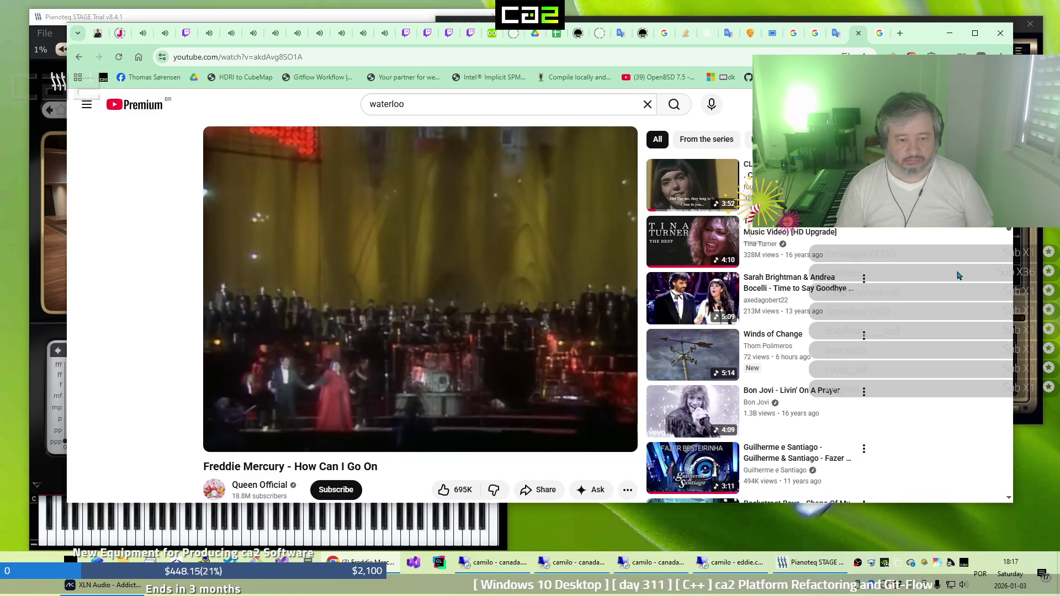
Look in on the followed Twitch streams: Slots, Python coding, tape drive, Counter-Strike, Minecraft and others
{"action": "left_click", "coordinate": [140, 40]}
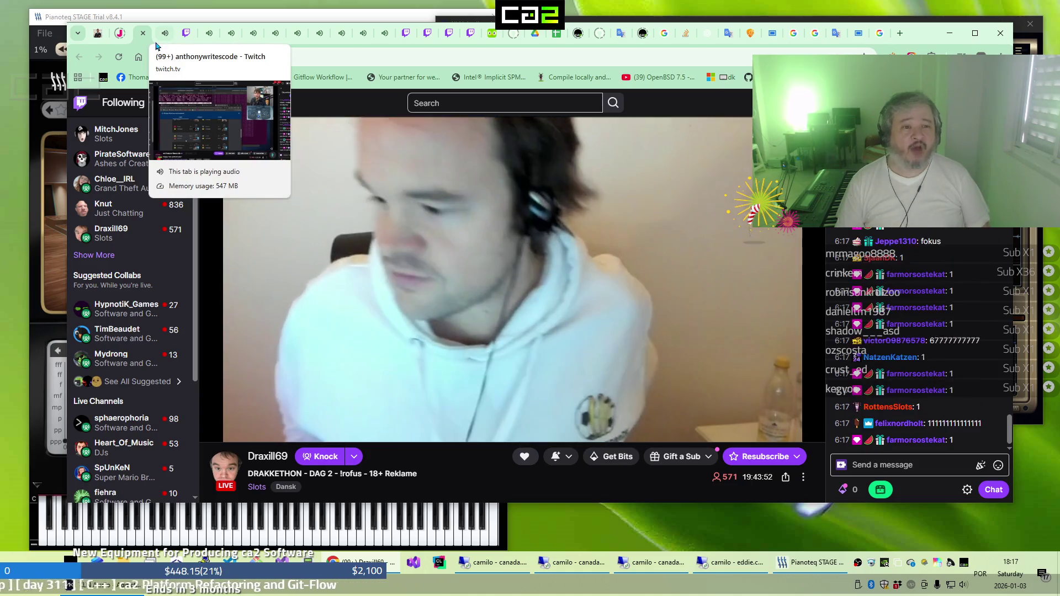
{"action": "left_click", "coordinate": [159, 41]}
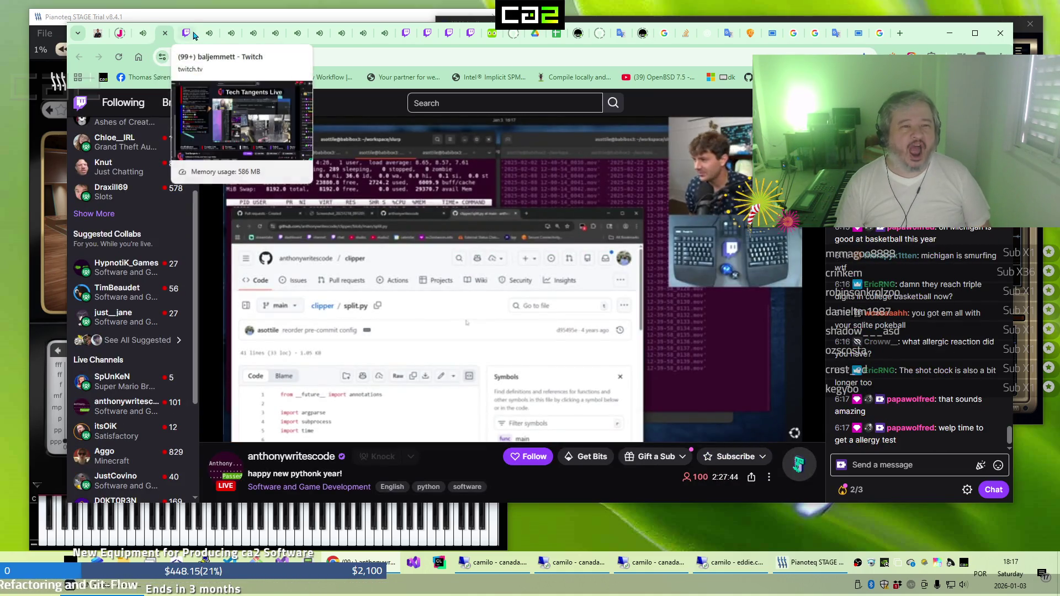
{"action": "left_click", "coordinate": [185, 39]}
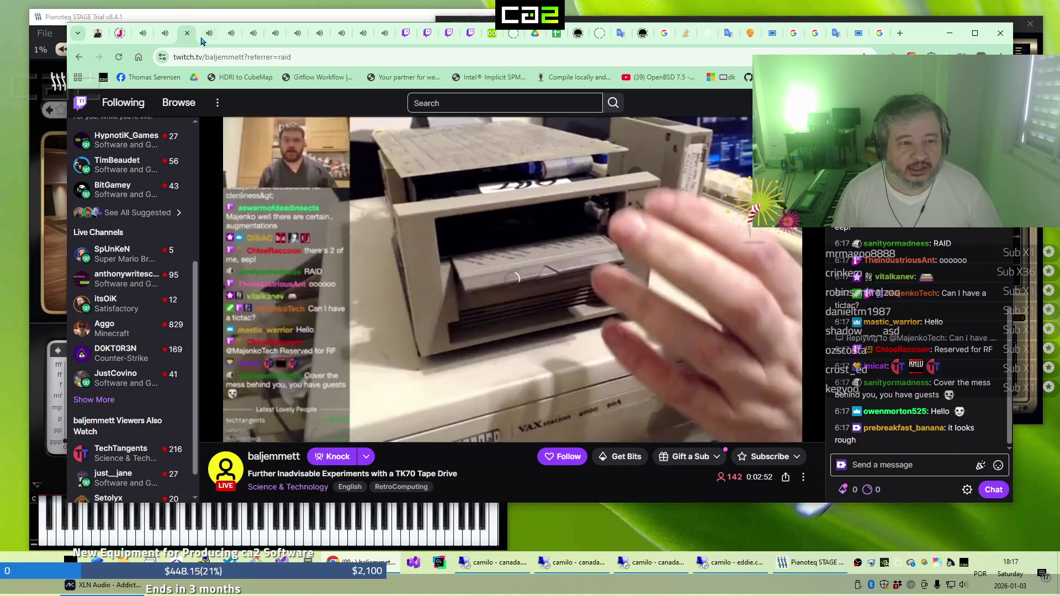
{"action": "left_click", "coordinate": [205, 39]}
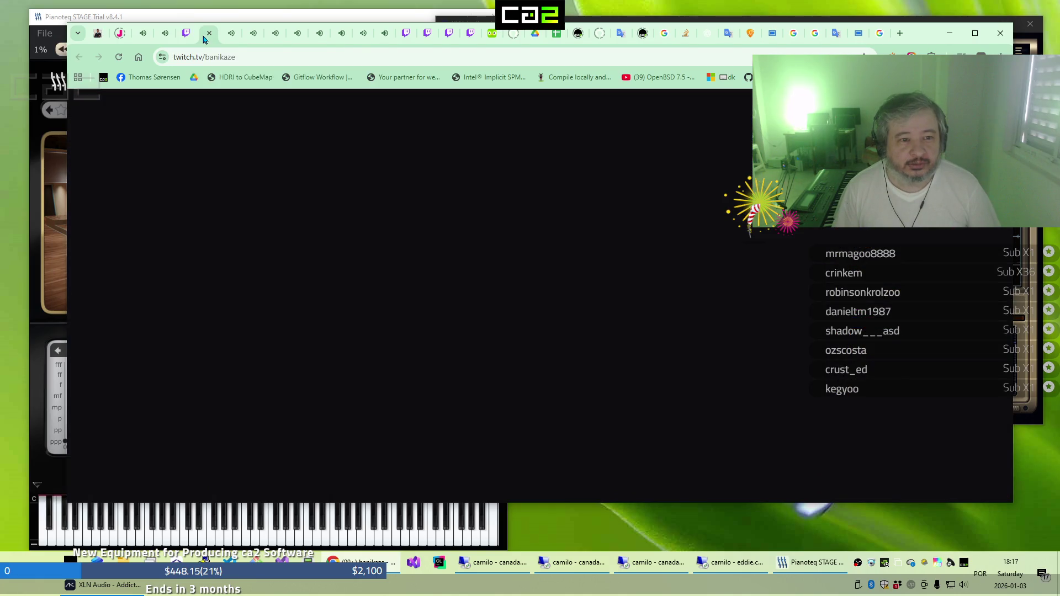
{"action": "left_click", "coordinate": [188, 41]}
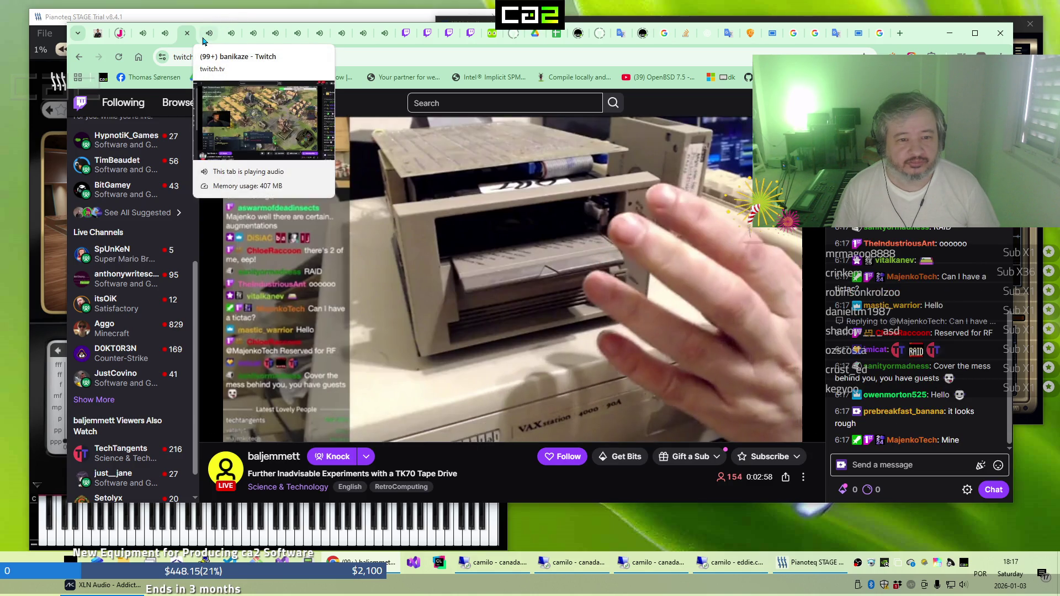
{"action": "left_click", "coordinate": [209, 42]}
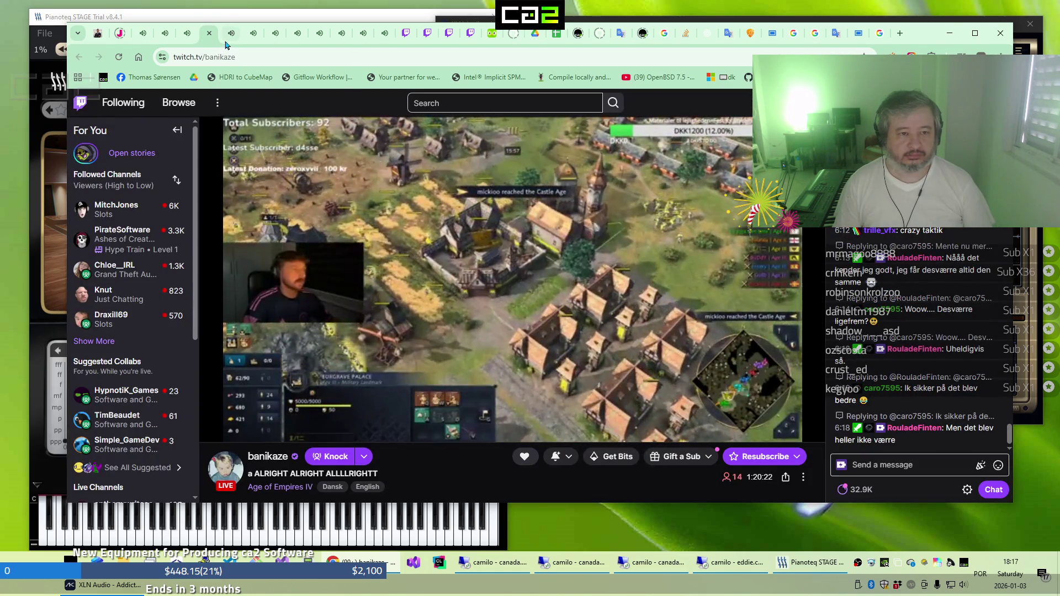
{"action": "left_click", "coordinate": [226, 44]}
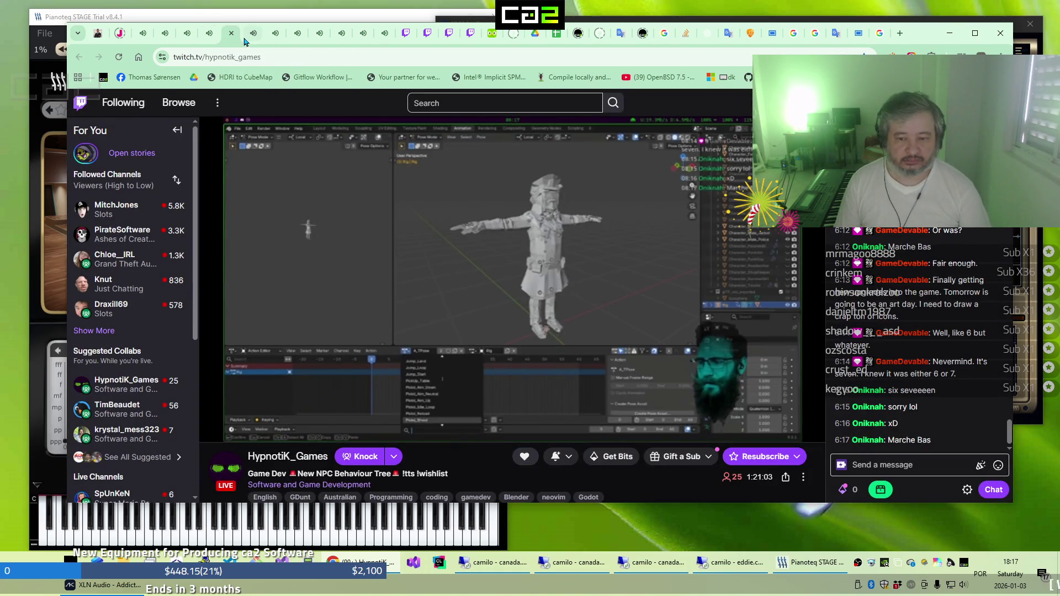
{"action": "left_click", "coordinate": [246, 42]}
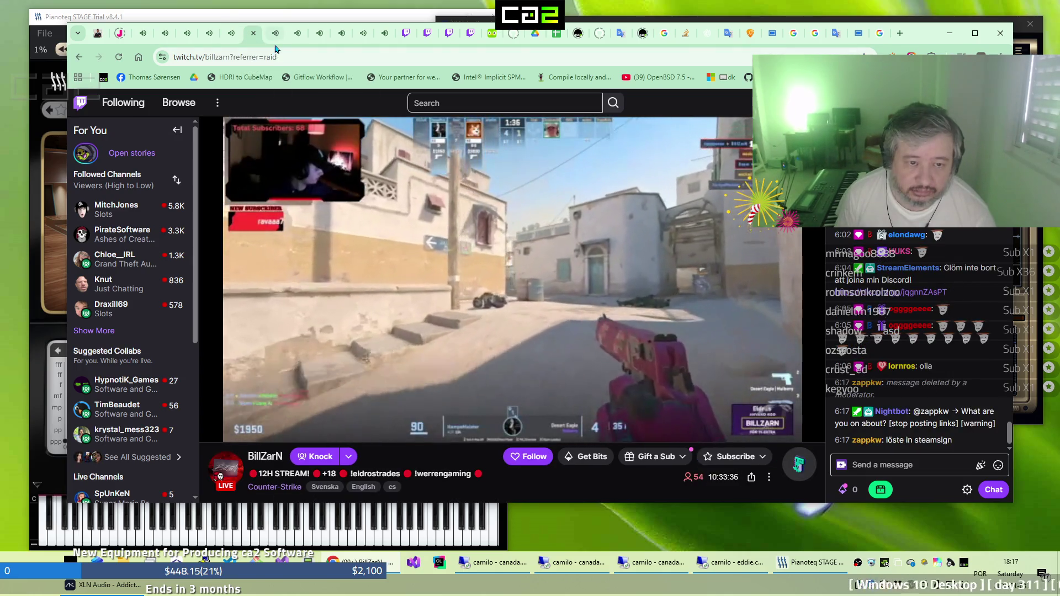
{"action": "left_click", "coordinate": [284, 43]}
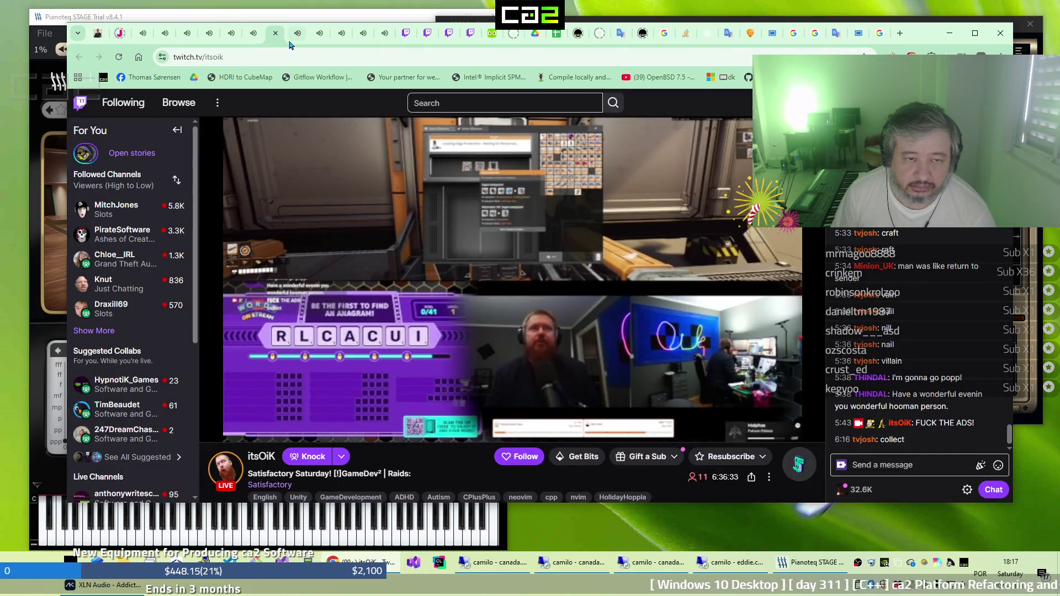
{"action": "left_click", "coordinate": [295, 44]}
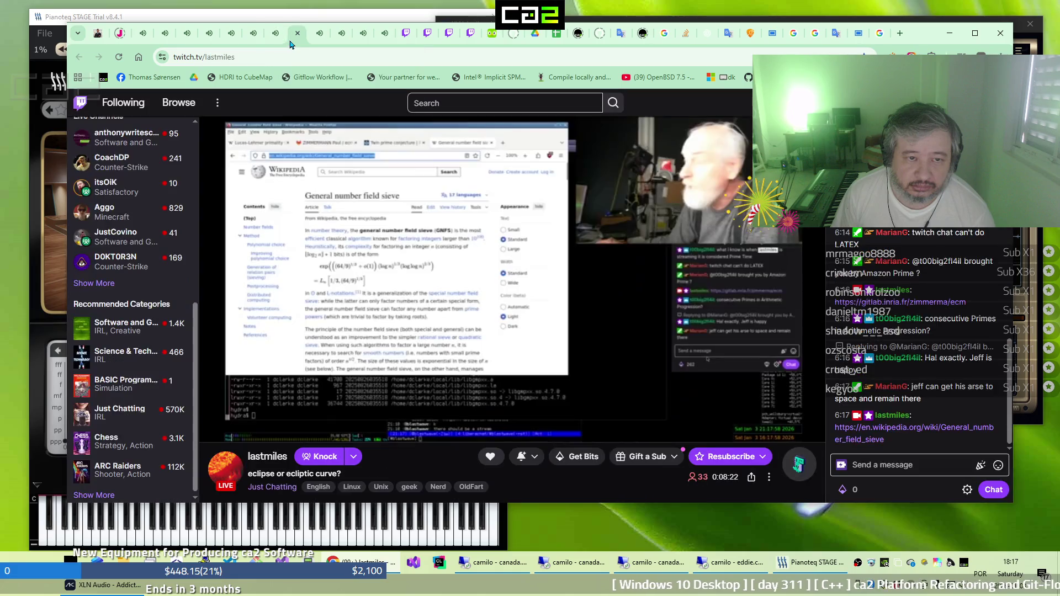
{"action": "left_click", "coordinate": [322, 43]}
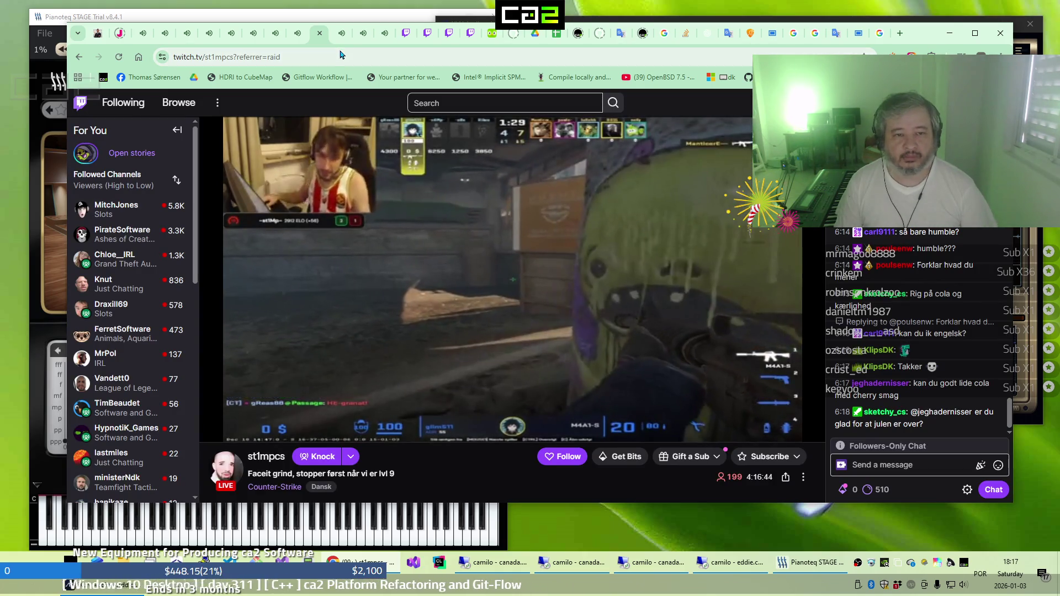
{"action": "left_click", "coordinate": [341, 39]}
{"action": "left_click", "coordinate": [363, 41]}
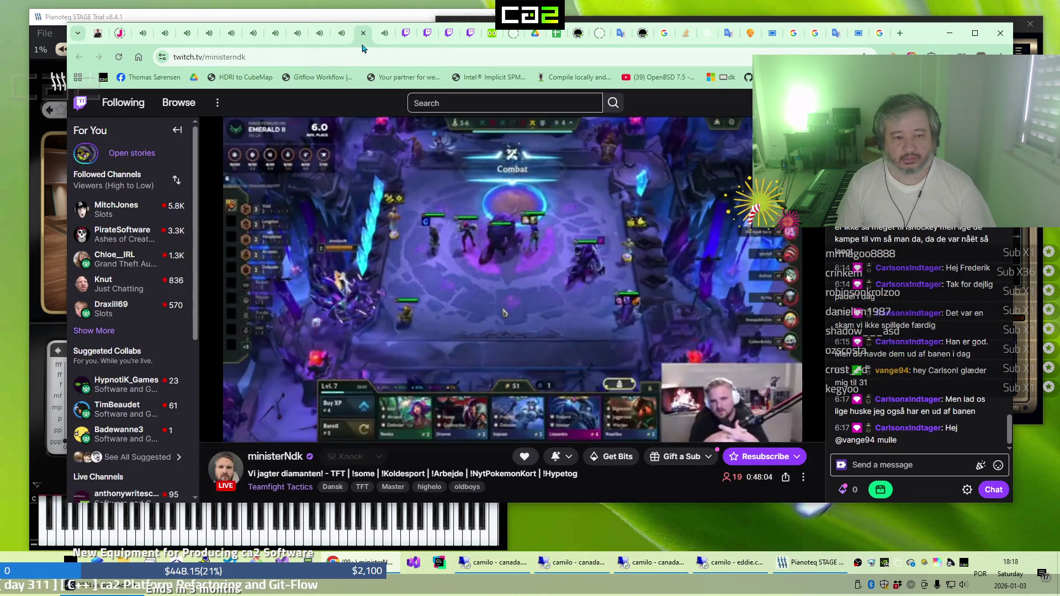
{"action": "left_click", "coordinate": [385, 38]}
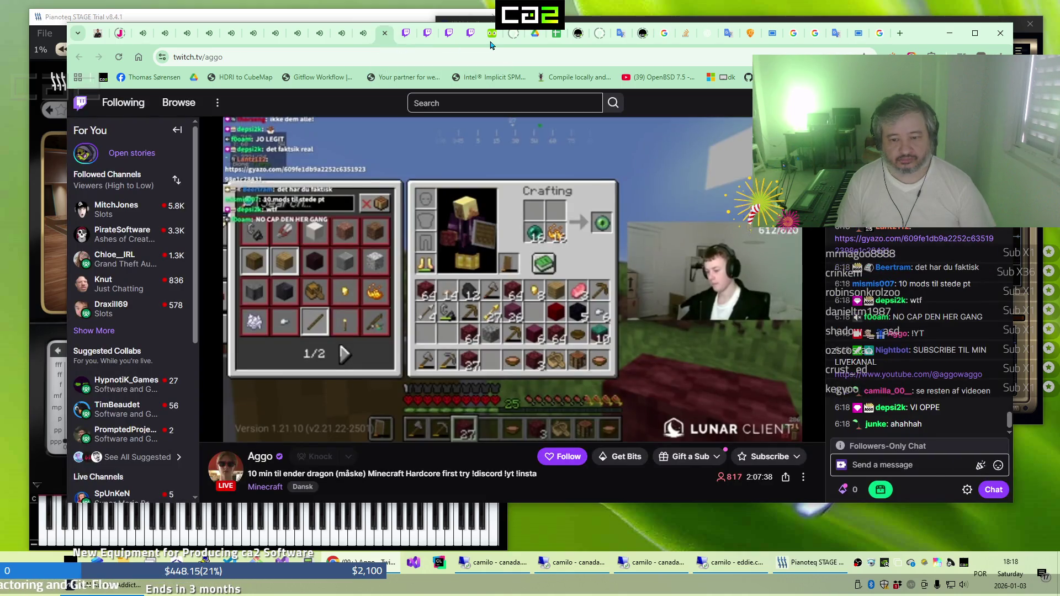
Return to the Freddie Mercury video on YouTube and scroll its page
{"action": "left_click", "coordinate": [861, 39]}
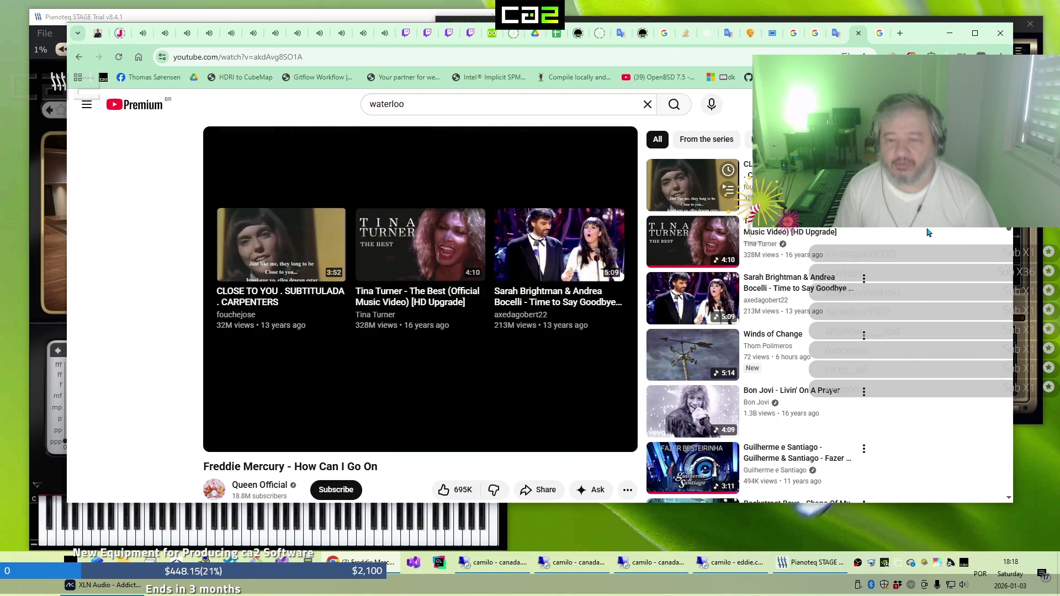
{"action": "scroll", "coordinate": [916, 238], "scroll_direction": "down", "scroll_amount": 5}
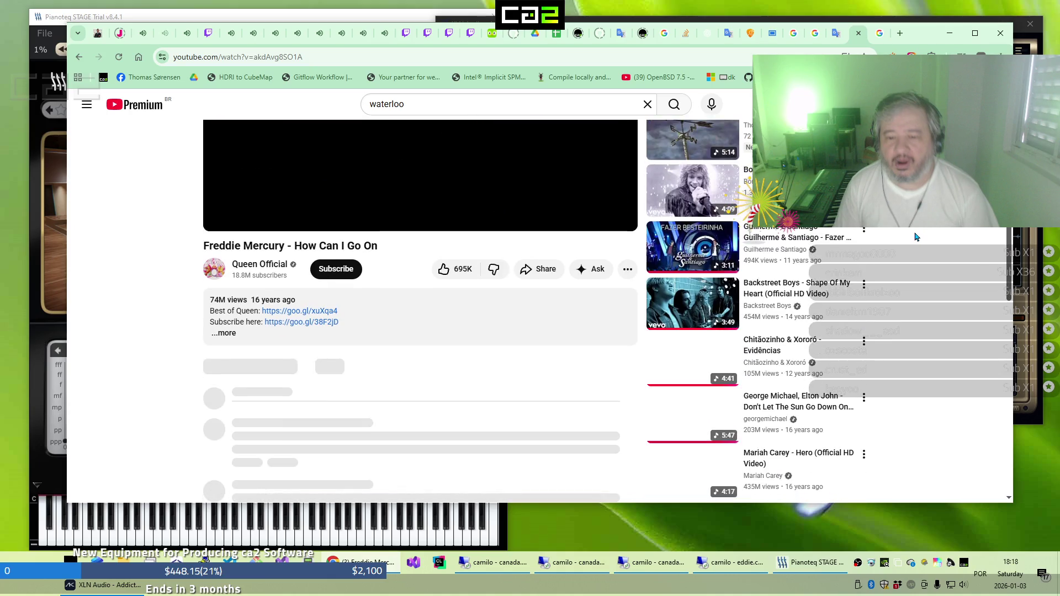
{"action": "scroll", "coordinate": [916, 238], "scroll_direction": "down", "scroll_amount": 2}
{"action": "scroll", "coordinate": [915, 238], "scroll_direction": "up", "scroll_amount": 7}
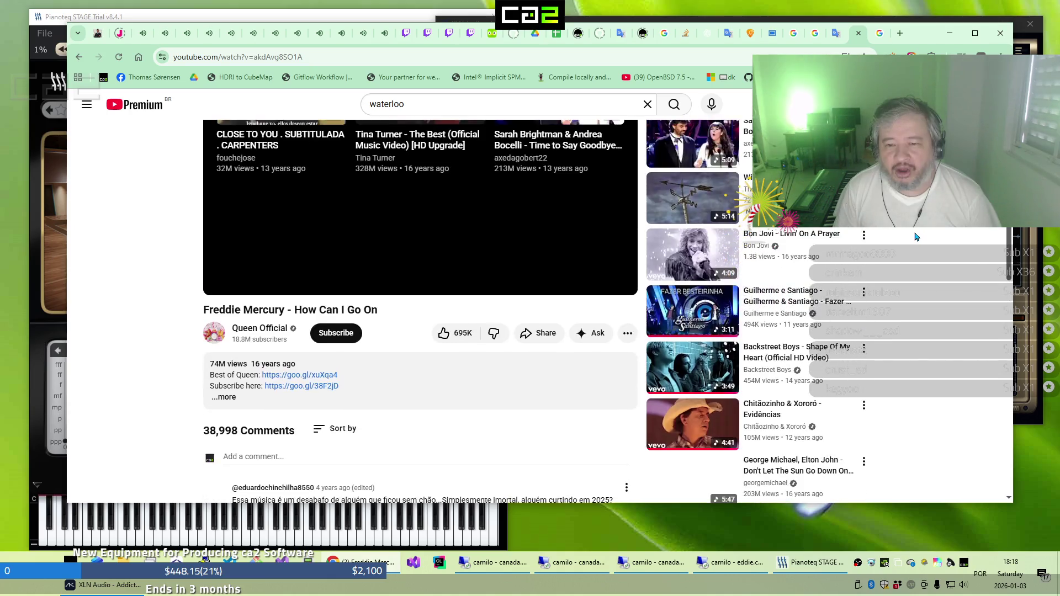
Search YouTube for 'the best'
{"action": "left_click", "coordinate": [491, 104]}
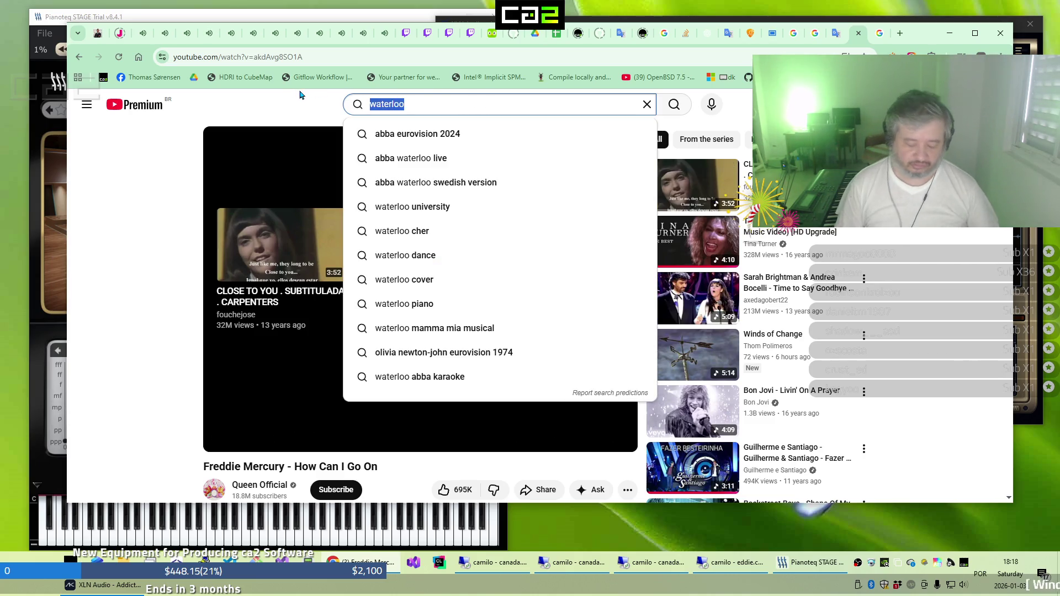
{"action": "type", "text": "the bes"}
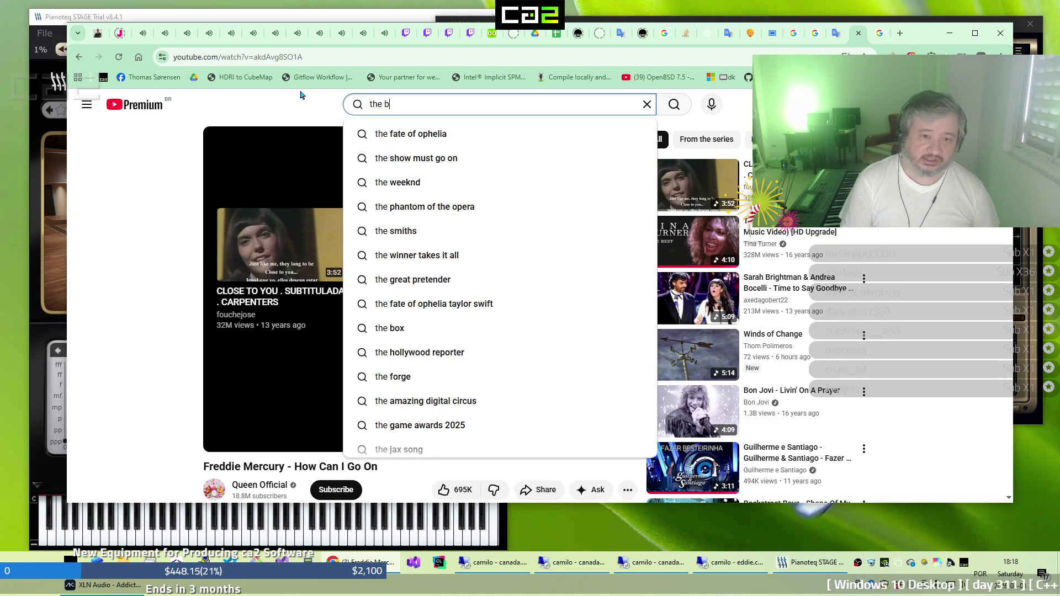
{"action": "type", "text": "t"}
{"action": "key", "text": "Return"}
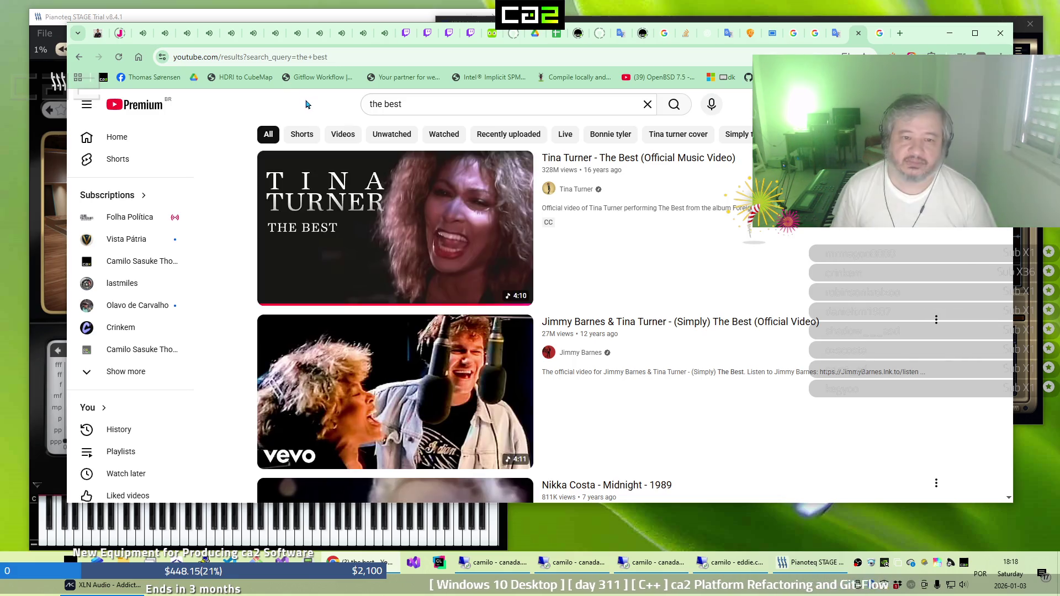
Scroll the 'the best' results past Tina Turner's live video down to Channels new to you
{"action": "scroll", "coordinate": [712, 224], "scroll_direction": "down", "scroll_amount": 1}
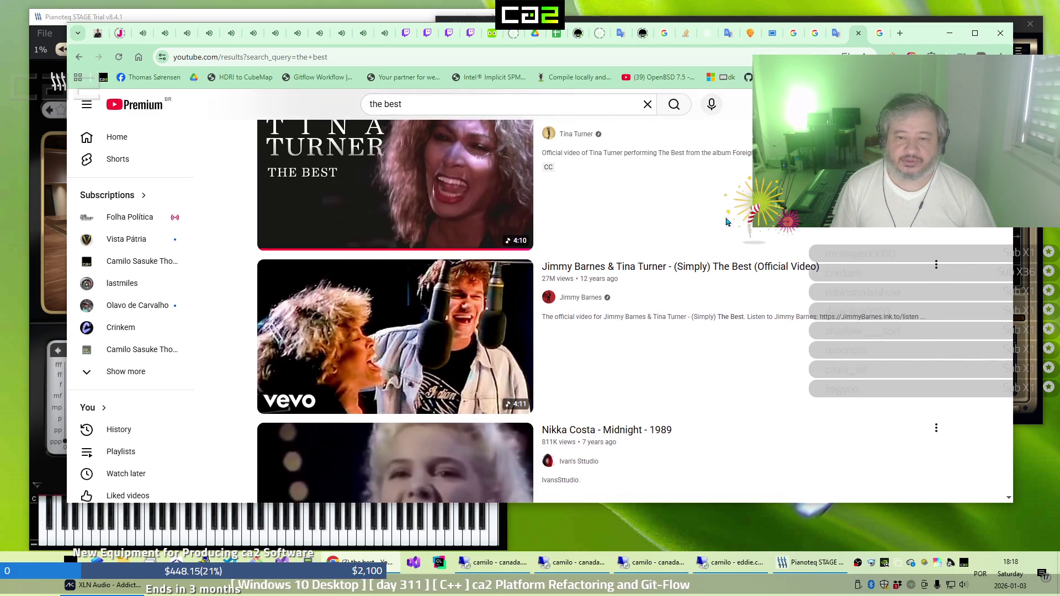
{"action": "scroll", "coordinate": [793, 292], "scroll_direction": "down", "scroll_amount": 5}
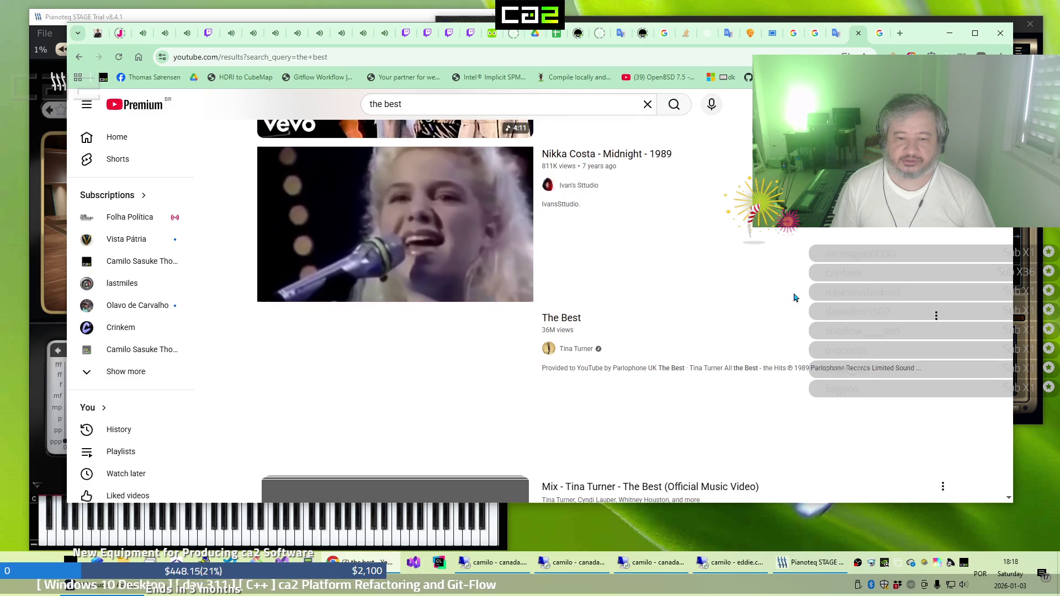
{"action": "scroll", "coordinate": [794, 297], "scroll_direction": "down", "scroll_amount": 3}
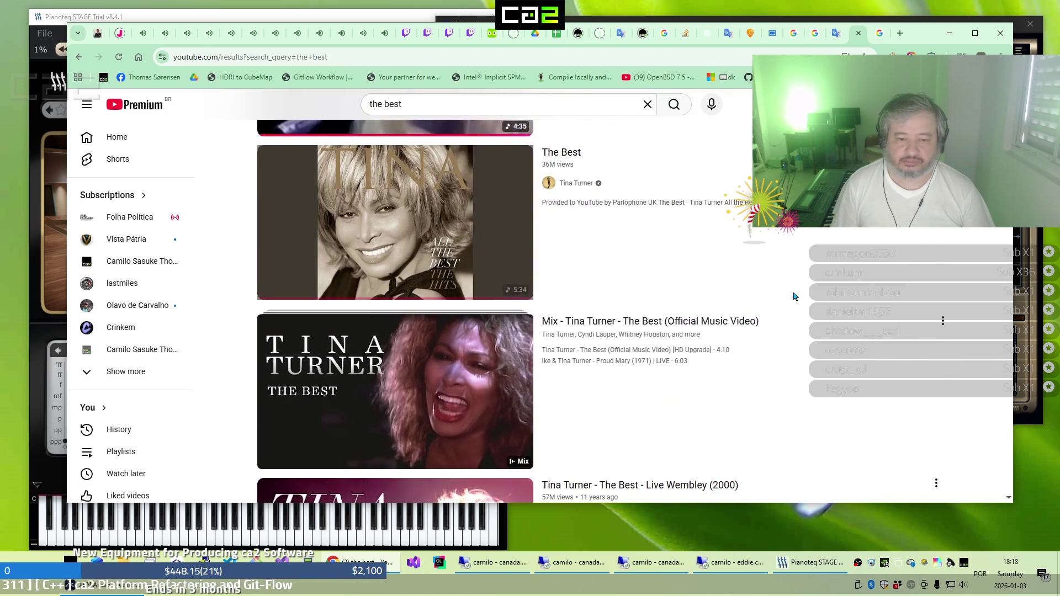
{"action": "scroll", "coordinate": [794, 296], "scroll_direction": "down", "scroll_amount": 5}
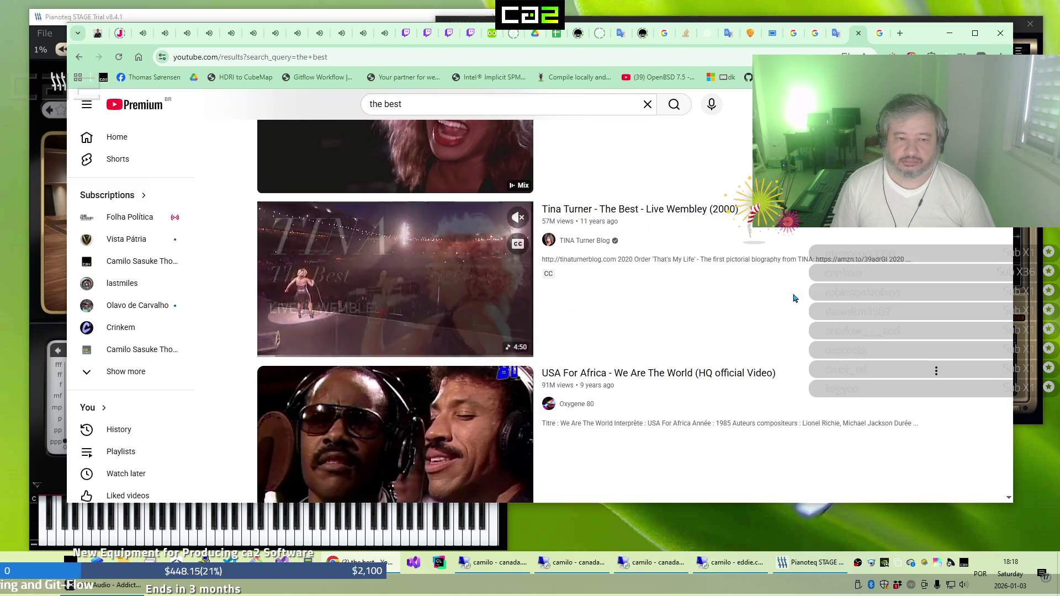
{"action": "scroll", "coordinate": [793, 298], "scroll_direction": "down", "scroll_amount": 5}
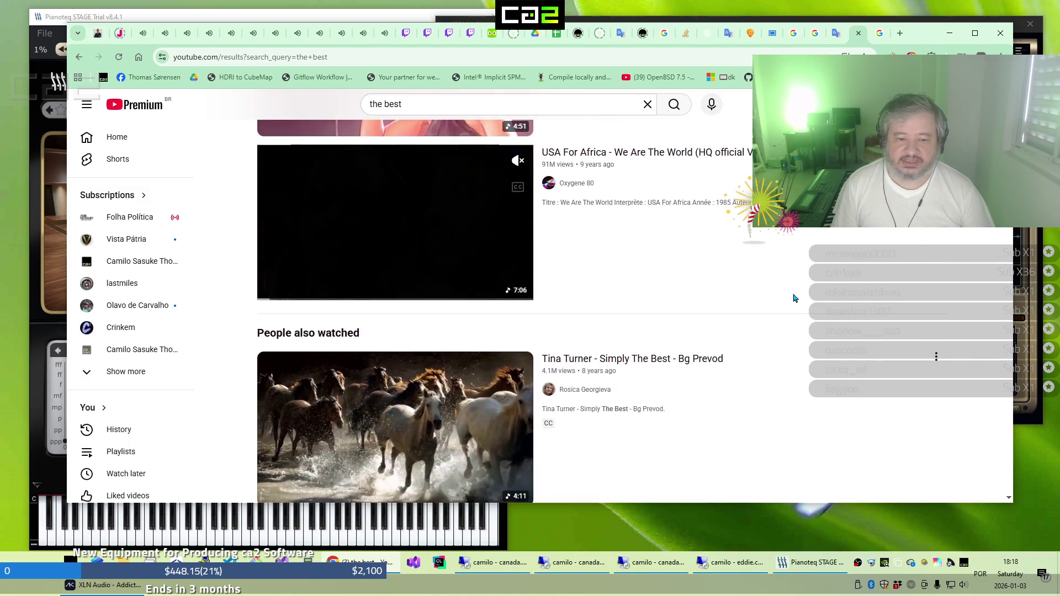
{"action": "scroll", "coordinate": [794, 299], "scroll_direction": "down", "scroll_amount": 6}
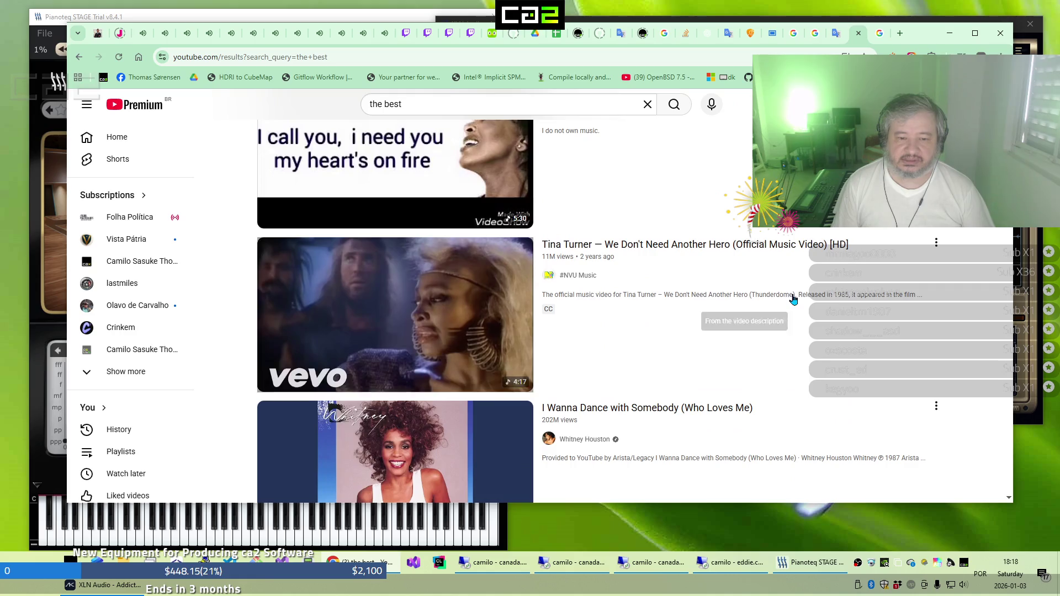
{"action": "scroll", "coordinate": [793, 298], "scroll_direction": "down", "scroll_amount": 6}
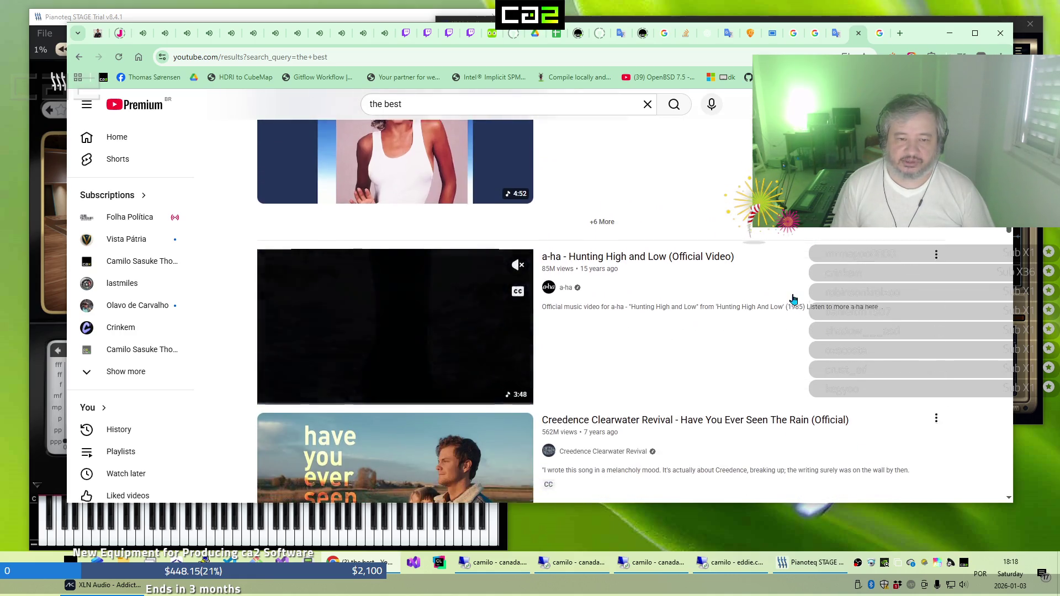
{"action": "scroll", "coordinate": [793, 299], "scroll_direction": "down", "scroll_amount": 5}
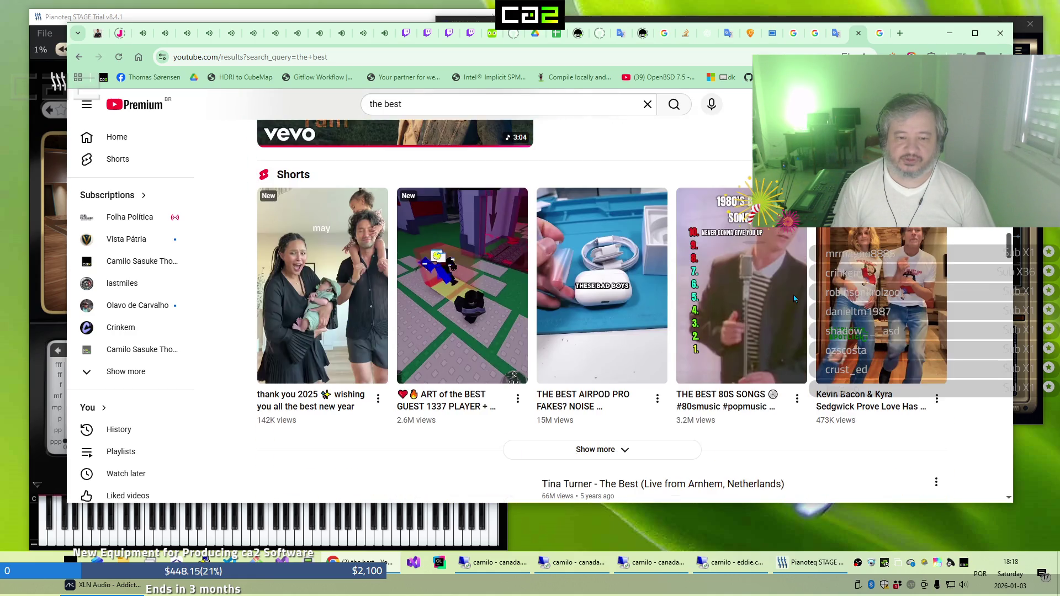
{"action": "scroll", "coordinate": [794, 299], "scroll_direction": "down", "scroll_amount": 4}
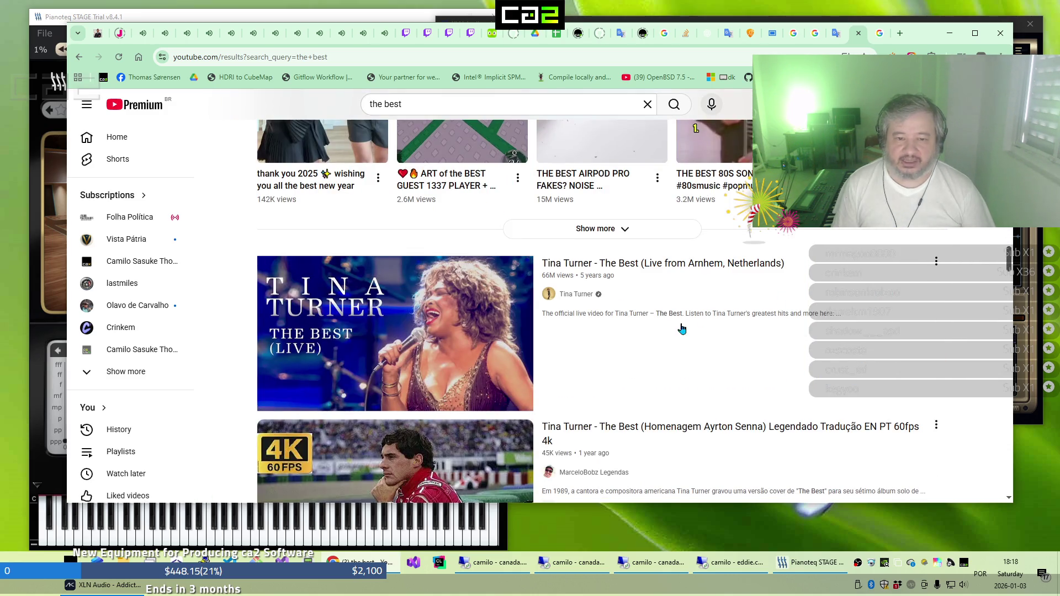
{"action": "mouse_move", "coordinate": [502, 366]}
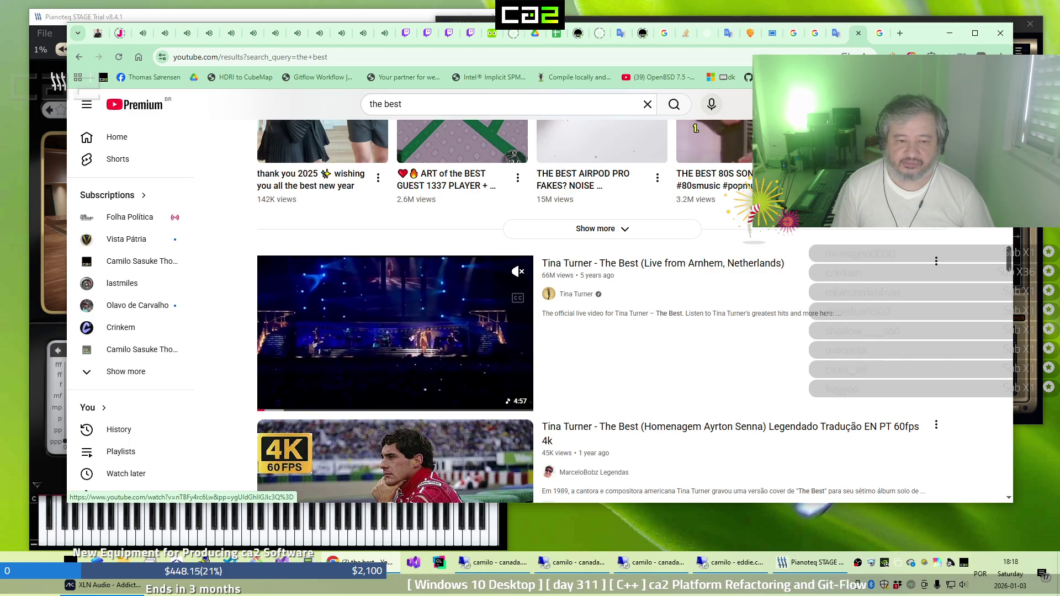
{"action": "scroll", "coordinate": [451, 378], "scroll_direction": "down", "scroll_amount": 6}
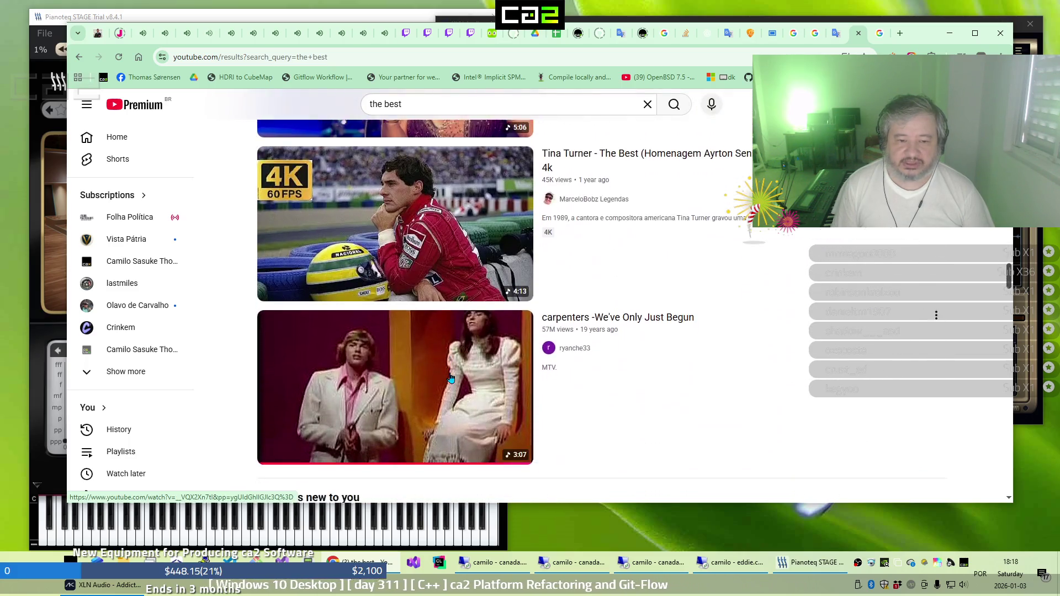
{"action": "scroll", "coordinate": [451, 378], "scroll_direction": "down", "scroll_amount": 4}
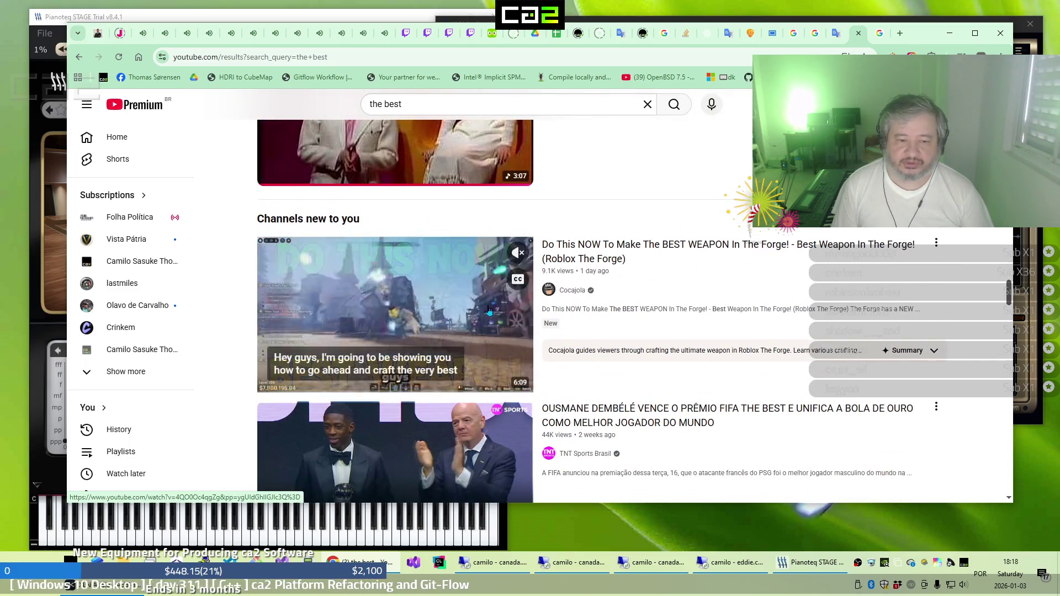
{"action": "left_click", "coordinate": [446, 113]}
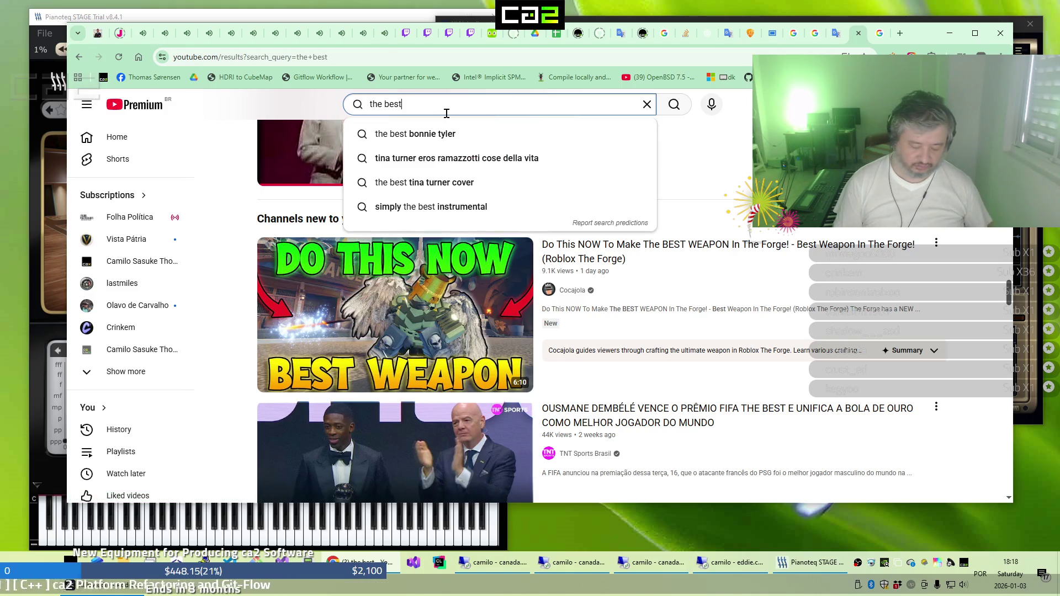
Extend the query to 'the best tina', run it, and scroll through the Tina Turner results
{"action": "type", "text": " tina"}
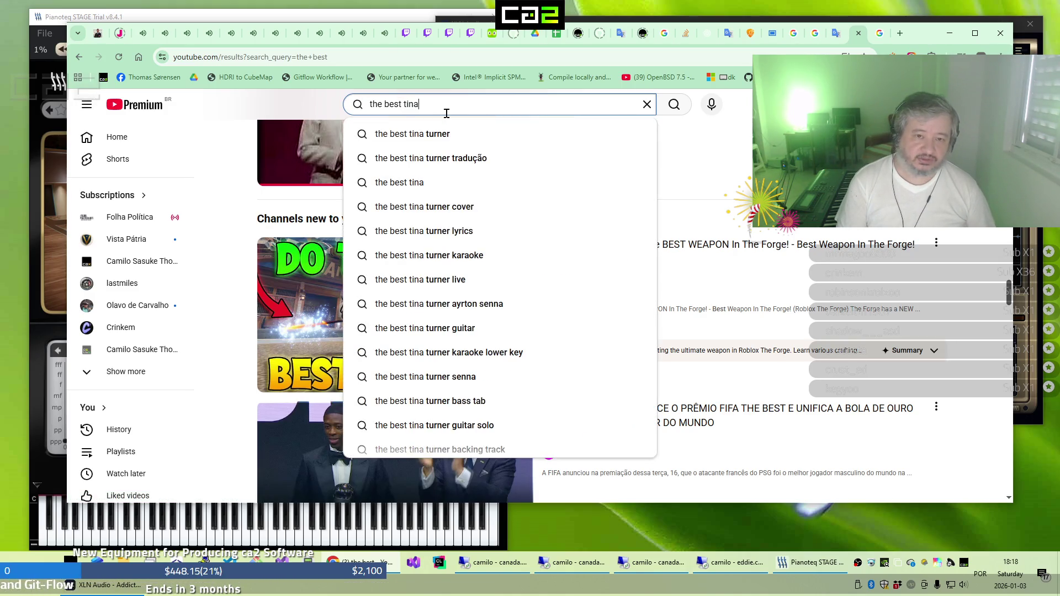
{"action": "key", "text": "Return"}
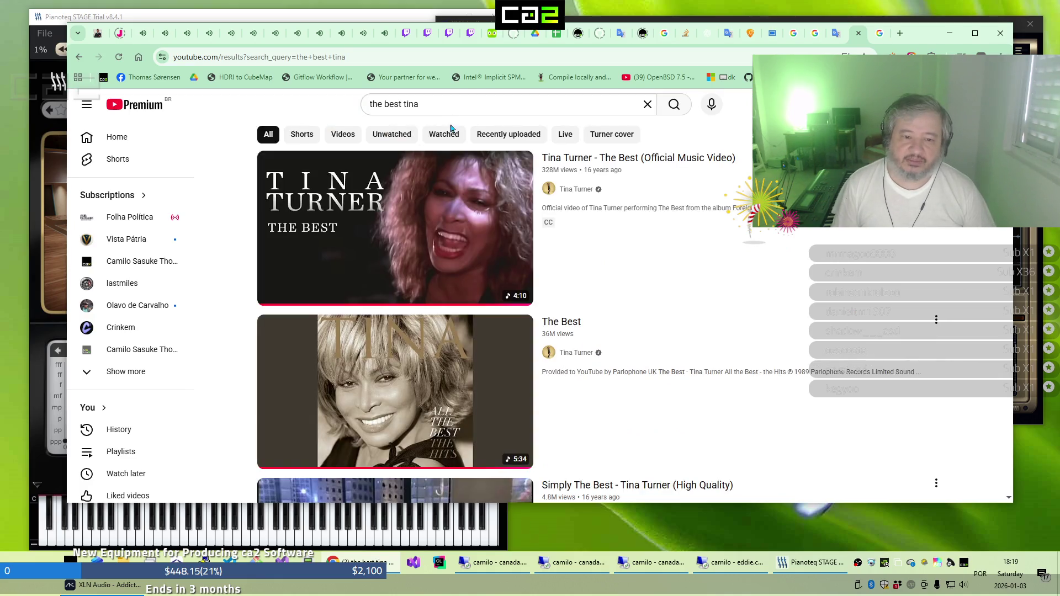
{"action": "scroll", "coordinate": [452, 216], "scroll_direction": "down", "scroll_amount": 4}
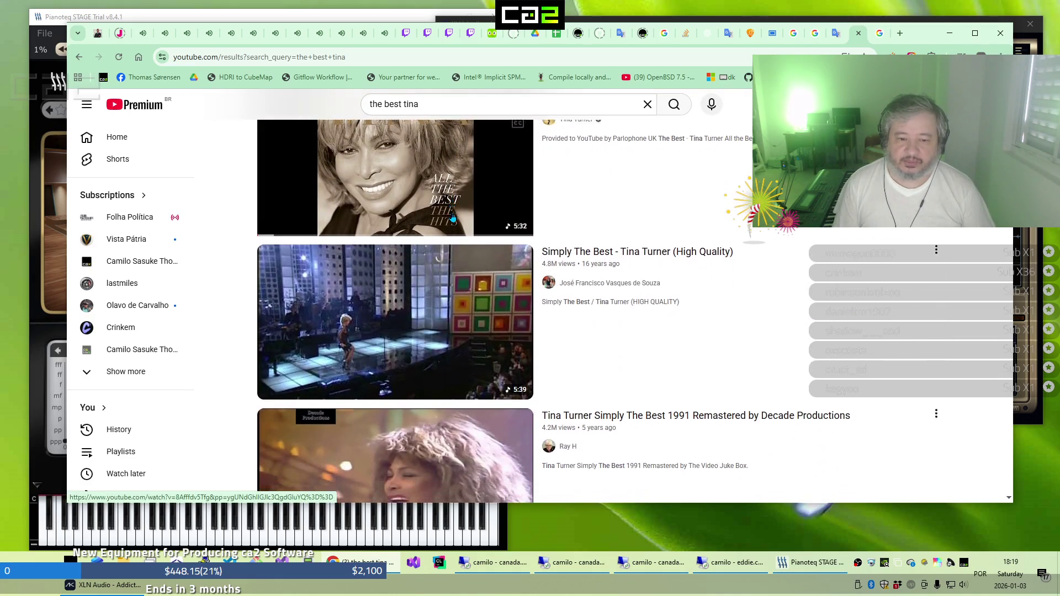
{"action": "scroll", "coordinate": [453, 218], "scroll_direction": "down", "scroll_amount": 3}
{"action": "scroll", "coordinate": [453, 219], "scroll_direction": "up", "scroll_amount": 2}
{"action": "scroll", "coordinate": [453, 219], "scroll_direction": "up", "scroll_amount": 2}
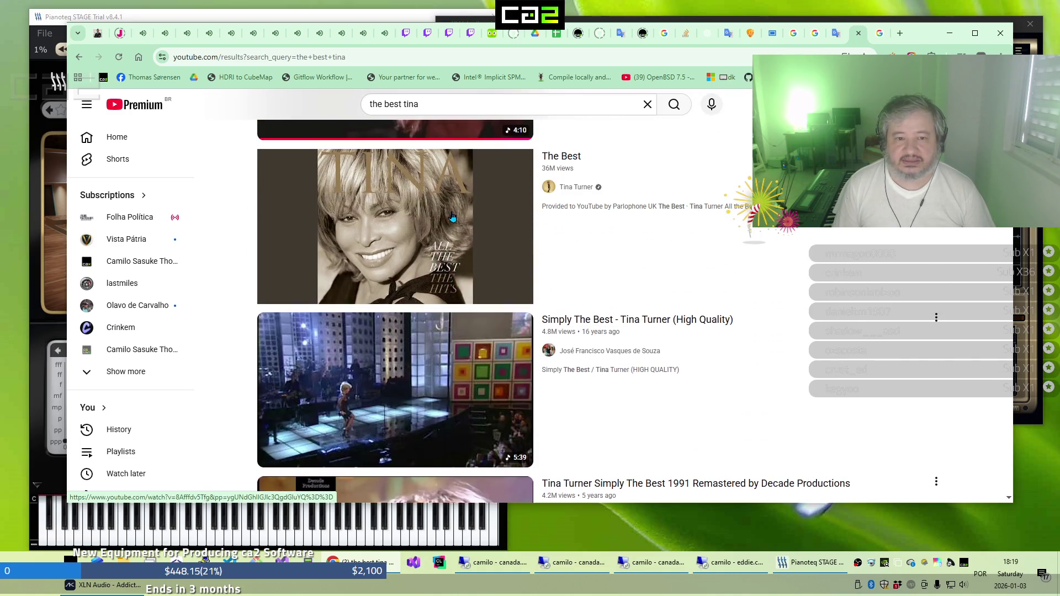
{"action": "scroll", "coordinate": [452, 217], "scroll_direction": "down", "scroll_amount": 3}
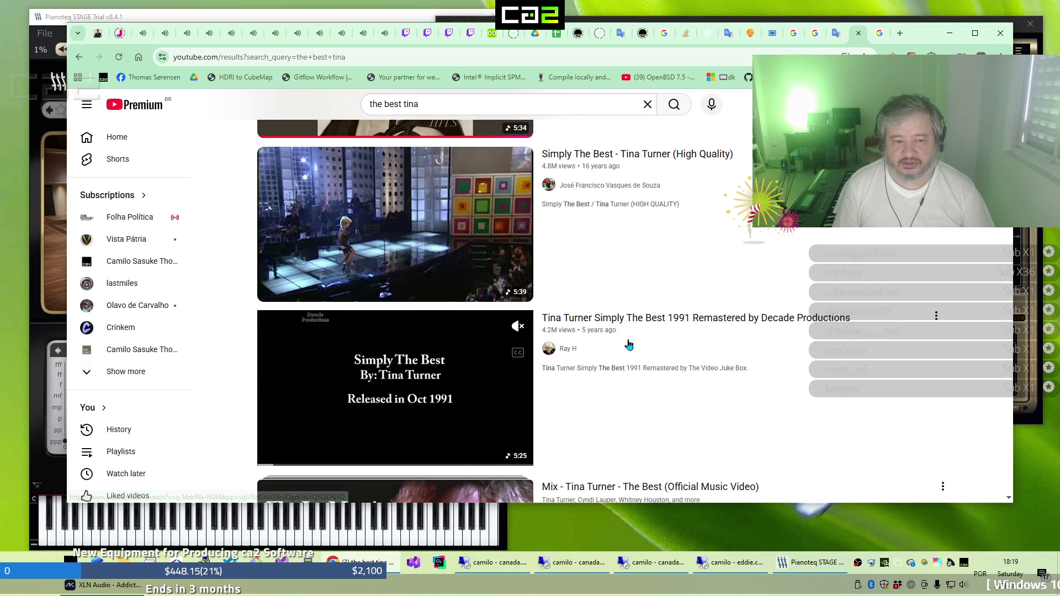
{"action": "scroll", "coordinate": [628, 344], "scroll_direction": "down", "scroll_amount": 4}
{"action": "scroll", "coordinate": [628, 344], "scroll_direction": "down", "scroll_amount": 3}
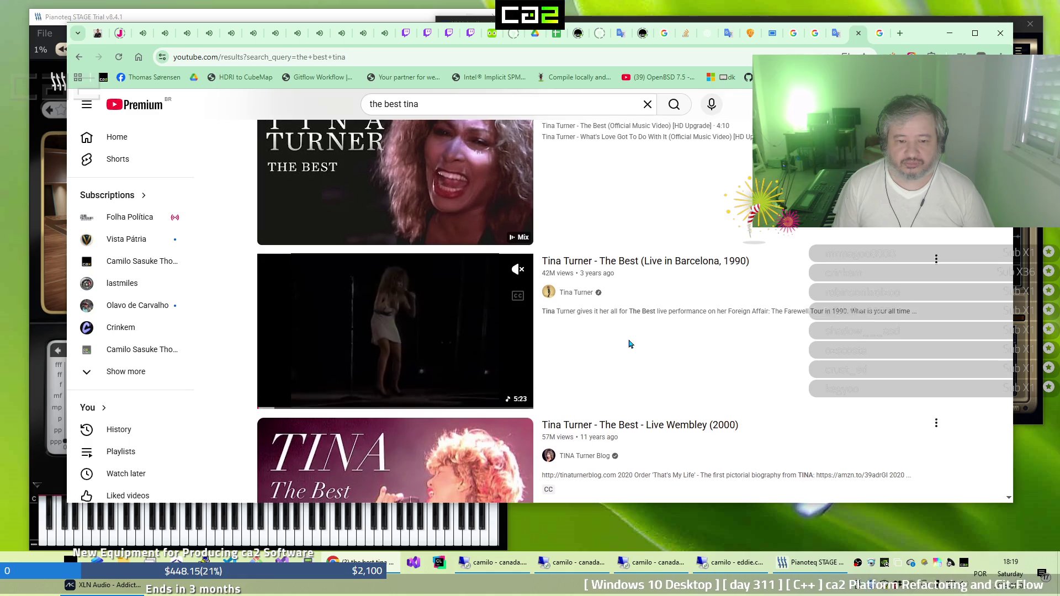
{"action": "scroll", "coordinate": [628, 344], "scroll_direction": "down", "scroll_amount": 3}
{"action": "scroll", "coordinate": [629, 344], "scroll_direction": "down", "scroll_amount": 2}
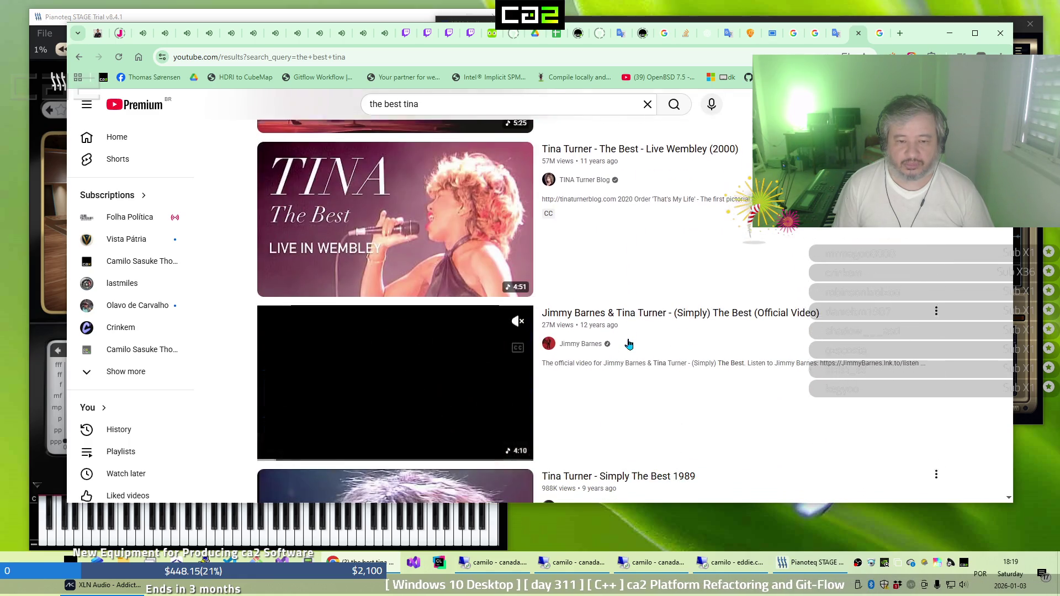
{"action": "scroll", "coordinate": [628, 345], "scroll_direction": "down", "scroll_amount": 4}
{"action": "scroll", "coordinate": [630, 344], "scroll_direction": "down", "scroll_amount": 1}
{"action": "scroll", "coordinate": [631, 344], "scroll_direction": "down", "scroll_amount": 5}
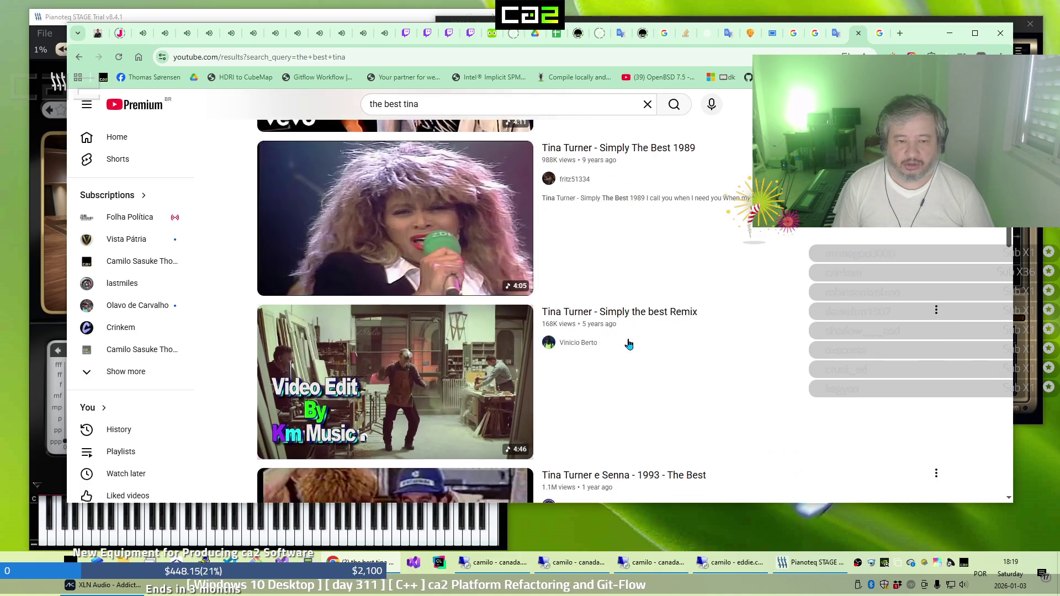
{"action": "scroll", "coordinate": [629, 345], "scroll_direction": "down", "scroll_amount": 2}
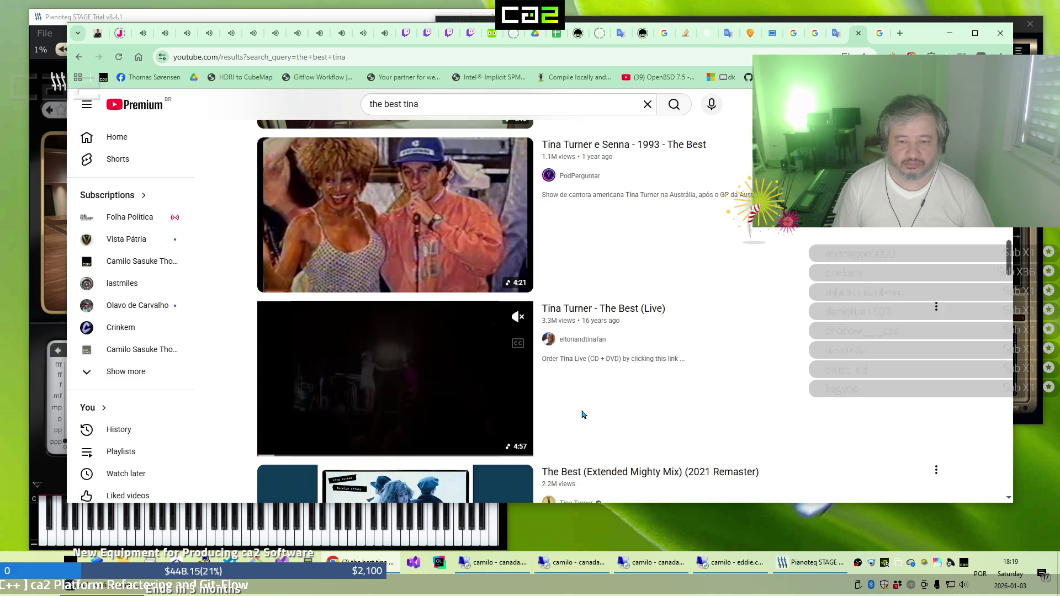
{"action": "scroll", "coordinate": [582, 414], "scroll_direction": "down", "scroll_amount": 2}
{"action": "mouse_move", "coordinate": [412, 294]}
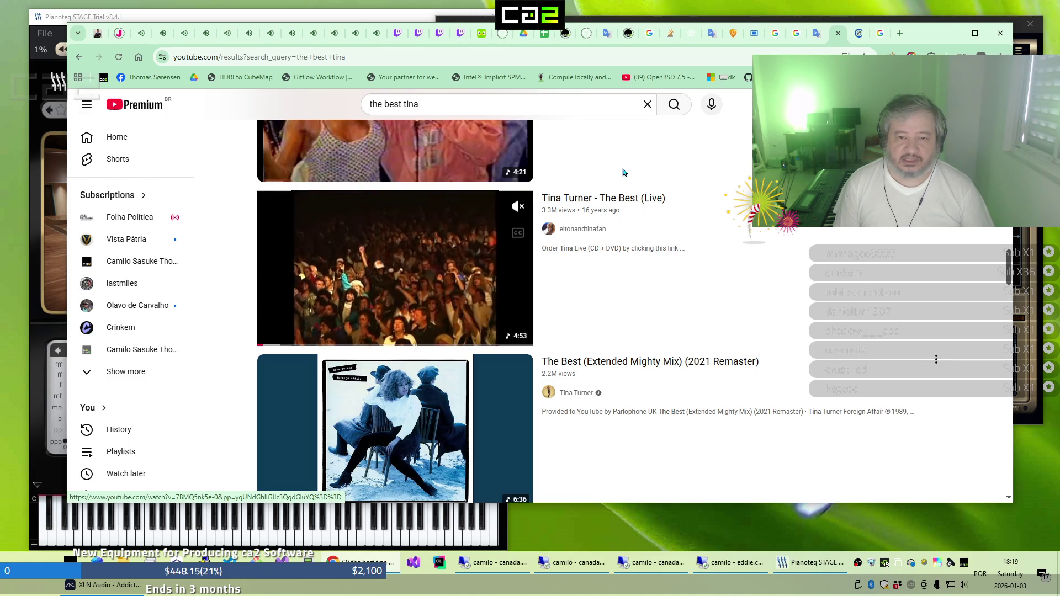
{"action": "left_click", "coordinate": [858, 38]}
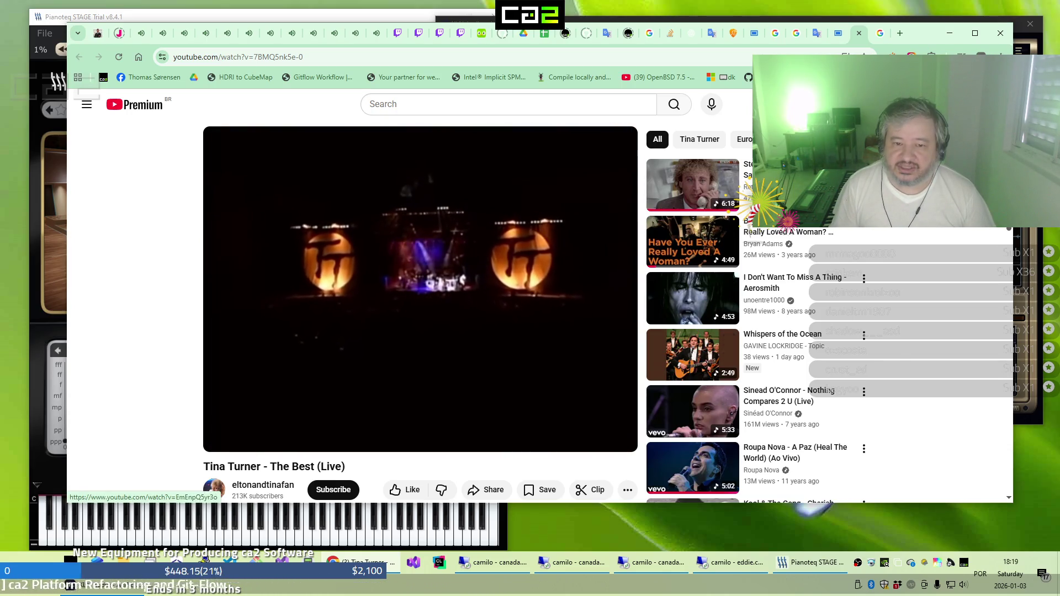
{"action": "left_click", "coordinate": [858, 33]}
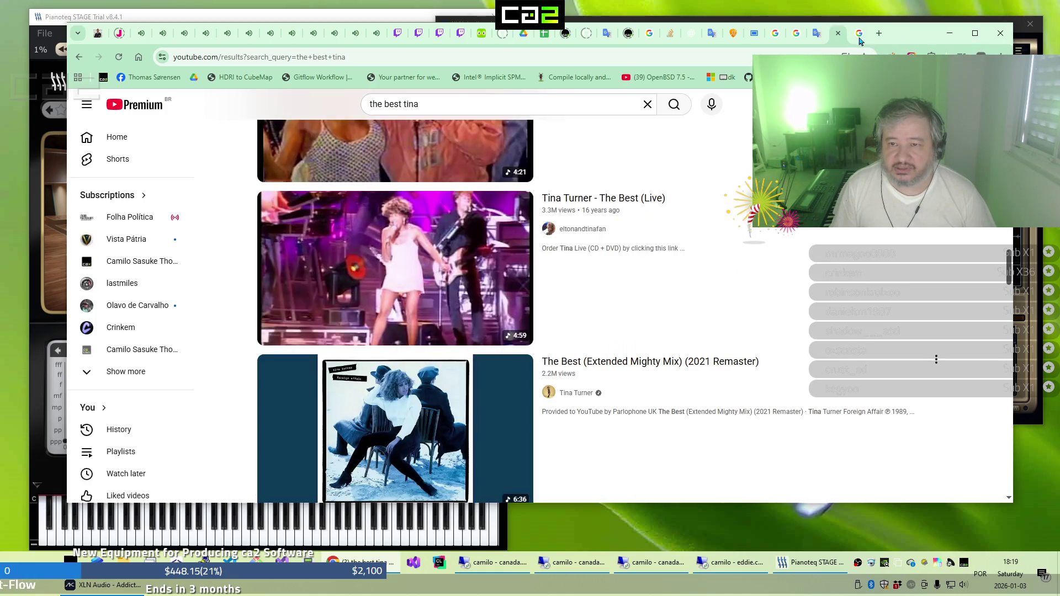
{"action": "scroll", "coordinate": [709, 209], "scroll_direction": "down", "scroll_amount": 6}
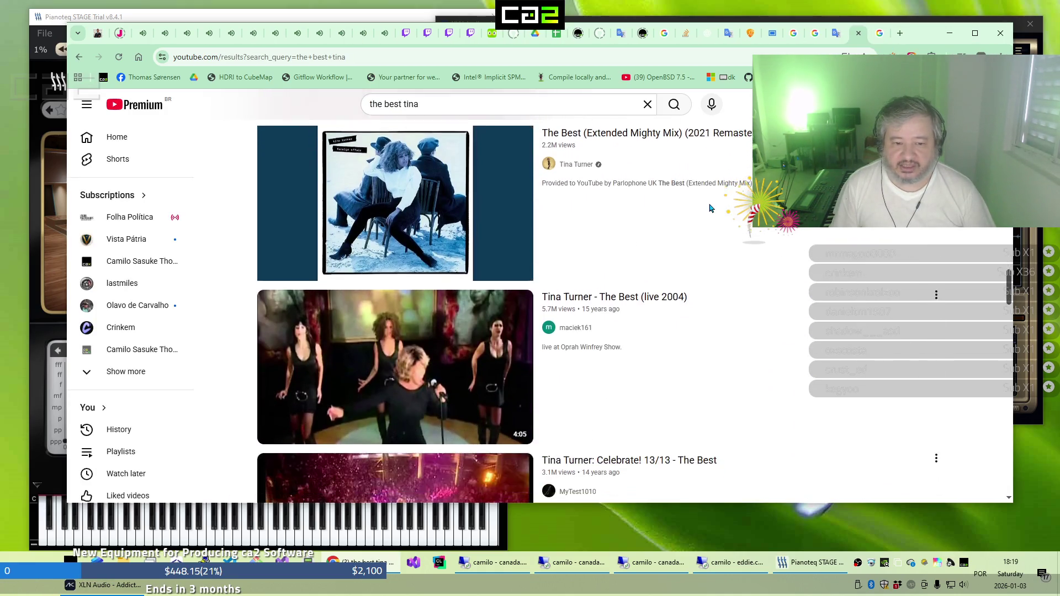
{"action": "scroll", "coordinate": [710, 209], "scroll_direction": "down", "scroll_amount": 1}
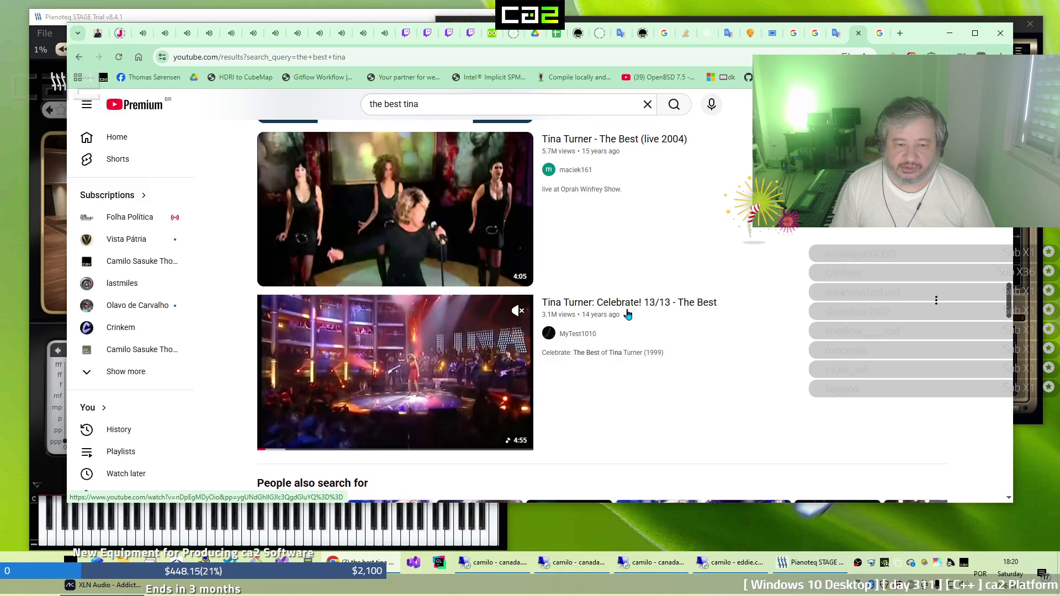
{"action": "scroll", "coordinate": [535, 368], "scroll_direction": "down", "scroll_amount": 3}
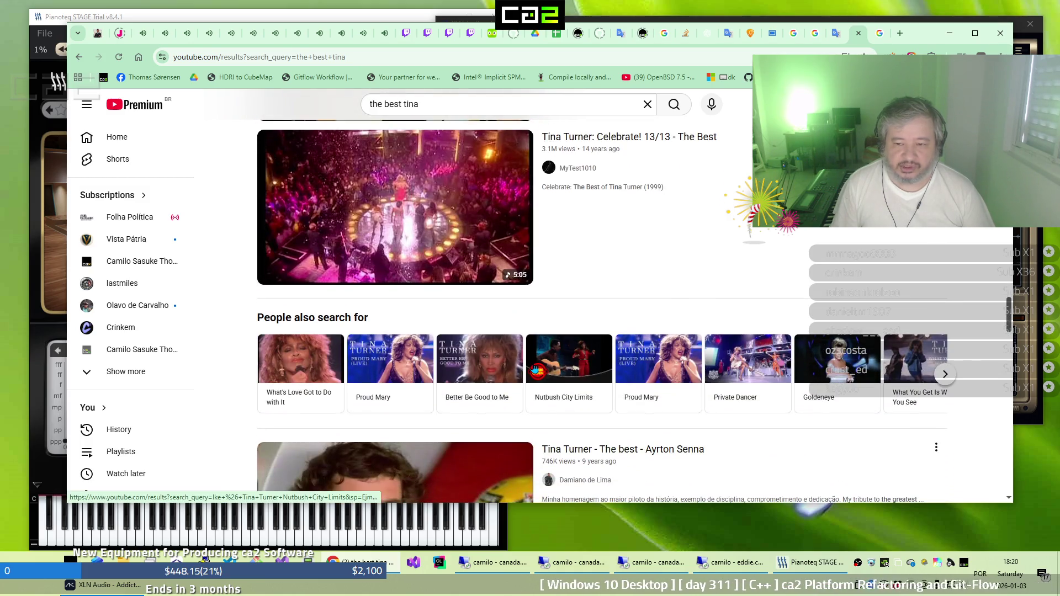
{"action": "scroll", "coordinate": [534, 368], "scroll_direction": "down", "scroll_amount": 6}
{"action": "scroll", "coordinate": [535, 366], "scroll_direction": "down", "scroll_amount": 6}
{"action": "scroll", "coordinate": [534, 366], "scroll_direction": "down", "scroll_amount": 4}
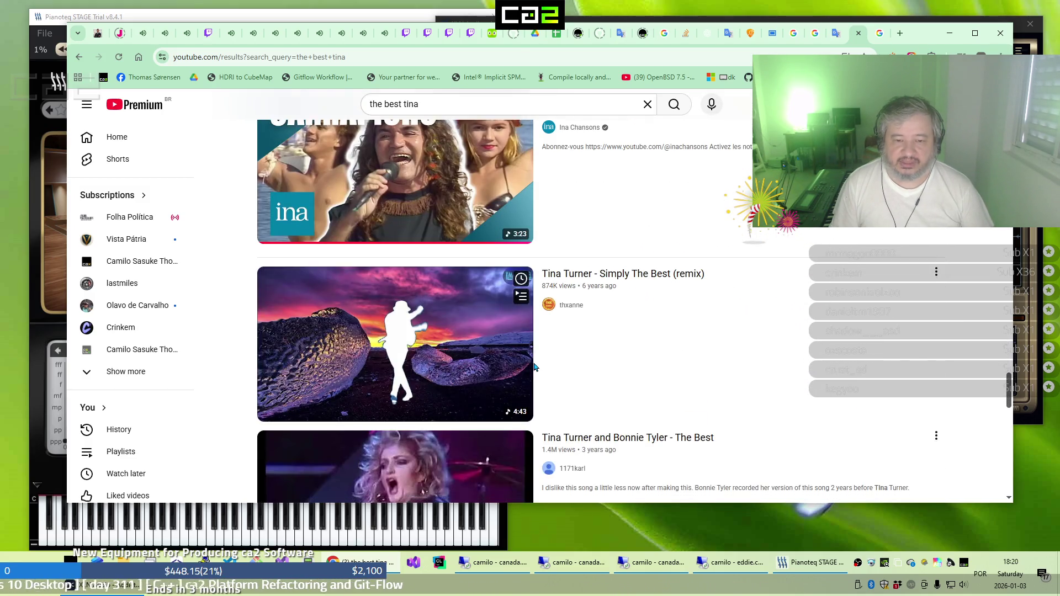
{"action": "scroll", "coordinate": [534, 366], "scroll_direction": "down", "scroll_amount": 4}
{"action": "scroll", "coordinate": [534, 366], "scroll_direction": "down", "scroll_amount": 2}
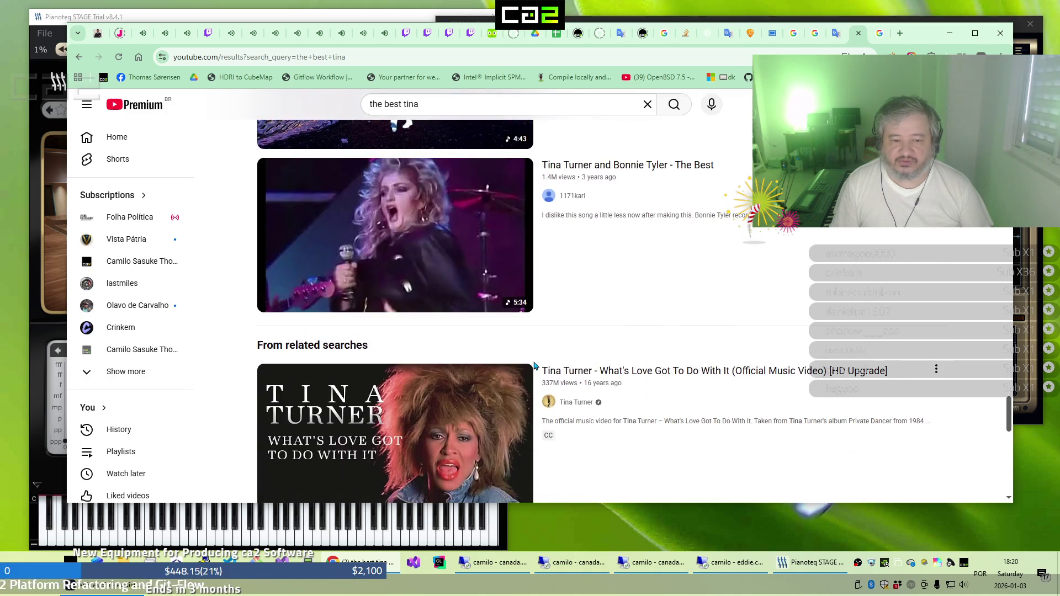
{"action": "scroll", "coordinate": [534, 366], "scroll_direction": "down", "scroll_amount": 4}
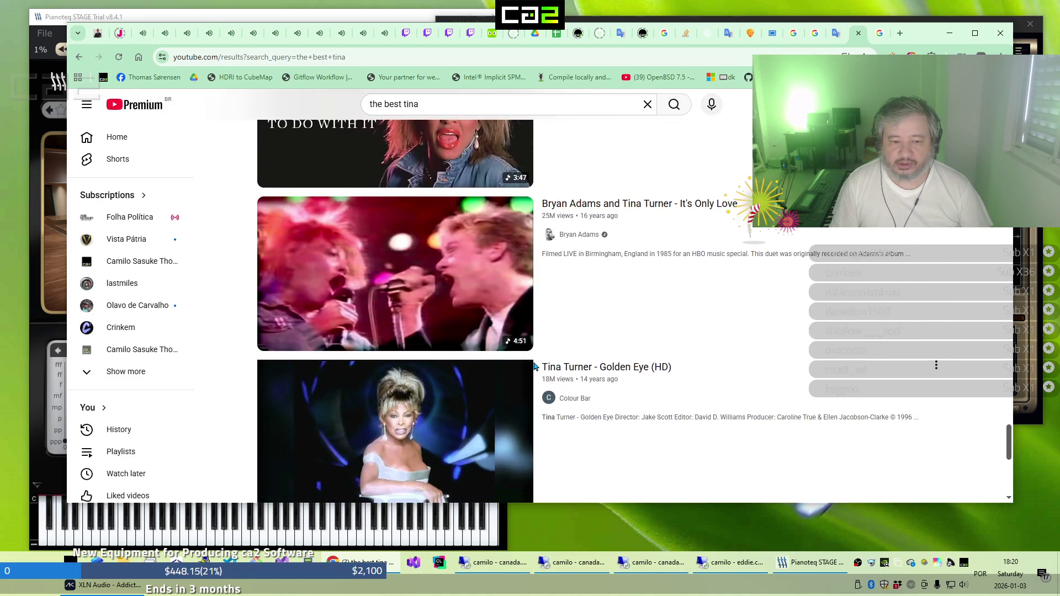
{"action": "scroll", "coordinate": [534, 366], "scroll_direction": "down", "scroll_amount": 4}
{"action": "scroll", "coordinate": [534, 366], "scroll_direction": "down", "scroll_amount": 3}
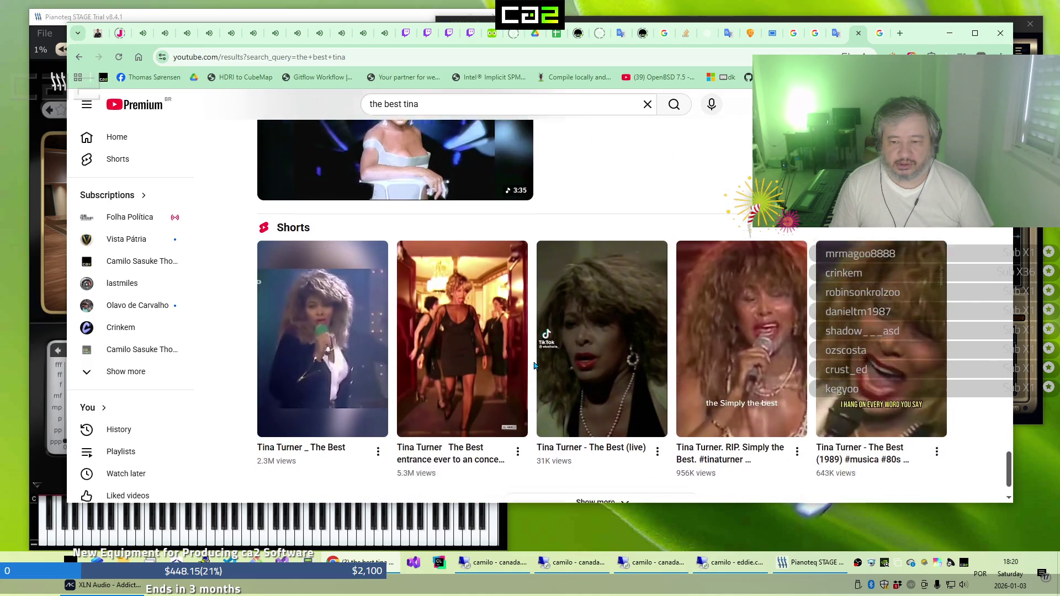
{"action": "scroll", "coordinate": [535, 366], "scroll_direction": "down", "scroll_amount": 6}
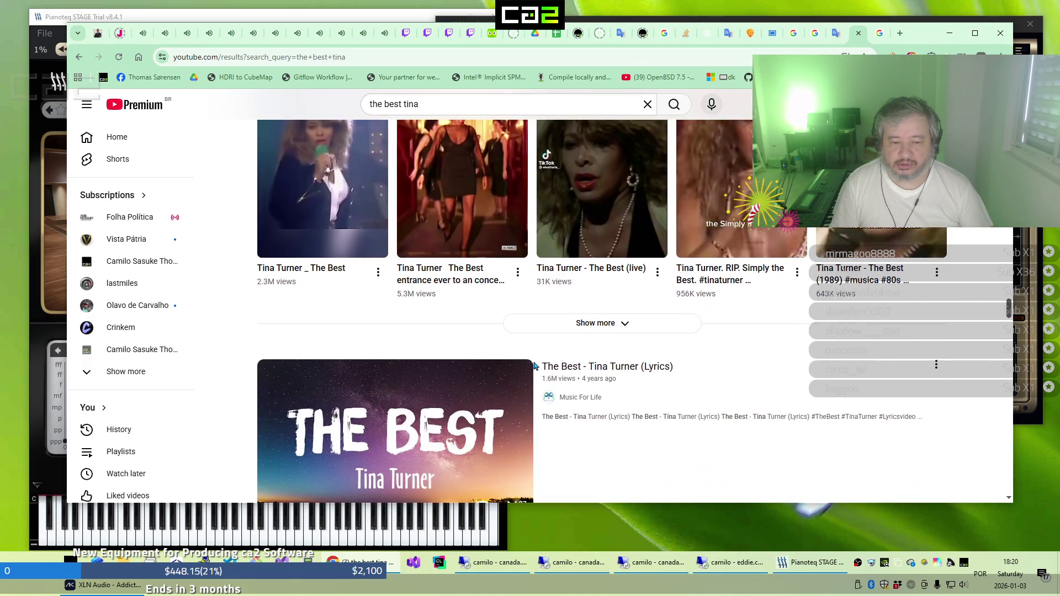
{"action": "scroll", "coordinate": [535, 366], "scroll_direction": "down", "scroll_amount": 5}
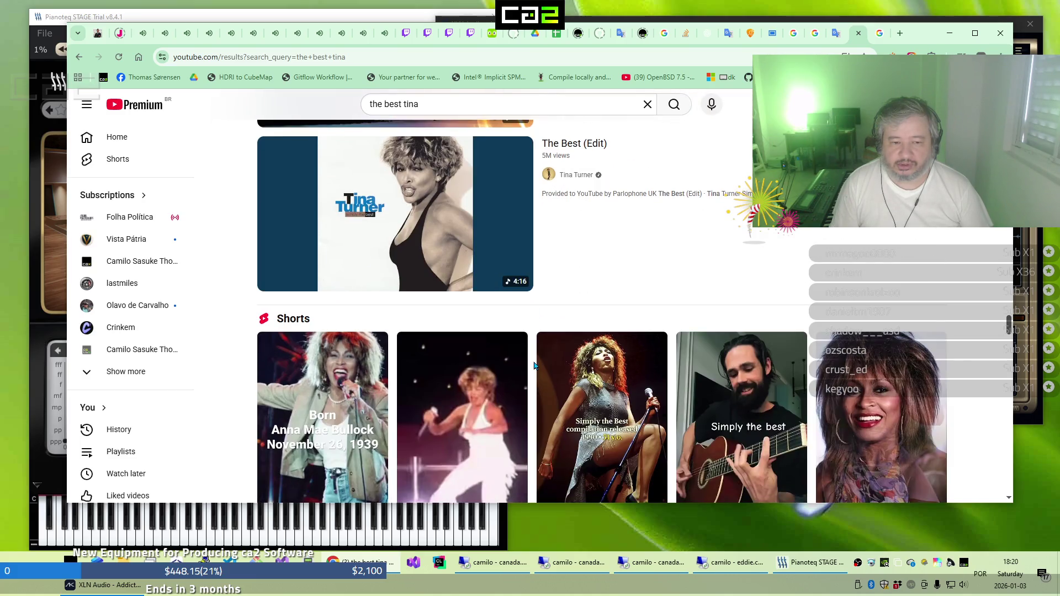
{"action": "scroll", "coordinate": [534, 366], "scroll_direction": "down", "scroll_amount": 2}
{"action": "scroll", "coordinate": [534, 366], "scroll_direction": "down", "scroll_amount": 4}
{"action": "scroll", "coordinate": [534, 366], "scroll_direction": "down", "scroll_amount": 4}
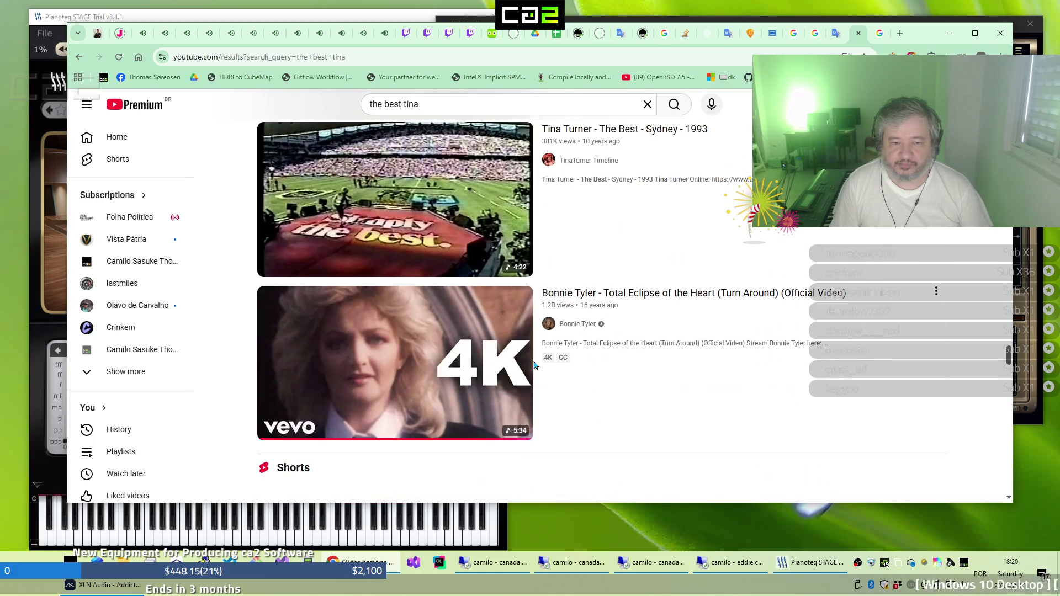
{"action": "scroll", "coordinate": [534, 366], "scroll_direction": "down", "scroll_amount": 3}
{"action": "scroll", "coordinate": [534, 365], "scroll_direction": "down", "scroll_amount": 4}
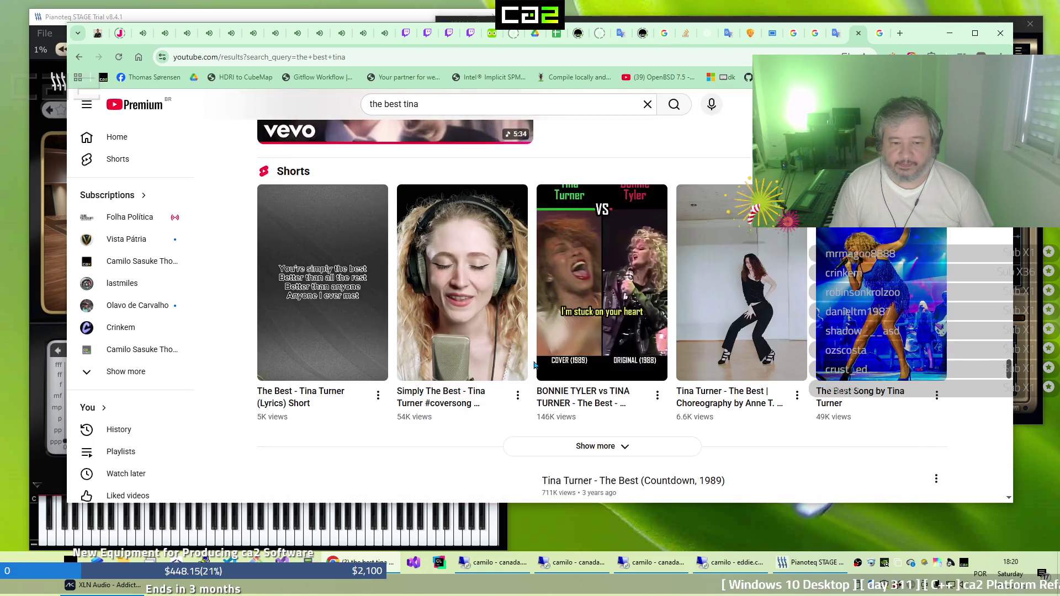
{"action": "scroll", "coordinate": [534, 366], "scroll_direction": "down", "scroll_amount": 1}
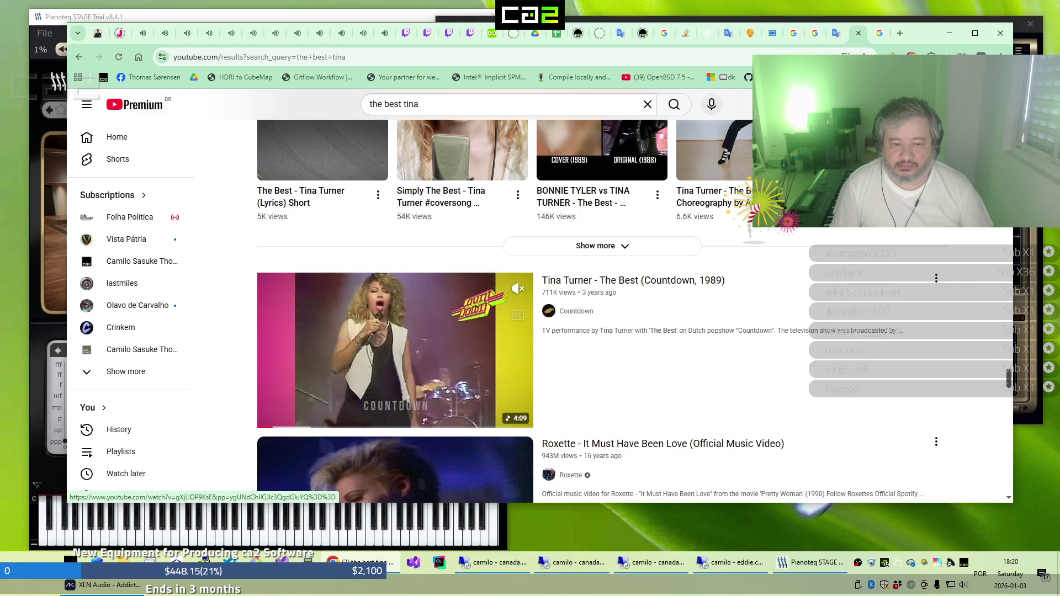
{"action": "scroll", "coordinate": [411, 375], "scroll_direction": "down", "scroll_amount": 8}
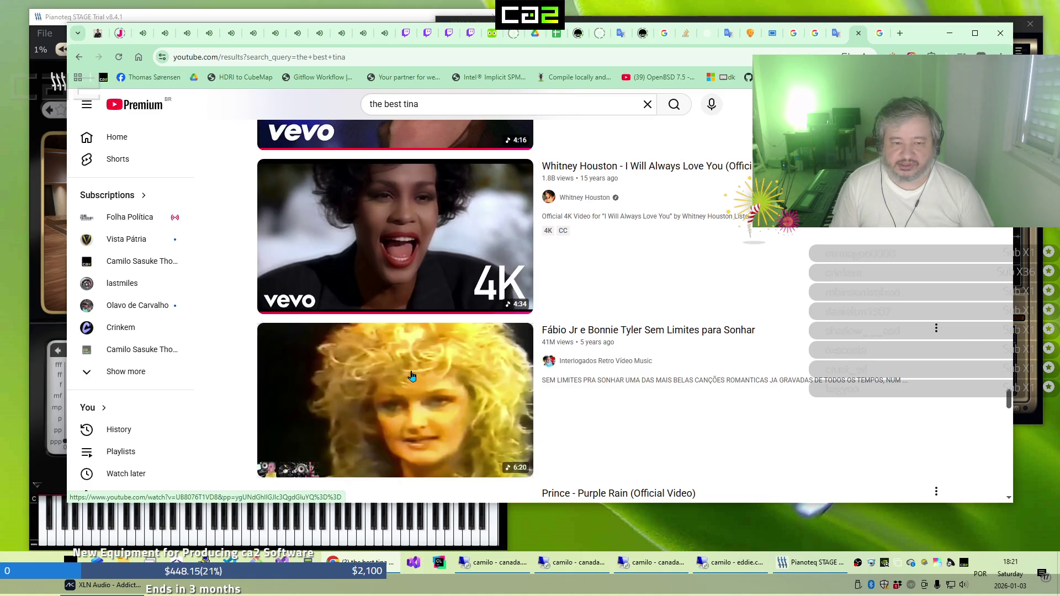
{"action": "scroll", "coordinate": [411, 376], "scroll_direction": "down", "scroll_amount": 5}
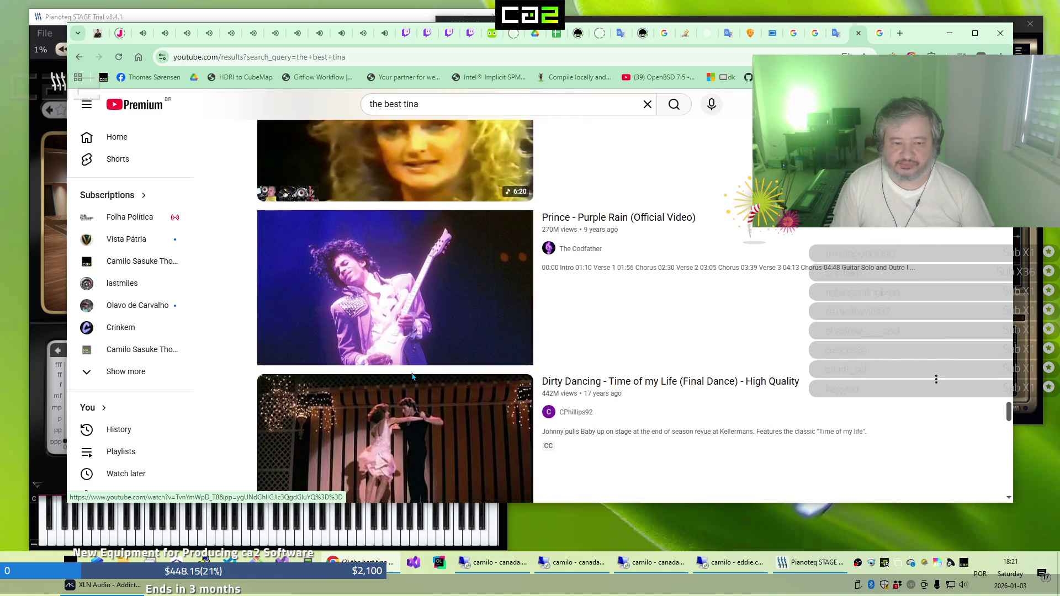
{"action": "scroll", "coordinate": [433, 333], "scroll_direction": "down", "scroll_amount": 3}
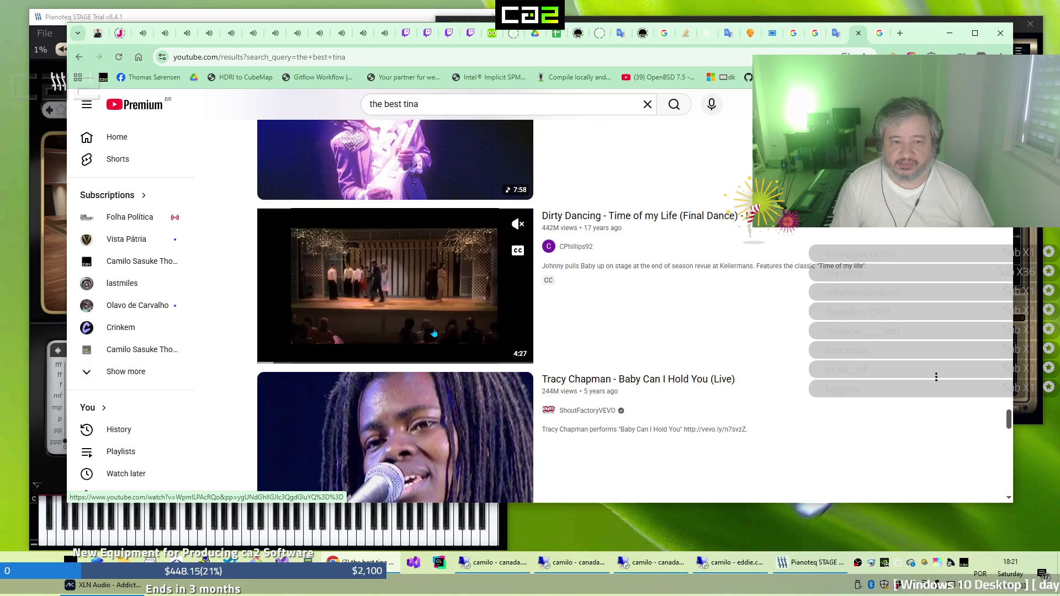
{"action": "scroll", "coordinate": [434, 333], "scroll_direction": "down", "scroll_amount": 7}
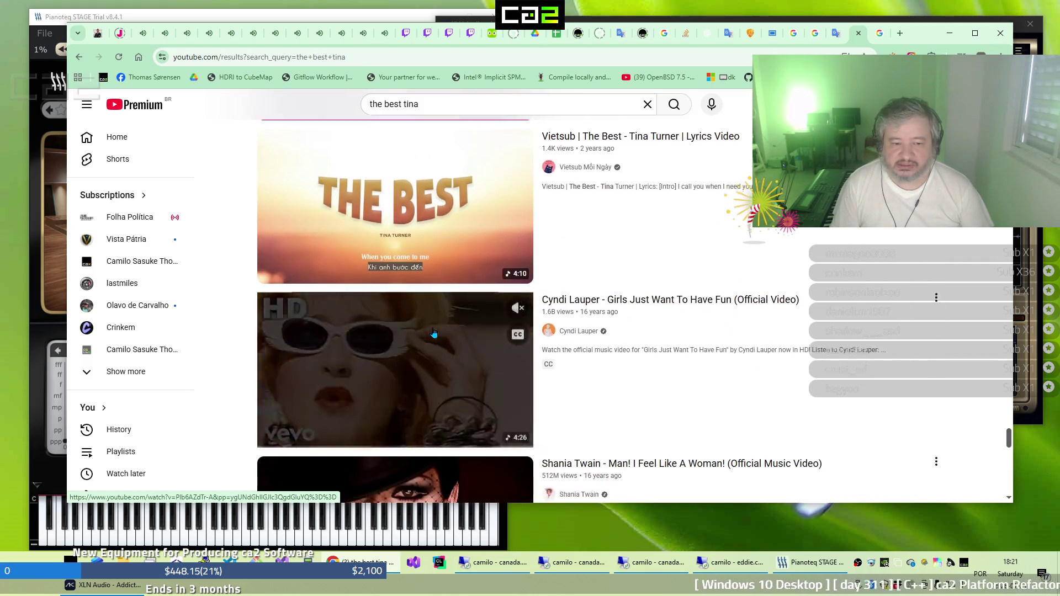
{"action": "scroll", "coordinate": [434, 333], "scroll_direction": "down", "scroll_amount": 4}
{"action": "scroll", "coordinate": [433, 334], "scroll_direction": "down", "scroll_amount": 3}
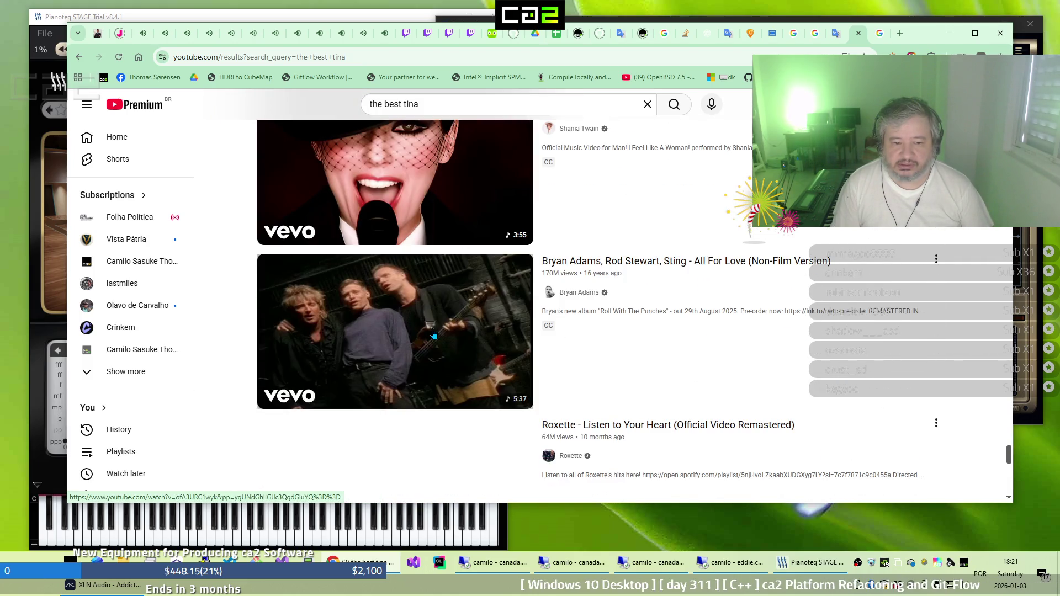
{"action": "scroll", "coordinate": [433, 334], "scroll_direction": "down", "scroll_amount": 3}
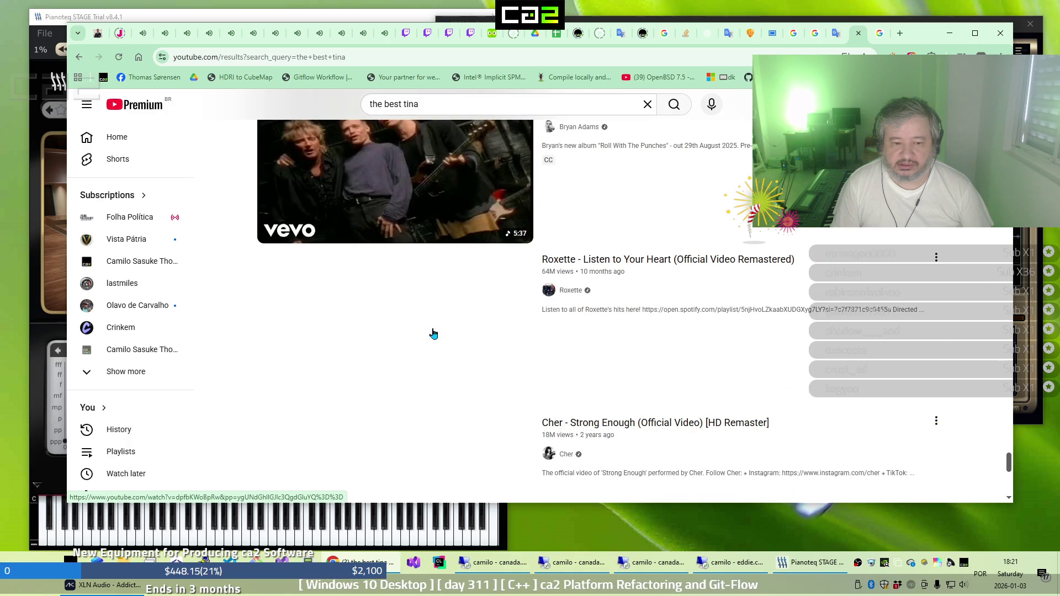
{"action": "scroll", "coordinate": [434, 332], "scroll_direction": "down", "scroll_amount": 1}
{"action": "scroll", "coordinate": [434, 333], "scroll_direction": "down", "scroll_amount": 2}
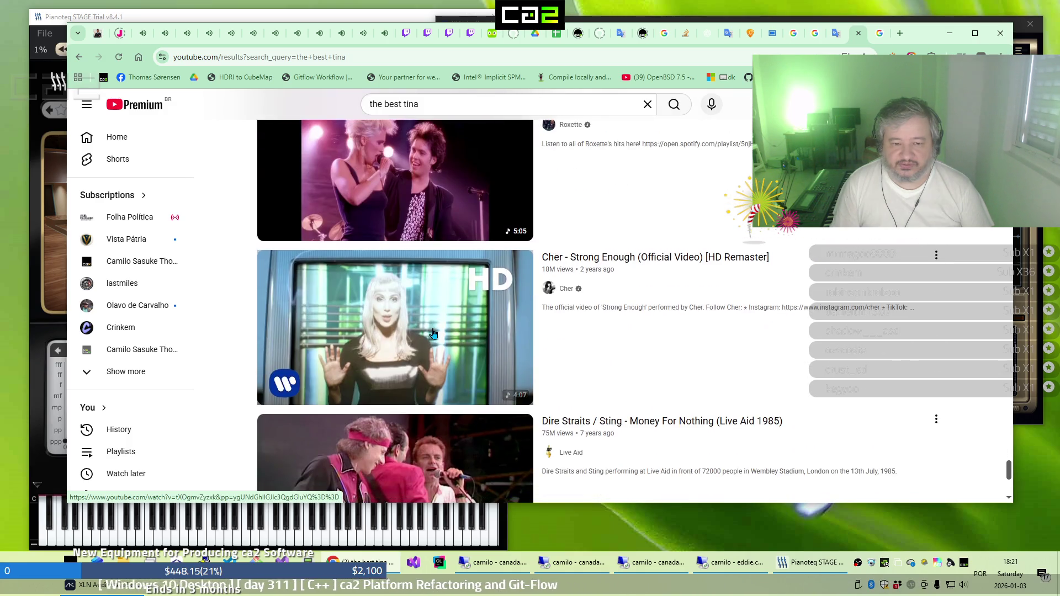
{"action": "scroll", "coordinate": [434, 333], "scroll_direction": "down", "scroll_amount": 2}
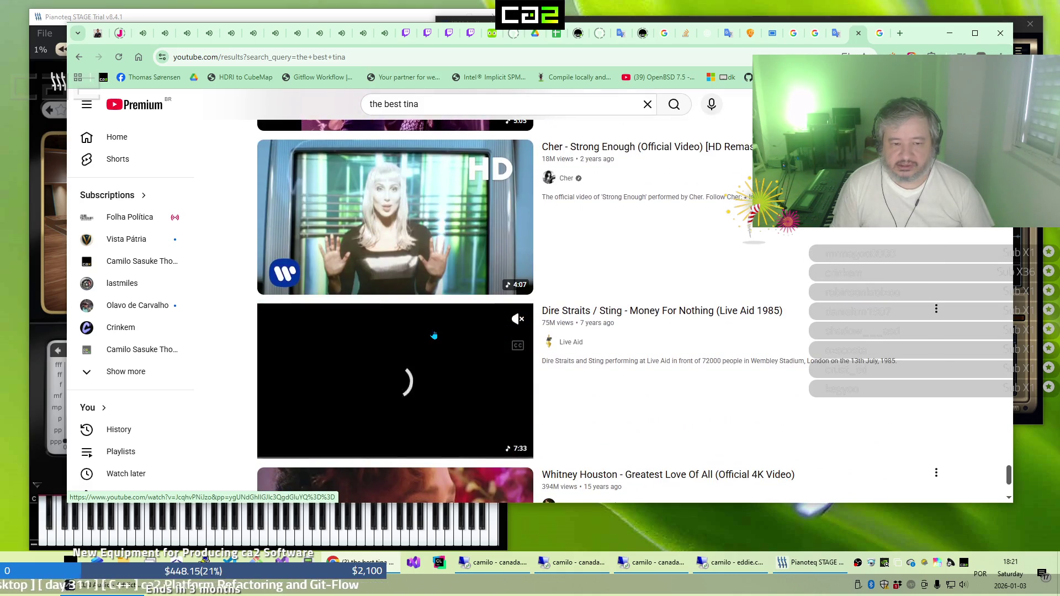
{"action": "scroll", "coordinate": [434, 334], "scroll_direction": "down", "scroll_amount": 3}
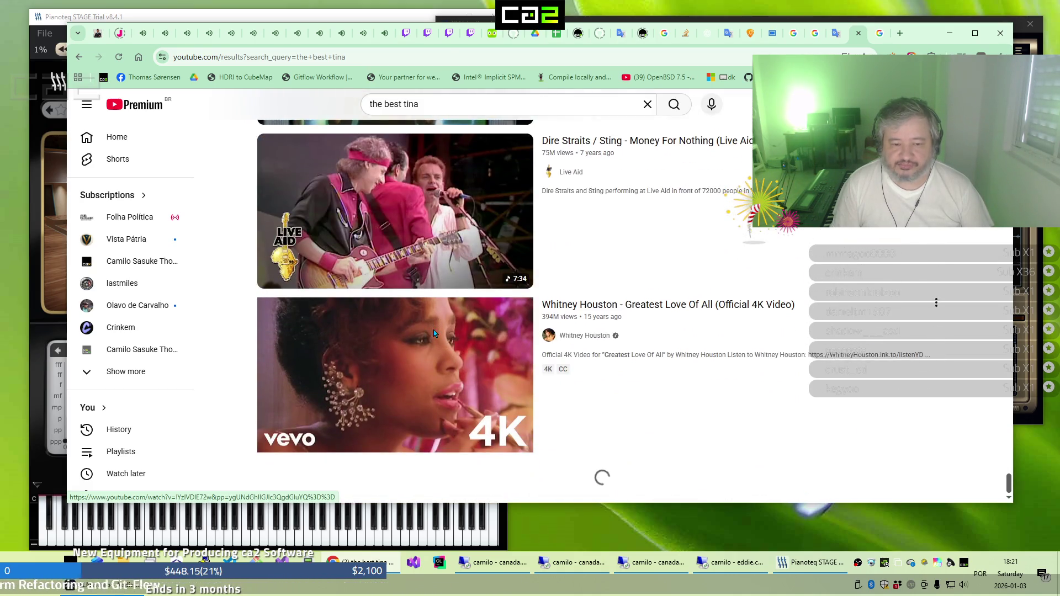
{"action": "scroll", "coordinate": [434, 334], "scroll_direction": "down", "scroll_amount": 6}
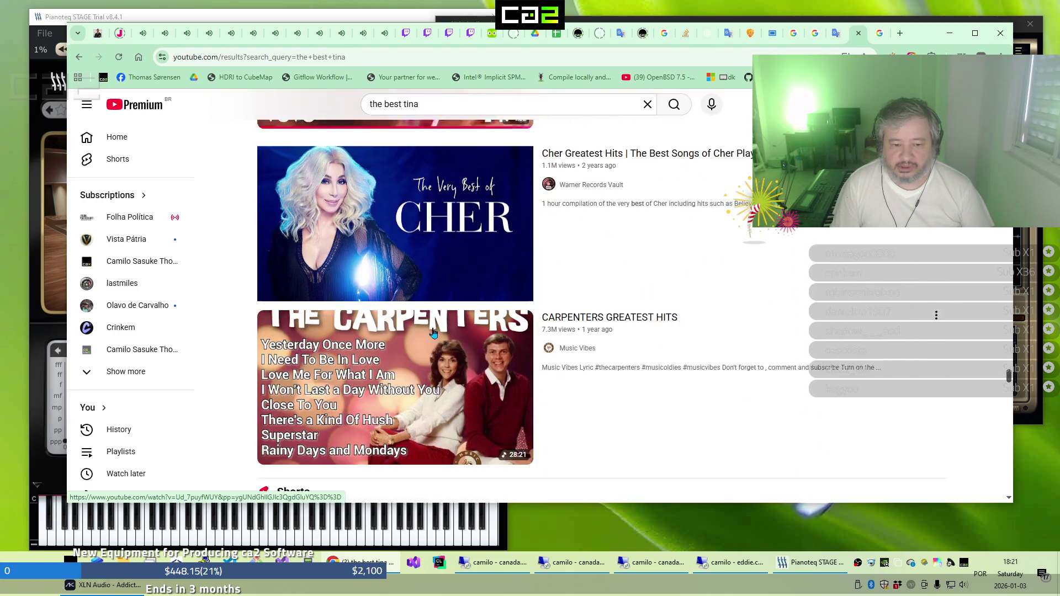
{"action": "scroll", "coordinate": [433, 333], "scroll_direction": "down", "scroll_amount": 3}
{"action": "scroll", "coordinate": [434, 333], "scroll_direction": "down", "scroll_amount": 3}
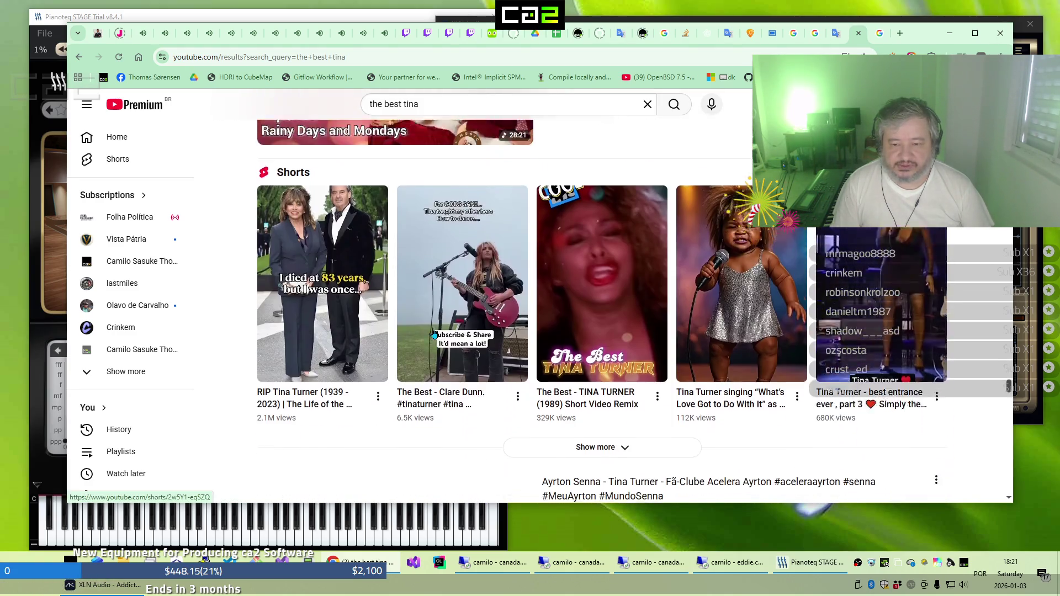
{"action": "scroll", "coordinate": [434, 333], "scroll_direction": "down", "scroll_amount": 3}
{"action": "scroll", "coordinate": [434, 333], "scroll_direction": "down", "scroll_amount": 5}
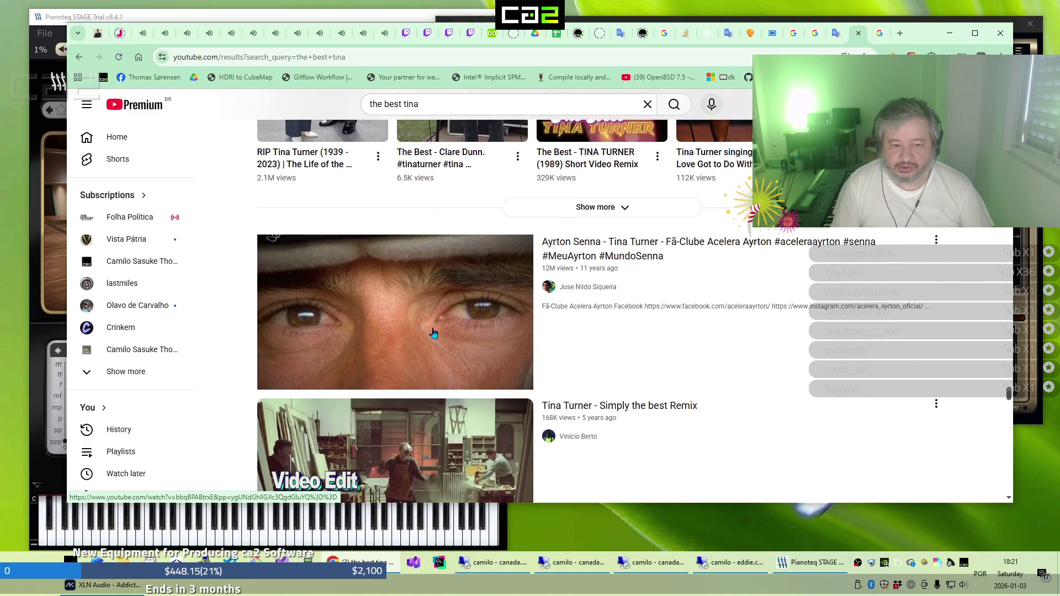
{"action": "scroll", "coordinate": [434, 332], "scroll_direction": "down", "scroll_amount": 1}
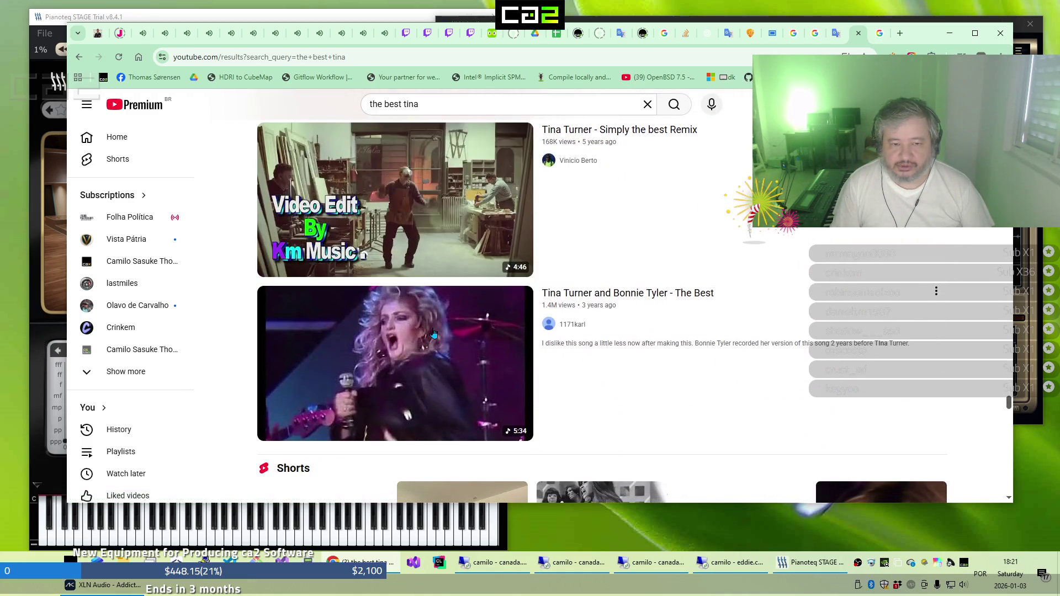
{"action": "scroll", "coordinate": [433, 333], "scroll_direction": "down", "scroll_amount": 3}
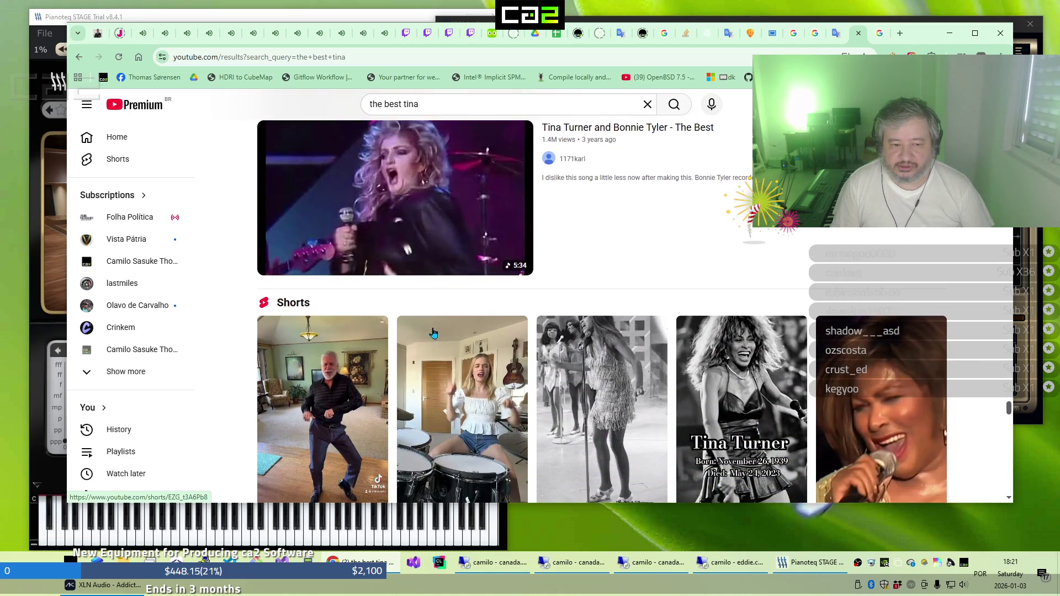
{"action": "scroll", "coordinate": [433, 333], "scroll_direction": "down", "scroll_amount": 4}
{"action": "scroll", "coordinate": [434, 332], "scroll_direction": "down", "scroll_amount": 2}
{"action": "scroll", "coordinate": [434, 331], "scroll_direction": "down", "scroll_amount": 1}
{"action": "scroll", "coordinate": [433, 333], "scroll_direction": "down", "scroll_amount": 3}
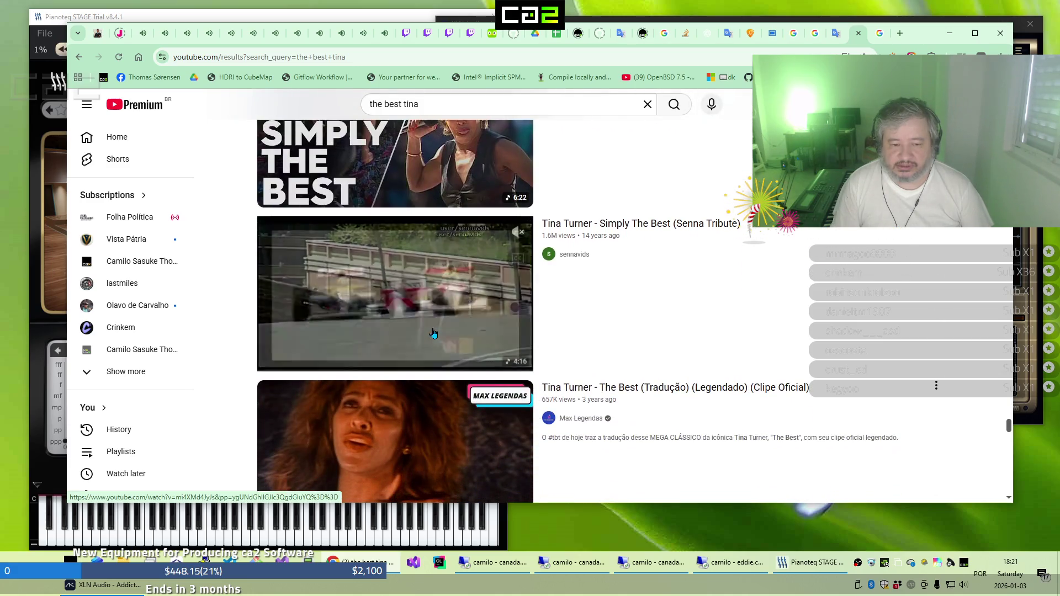
{"action": "scroll", "coordinate": [434, 332], "scroll_direction": "down", "scroll_amount": 2}
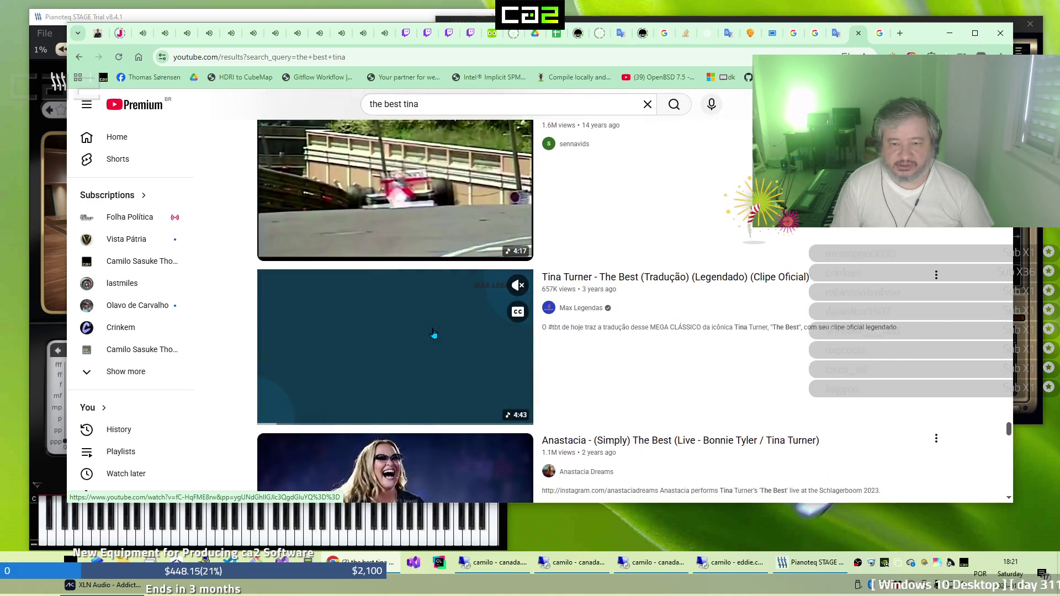
{"action": "scroll", "coordinate": [433, 333], "scroll_direction": "down", "scroll_amount": 4}
{"action": "scroll", "coordinate": [434, 333], "scroll_direction": "down", "scroll_amount": 4}
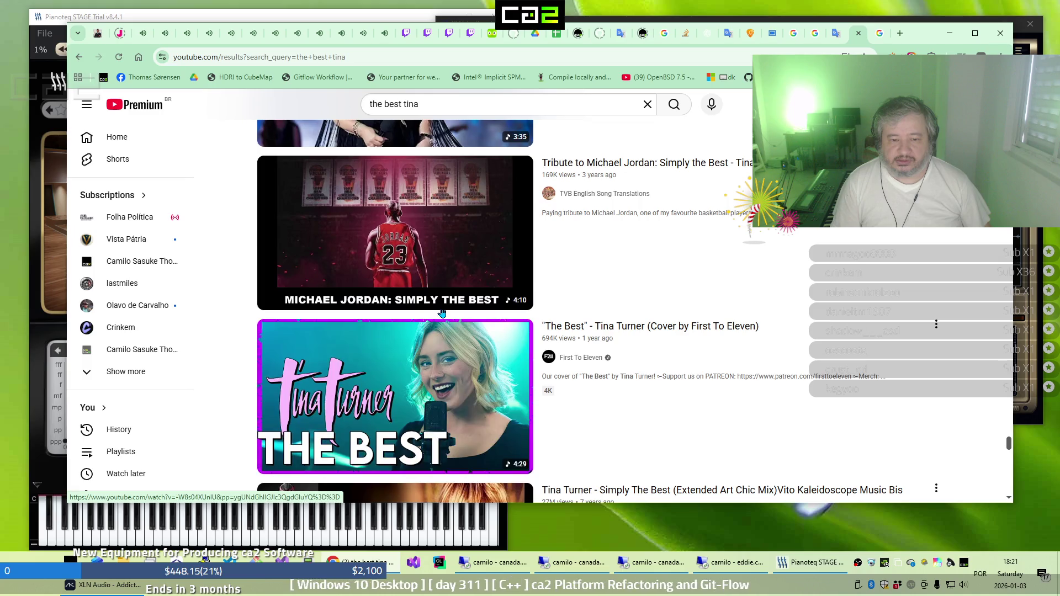
{"action": "scroll", "coordinate": [442, 313], "scroll_direction": "down", "scroll_amount": 3}
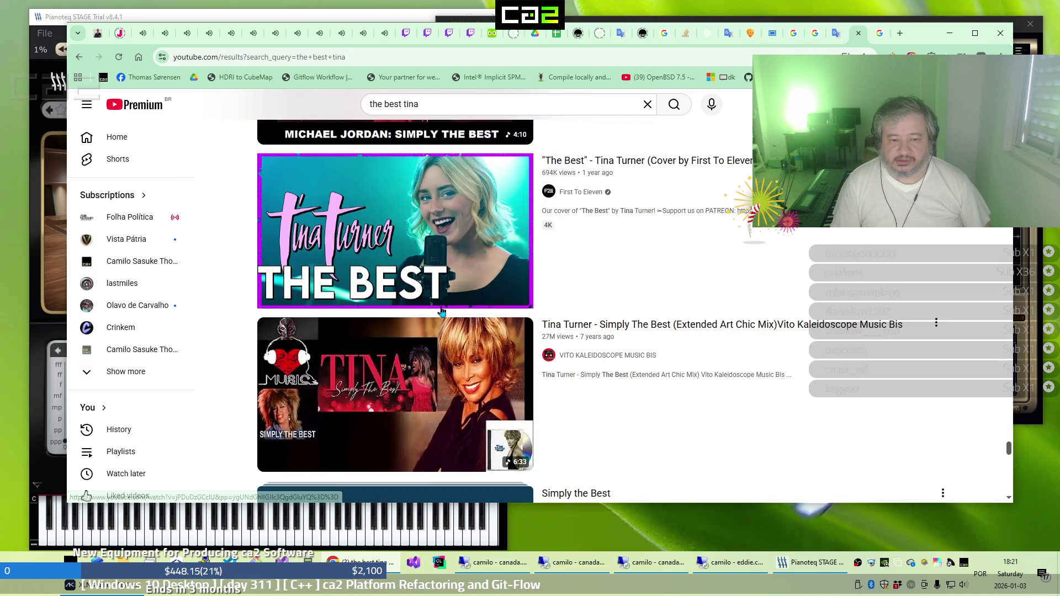
{"action": "scroll", "coordinate": [404, 406], "scroll_direction": "down", "scroll_amount": 3}
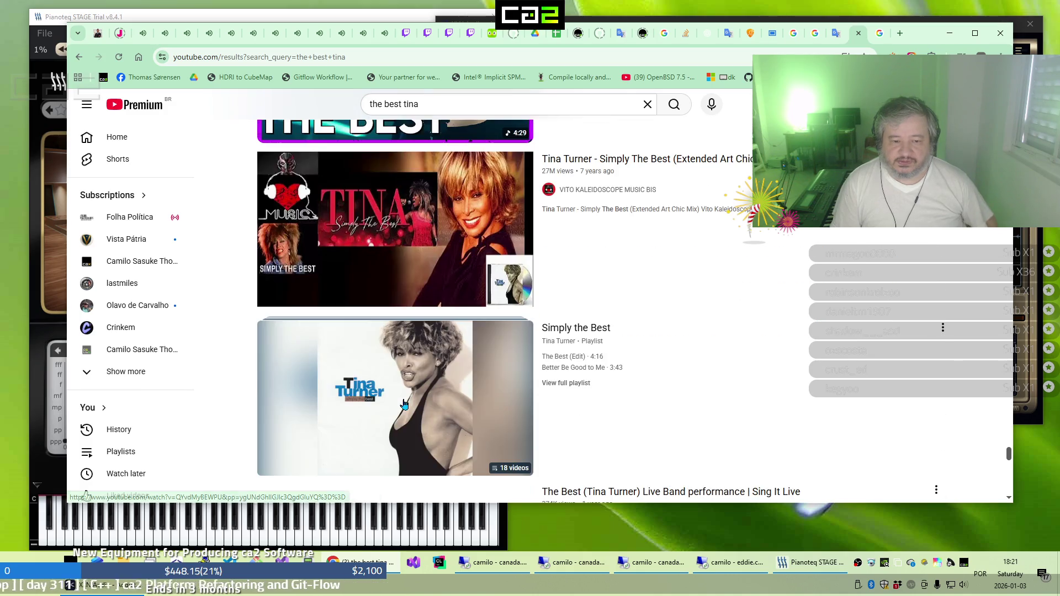
{"action": "scroll", "coordinate": [405, 407], "scroll_direction": "down", "scroll_amount": 3}
{"action": "scroll", "coordinate": [405, 405], "scroll_direction": "down", "scroll_amount": 7}
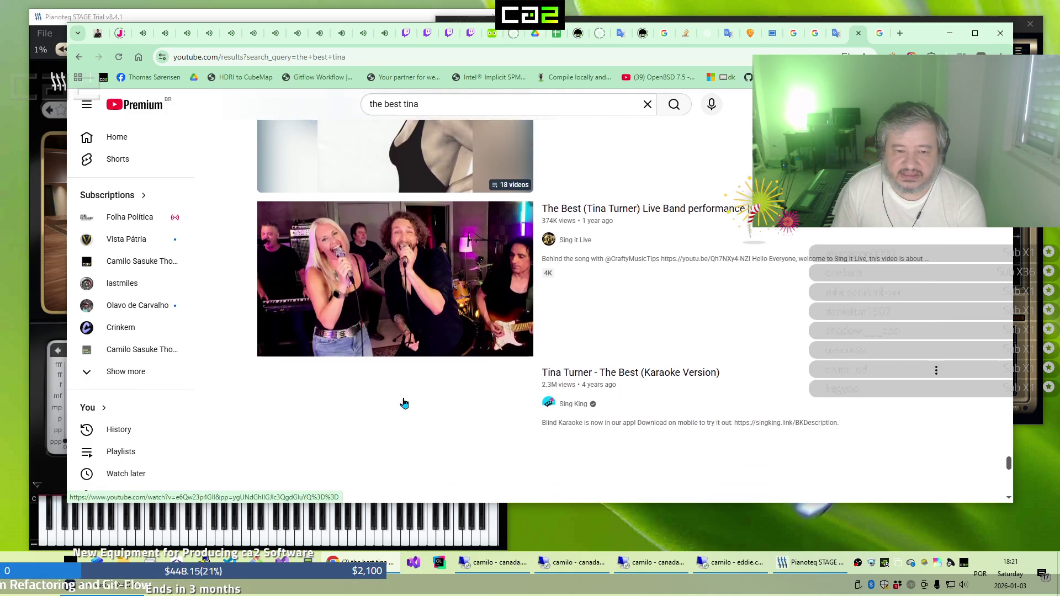
{"action": "scroll", "coordinate": [404, 403], "scroll_direction": "down", "scroll_amount": 3}
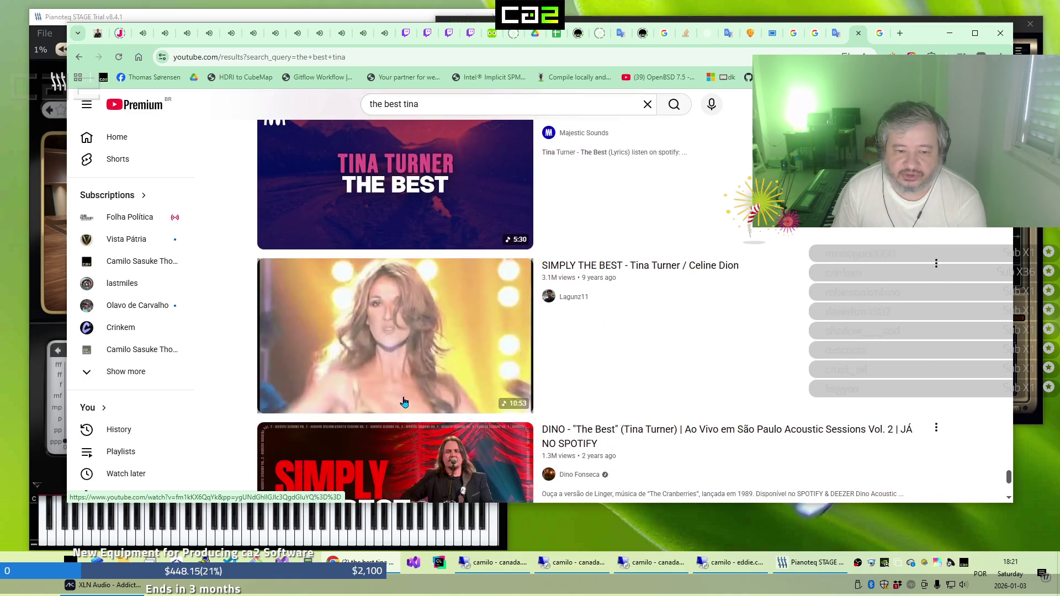
Scroll far down the 'the best tina' results to One Last Time In Concert Part 6
{"action": "scroll", "coordinate": [405, 403], "scroll_direction": "down", "scroll_amount": 3}
{"action": "scroll", "coordinate": [404, 404], "scroll_direction": "down", "scroll_amount": 2}
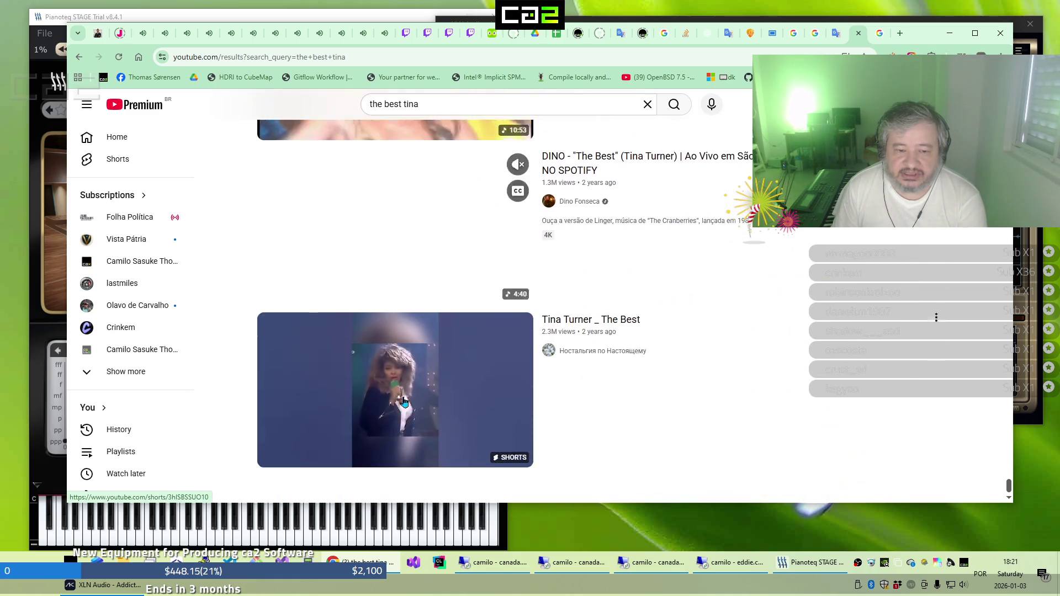
{"action": "scroll", "coordinate": [405, 404], "scroll_direction": "down", "scroll_amount": 2}
{"action": "scroll", "coordinate": [404, 404], "scroll_direction": "down", "scroll_amount": 3}
{"action": "scroll", "coordinate": [404, 401], "scroll_direction": "down", "scroll_amount": 3}
{"action": "scroll", "coordinate": [404, 401], "scroll_direction": "down", "scroll_amount": 4}
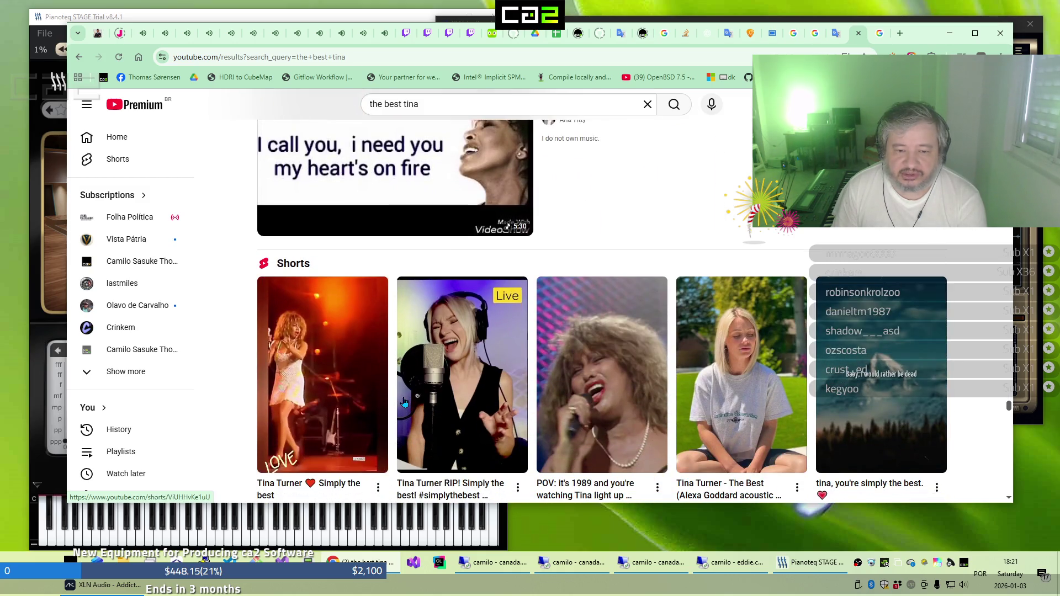
{"action": "scroll", "coordinate": [405, 401], "scroll_direction": "down", "scroll_amount": 3}
{"action": "scroll", "coordinate": [404, 402], "scroll_direction": "down", "scroll_amount": 4}
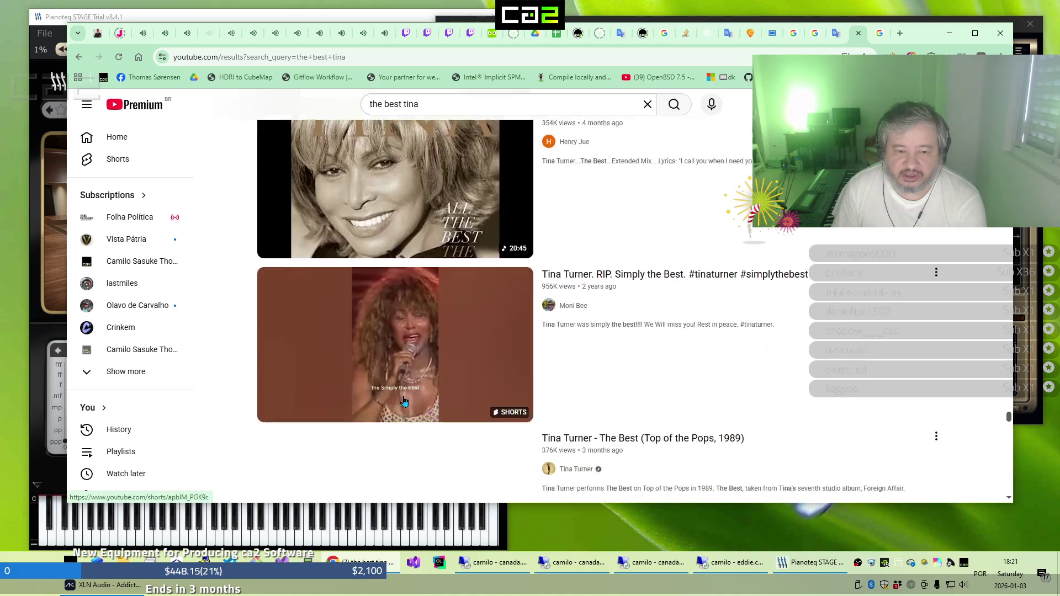
{"action": "scroll", "coordinate": [404, 401], "scroll_direction": "down", "scroll_amount": 3}
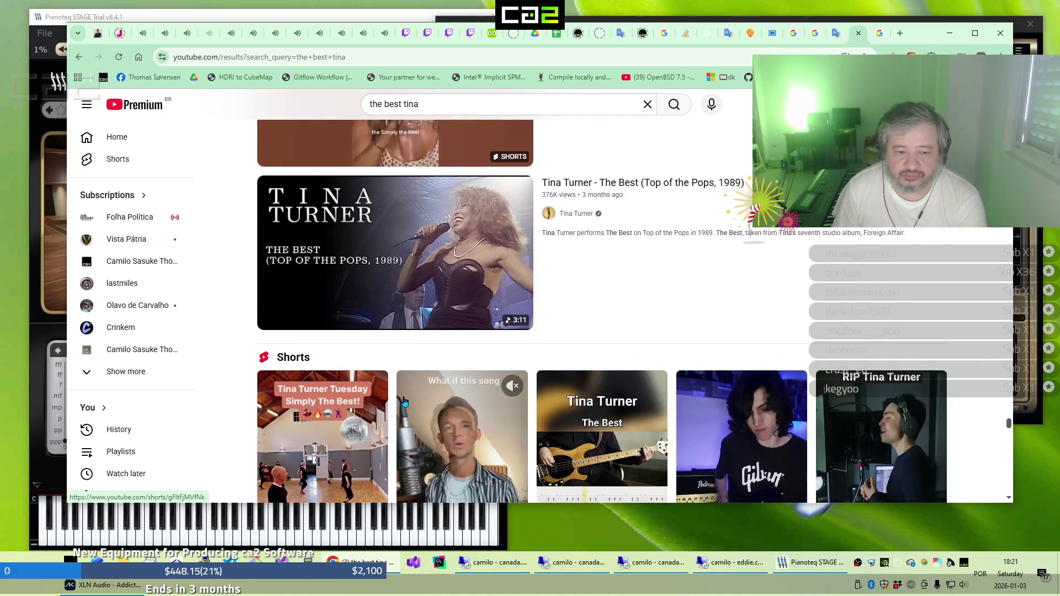
{"action": "scroll", "coordinate": [404, 401], "scroll_direction": "down", "scroll_amount": 3}
{"action": "scroll", "coordinate": [405, 401], "scroll_direction": "down", "scroll_amount": 4}
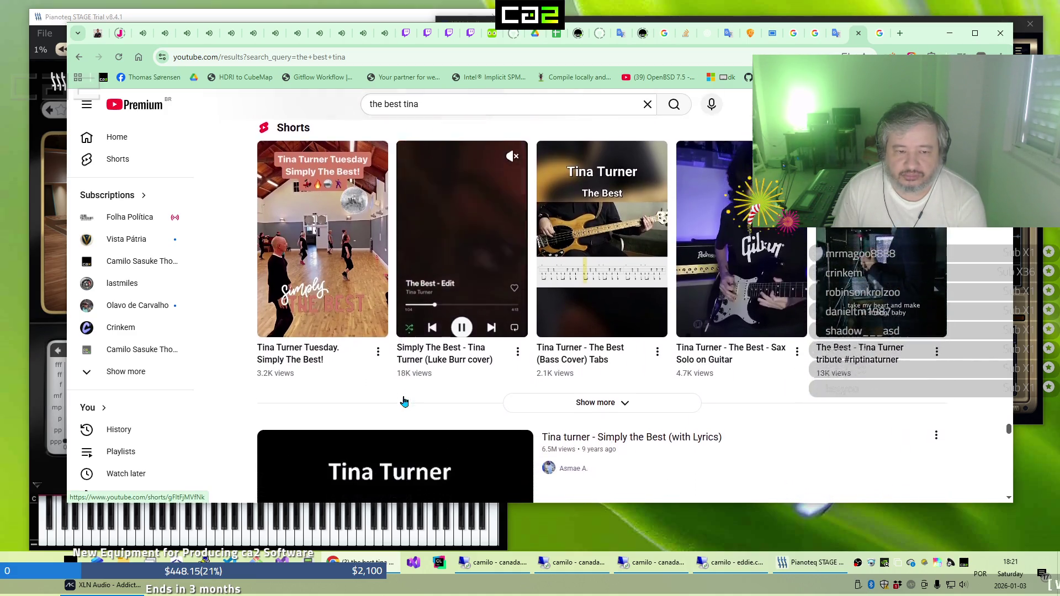
{"action": "scroll", "coordinate": [405, 404], "scroll_direction": "down", "scroll_amount": 1}
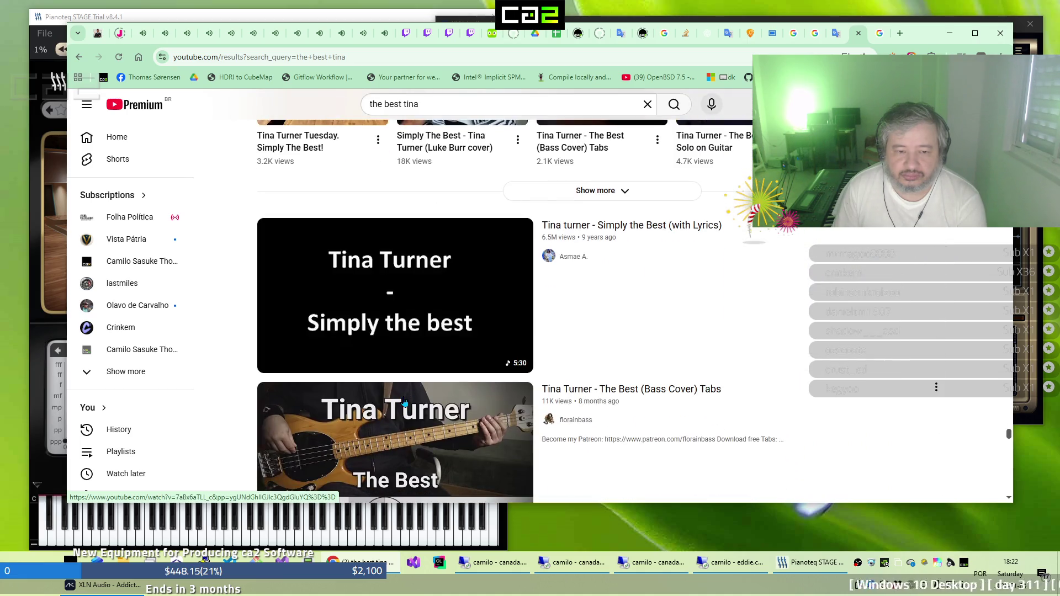
{"action": "scroll", "coordinate": [405, 404], "scroll_direction": "down", "scroll_amount": 8}
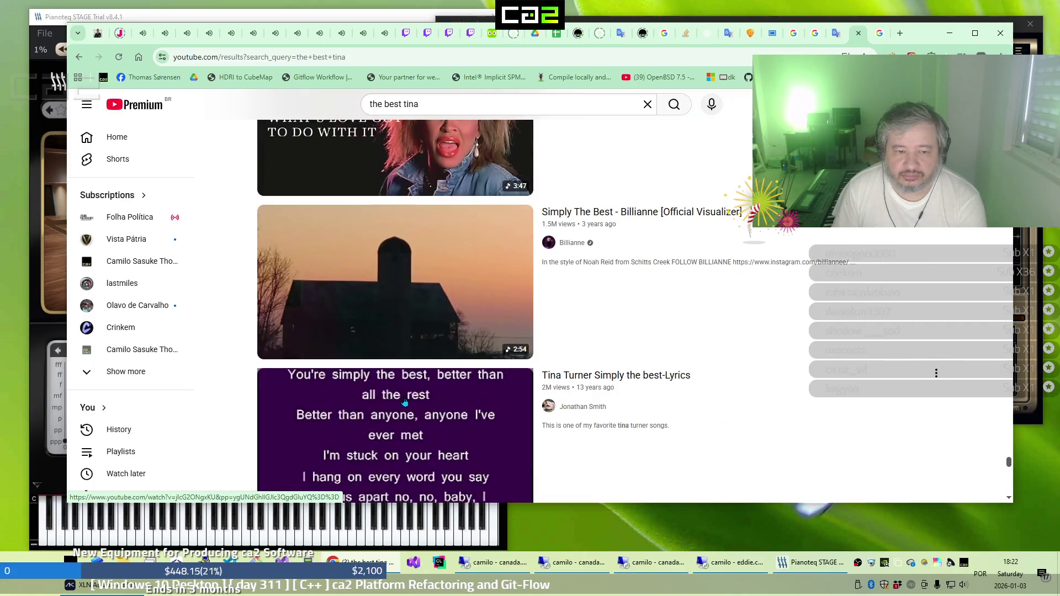
{"action": "scroll", "coordinate": [404, 402], "scroll_direction": "up", "scroll_amount": 3}
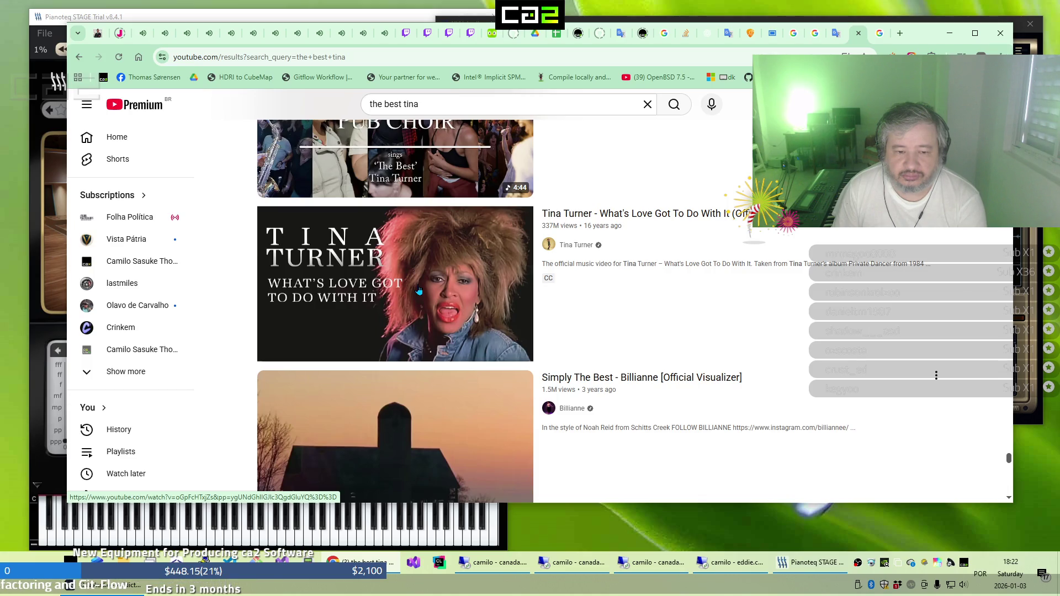
{"action": "scroll", "coordinate": [419, 290], "scroll_direction": "down", "scroll_amount": 8}
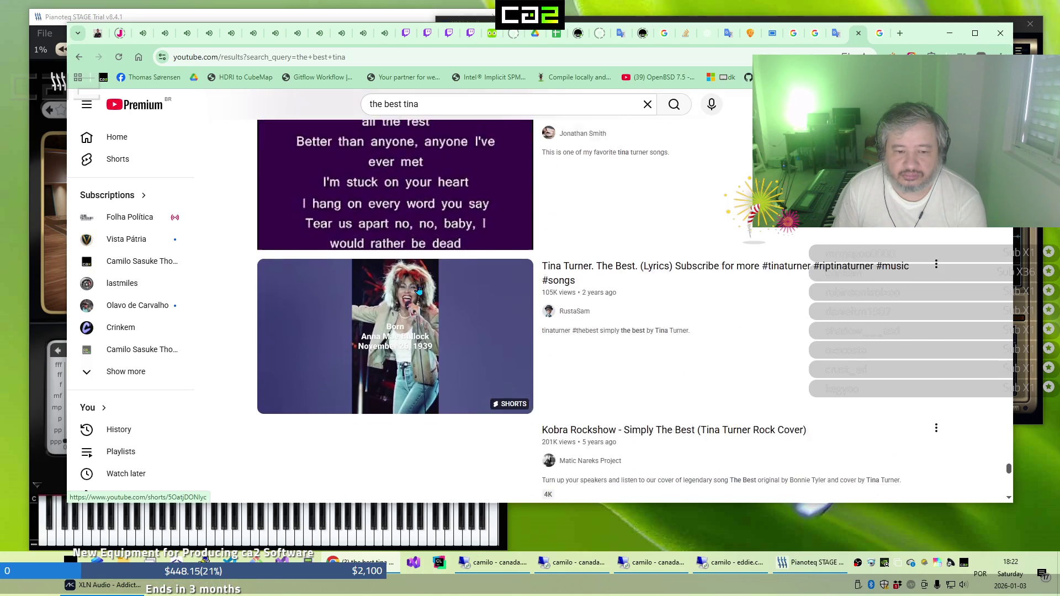
{"action": "scroll", "coordinate": [419, 290], "scroll_direction": "down", "scroll_amount": 6}
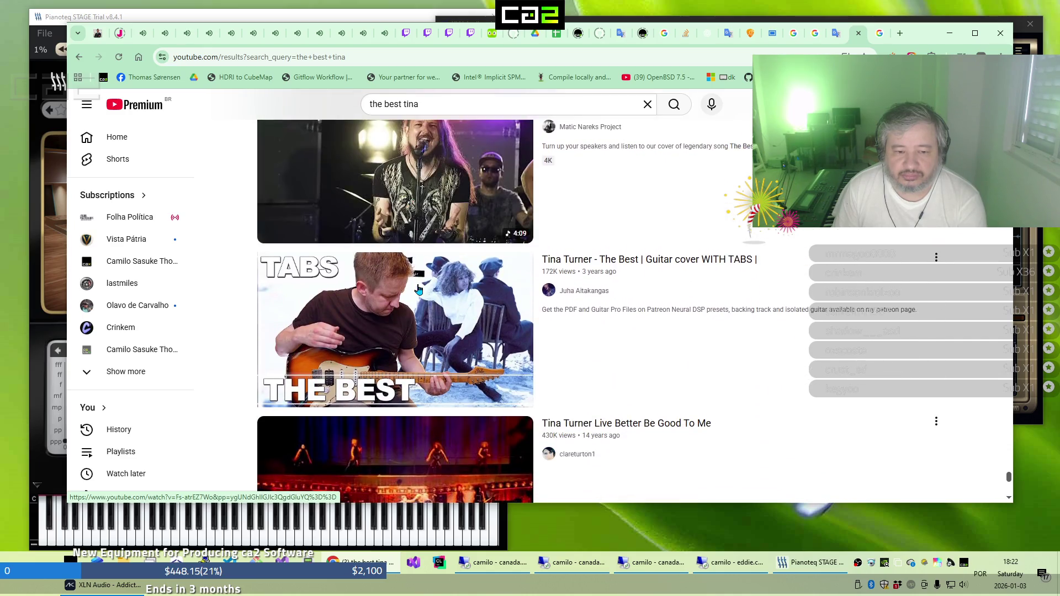
{"action": "scroll", "coordinate": [419, 289], "scroll_direction": "down", "scroll_amount": 3}
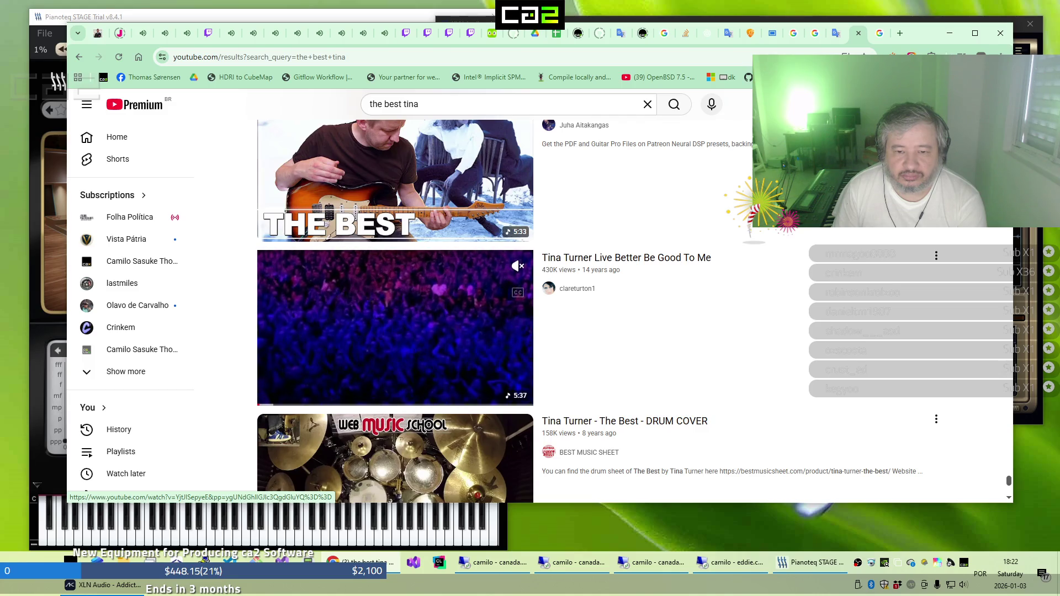
{"action": "scroll", "coordinate": [419, 291], "scroll_direction": "down", "scroll_amount": 5}
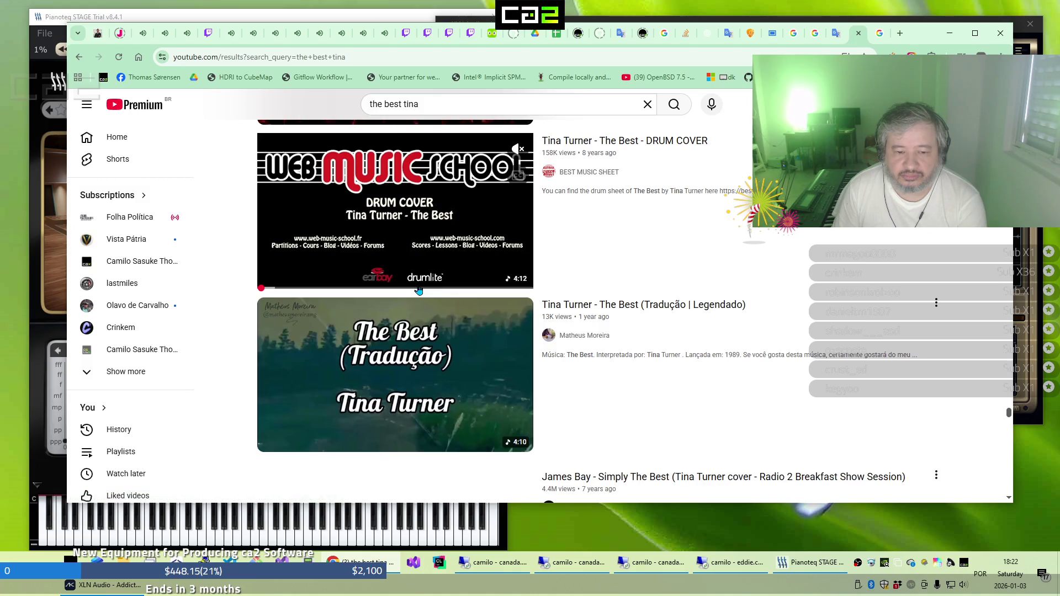
{"action": "scroll", "coordinate": [419, 291], "scroll_direction": "down", "scroll_amount": 8}
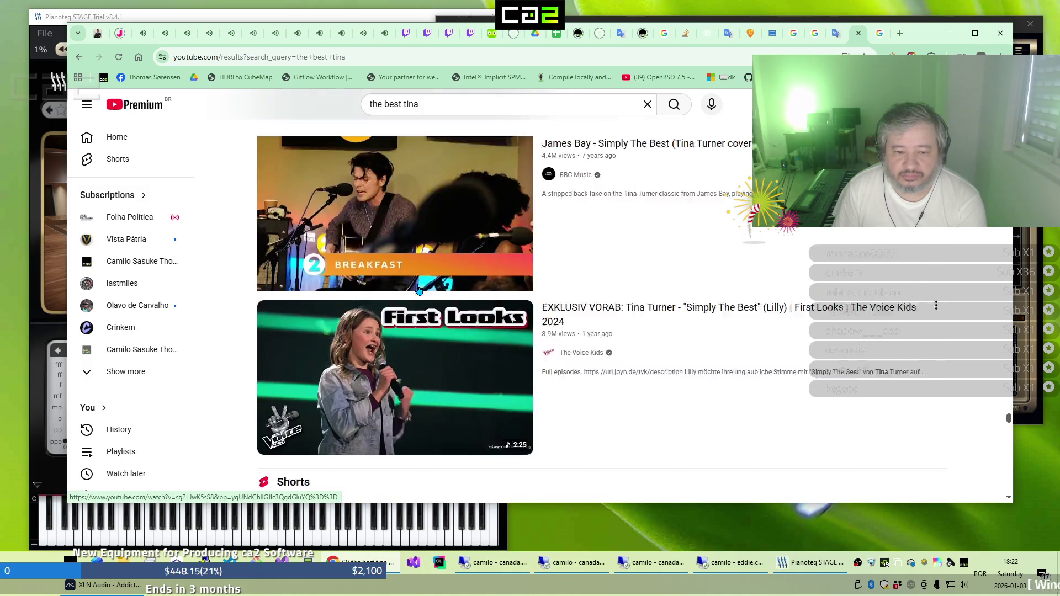
{"action": "scroll", "coordinate": [419, 291], "scroll_direction": "down", "scroll_amount": 7}
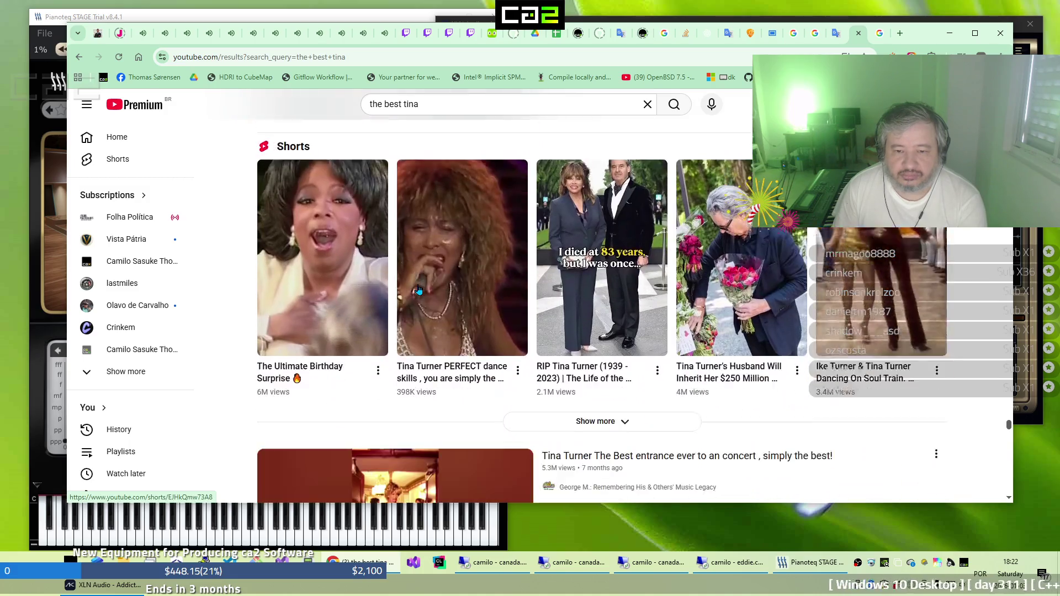
{"action": "scroll", "coordinate": [419, 290], "scroll_direction": "down", "scroll_amount": 10}
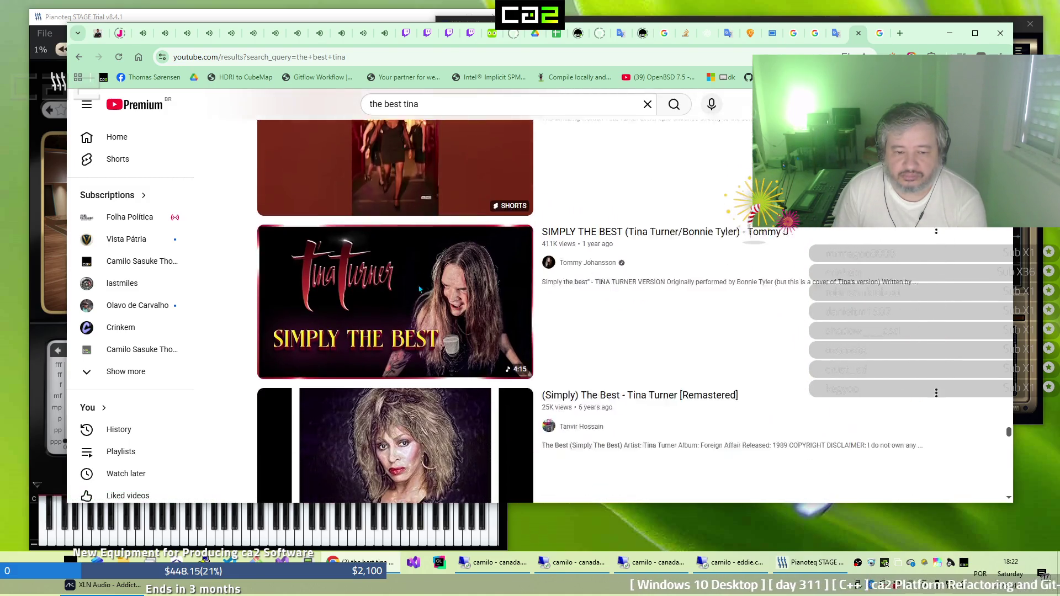
{"action": "scroll", "coordinate": [419, 290], "scroll_direction": "down", "scroll_amount": 8}
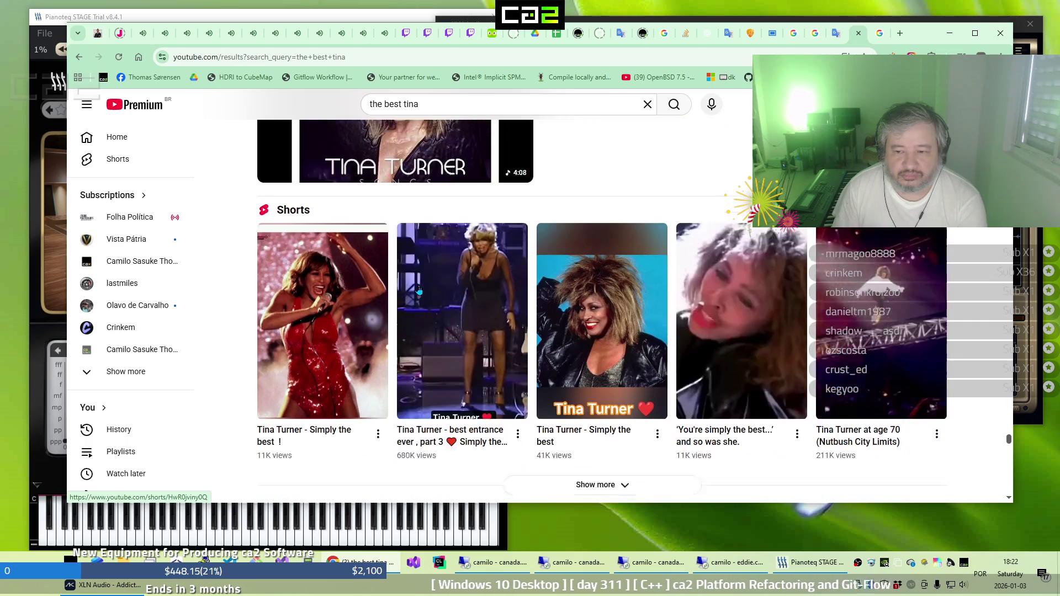
{"action": "scroll", "coordinate": [419, 289], "scroll_direction": "down", "scroll_amount": 6}
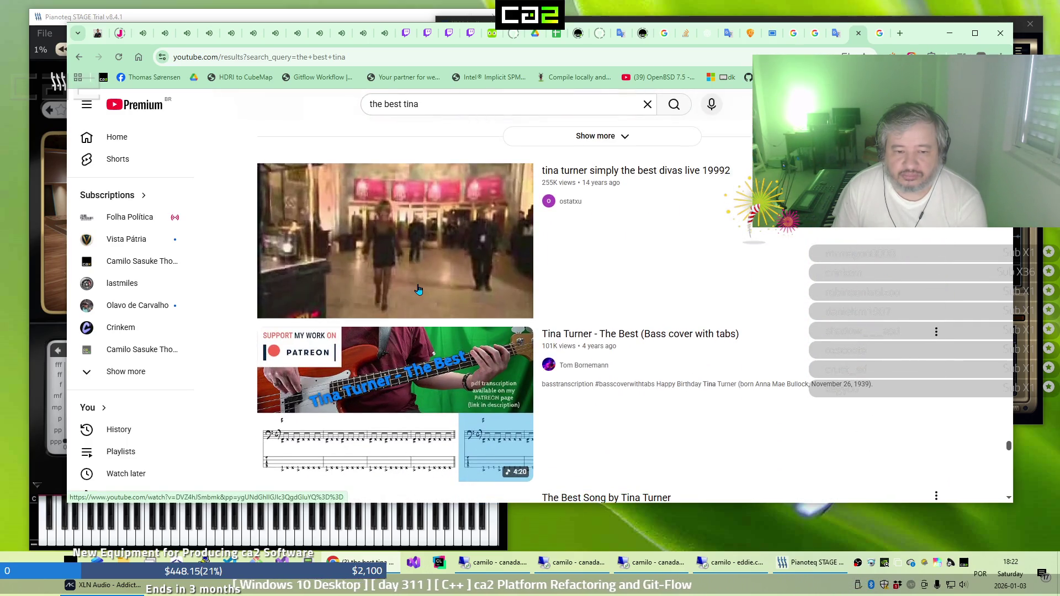
{"action": "scroll", "coordinate": [418, 290], "scroll_direction": "down", "scroll_amount": 6}
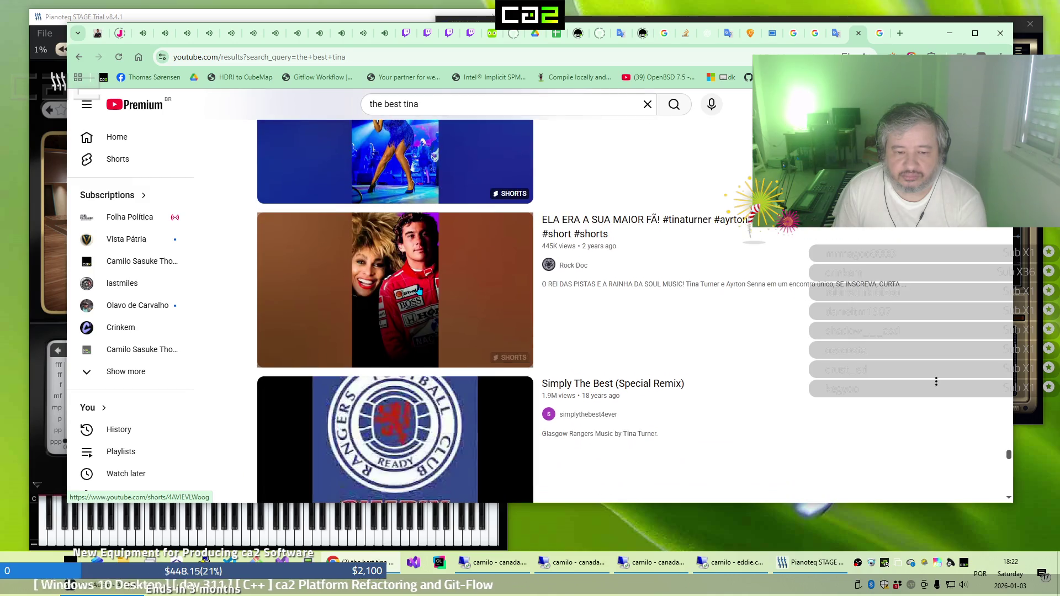
{"action": "scroll", "coordinate": [419, 290], "scroll_direction": "down", "scroll_amount": 6}
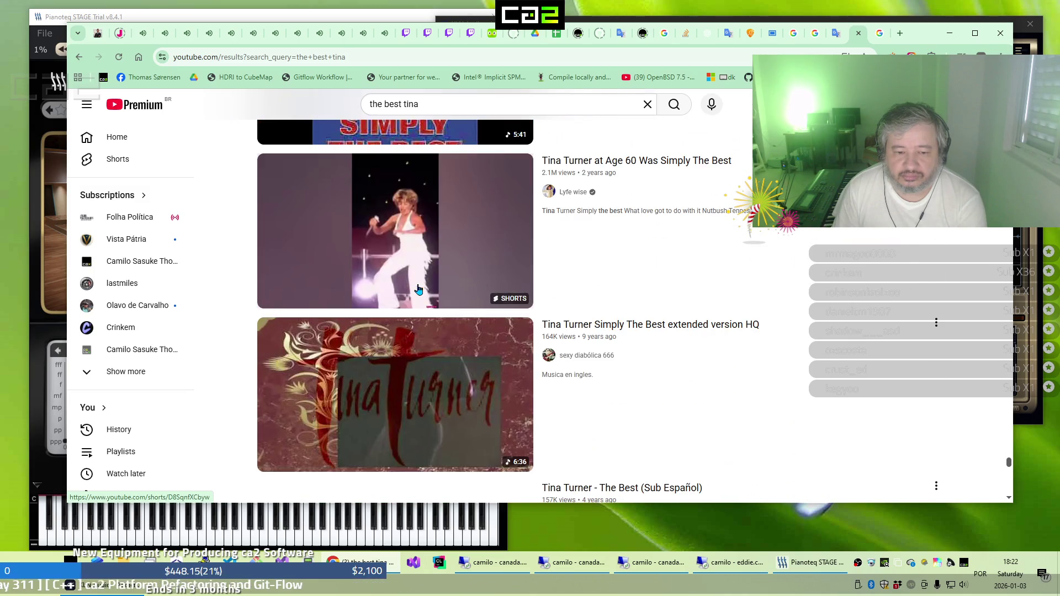
{"action": "scroll", "coordinate": [419, 289], "scroll_direction": "down", "scroll_amount": 3}
{"action": "scroll", "coordinate": [419, 289], "scroll_direction": "down", "scroll_amount": 6}
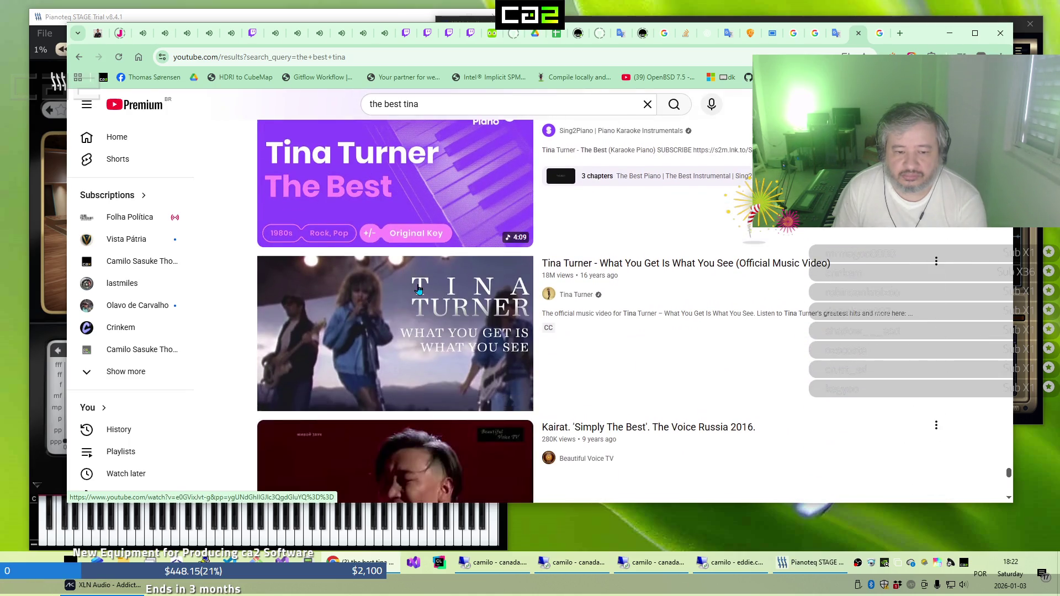
{"action": "scroll", "coordinate": [419, 290], "scroll_direction": "down", "scroll_amount": 5}
{"action": "scroll", "coordinate": [419, 291], "scroll_direction": "down", "scroll_amount": 10}
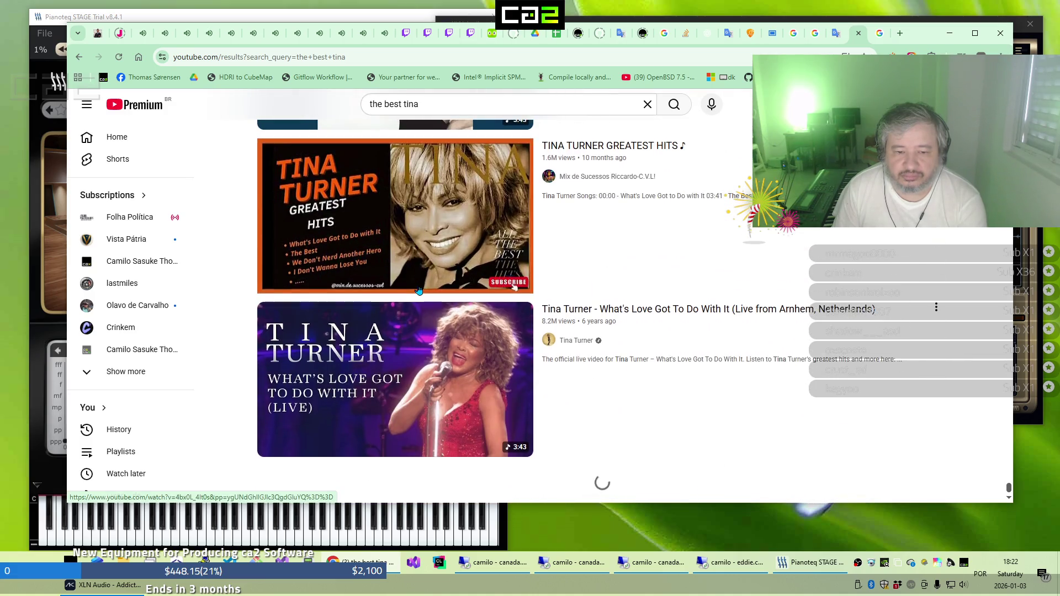
{"action": "scroll", "coordinate": [419, 289], "scroll_direction": "down", "scroll_amount": 4}
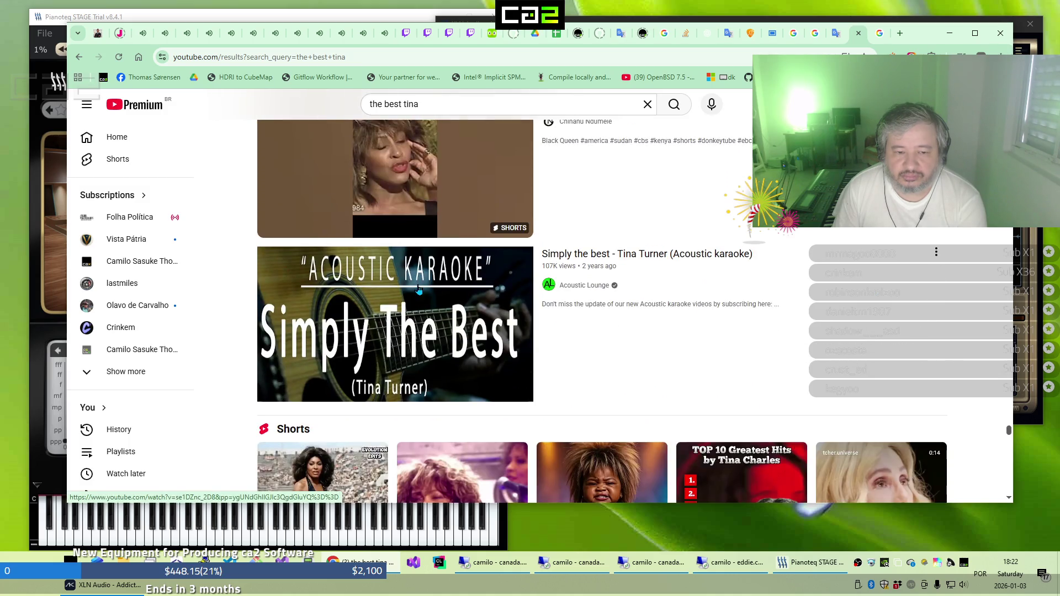
{"action": "scroll", "coordinate": [419, 289], "scroll_direction": "down", "scroll_amount": 4}
{"action": "scroll", "coordinate": [419, 290], "scroll_direction": "down", "scroll_amount": 4}
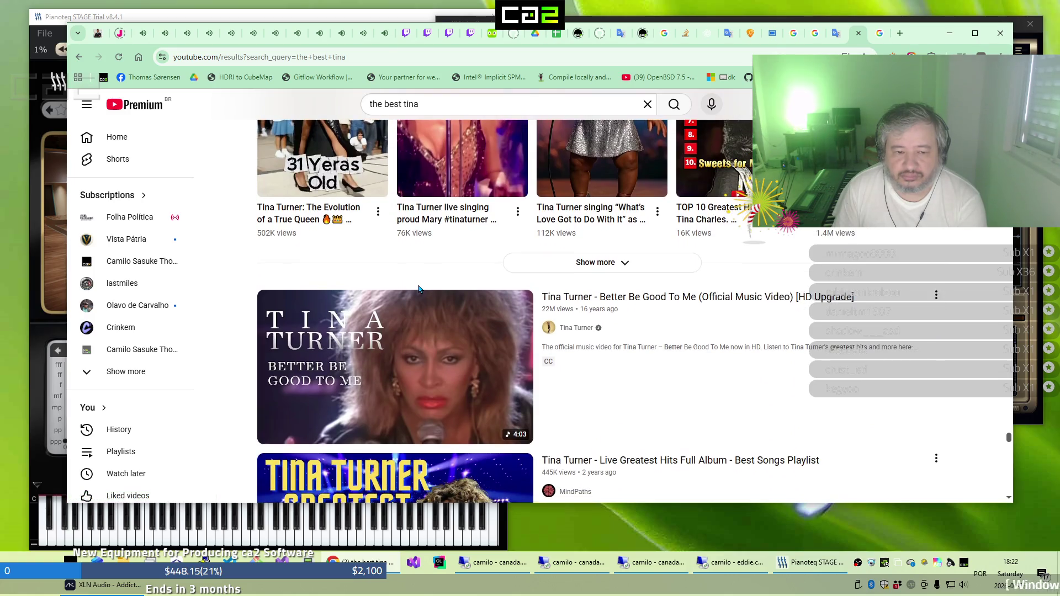
{"action": "scroll", "coordinate": [418, 289], "scroll_direction": "down", "scroll_amount": 2}
{"action": "scroll", "coordinate": [419, 291], "scroll_direction": "down", "scroll_amount": 6}
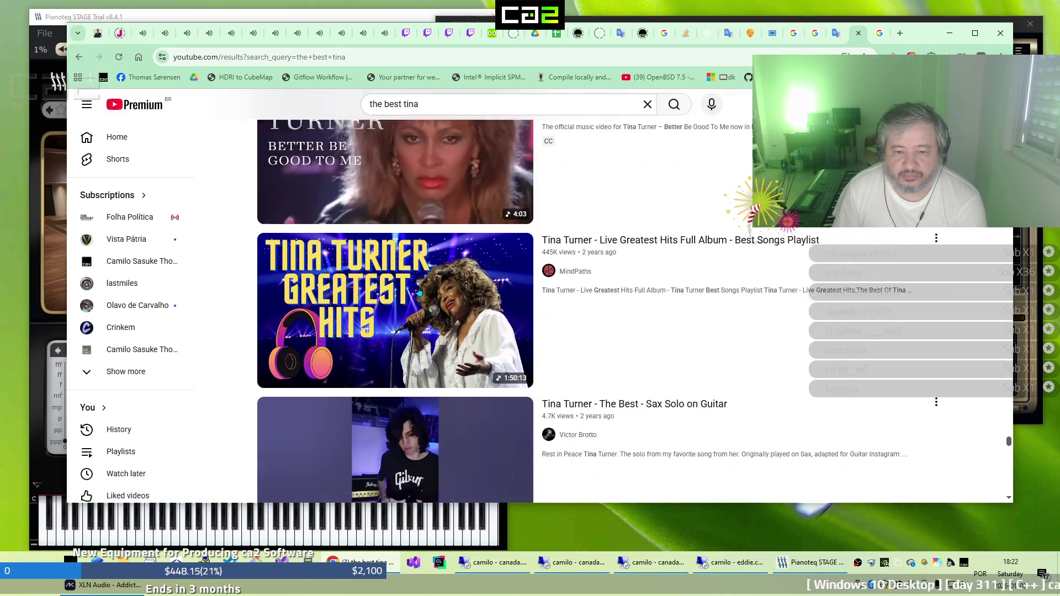
{"action": "scroll", "coordinate": [419, 292], "scroll_direction": "down", "scroll_amount": 7}
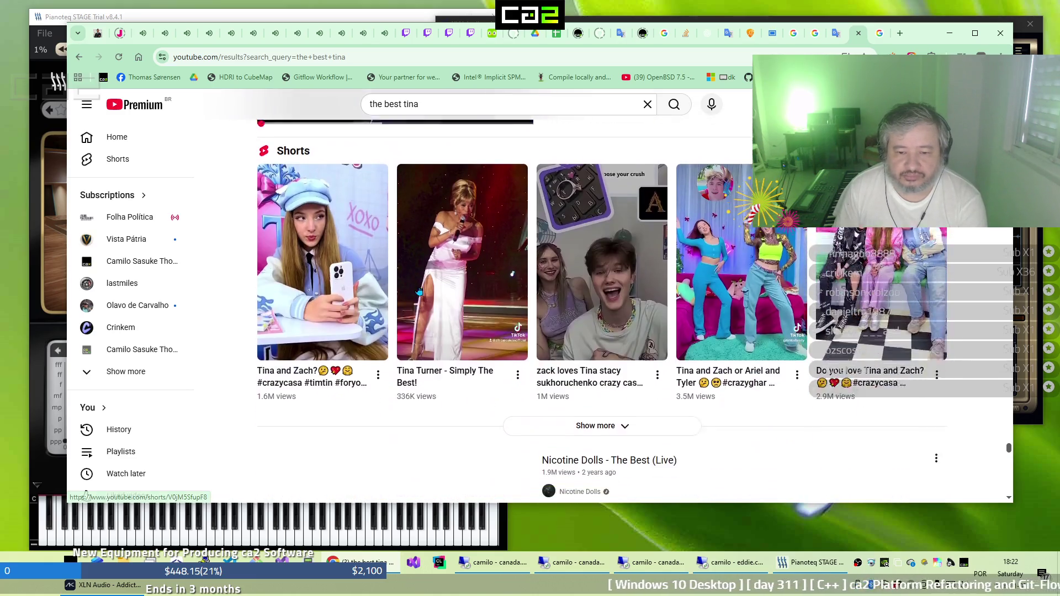
{"action": "scroll", "coordinate": [419, 290], "scroll_direction": "down", "scroll_amount": 6}
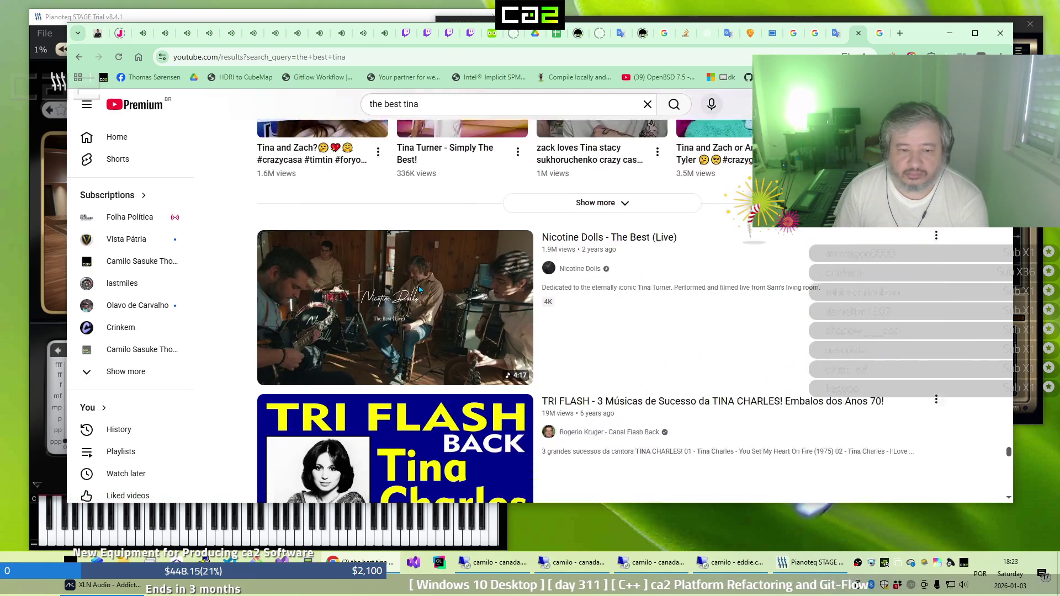
{"action": "scroll", "coordinate": [419, 291], "scroll_direction": "down", "scroll_amount": 5}
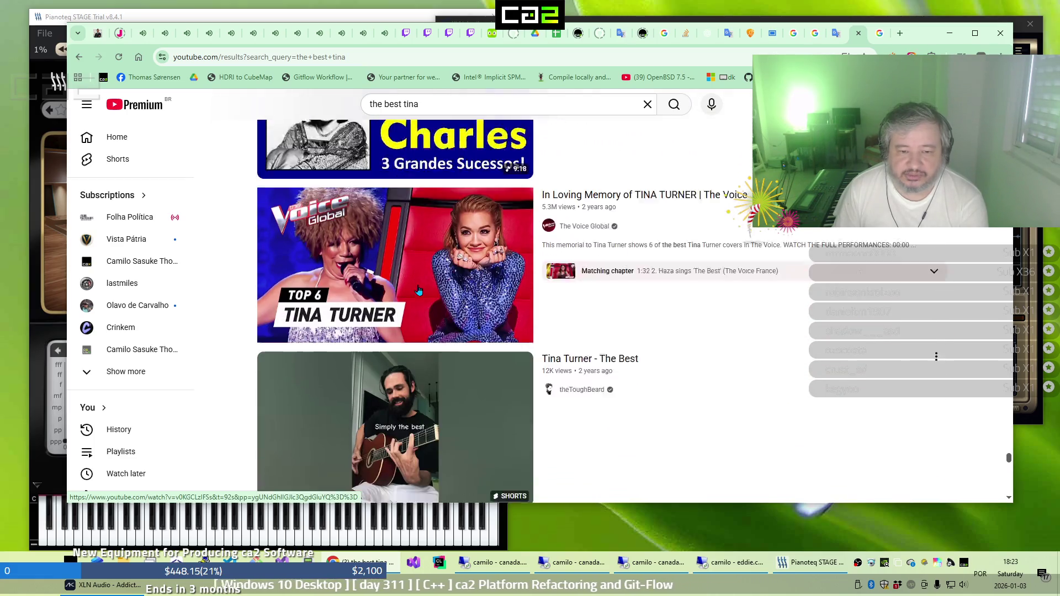
{"action": "scroll", "coordinate": [419, 291], "scroll_direction": "down", "scroll_amount": 5}
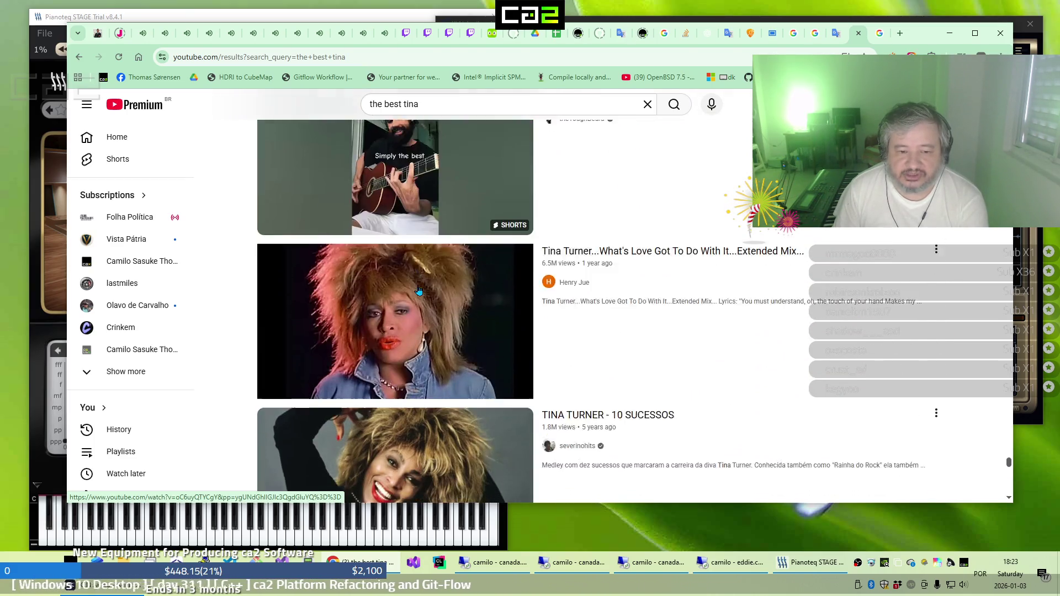
{"action": "scroll", "coordinate": [419, 291], "scroll_direction": "down", "scroll_amount": 5}
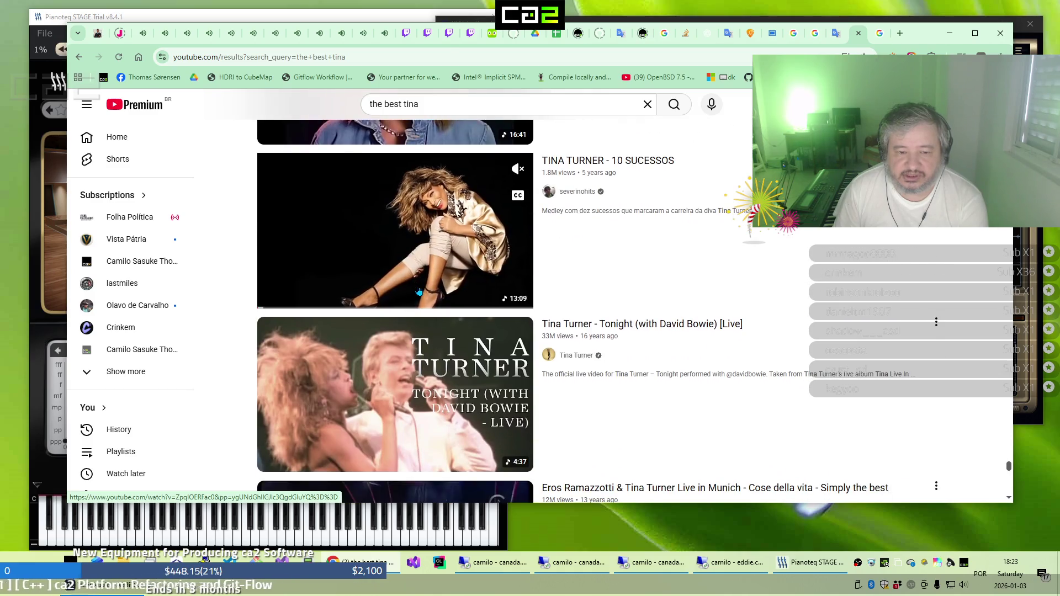
{"action": "scroll", "coordinate": [419, 291], "scroll_direction": "down", "scroll_amount": 3}
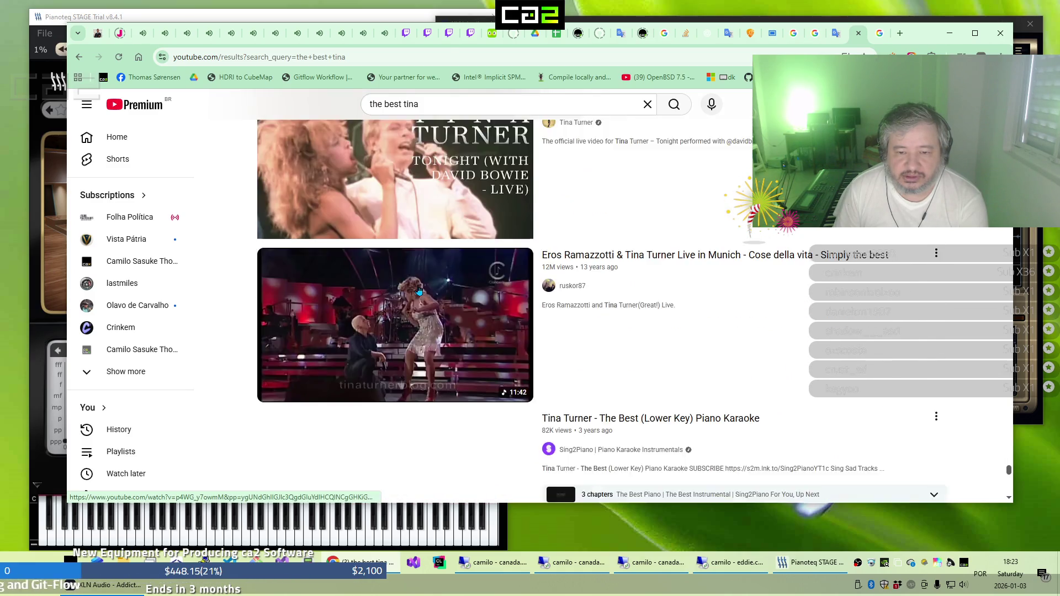
{"action": "scroll", "coordinate": [419, 291], "scroll_direction": "down", "scroll_amount": 5}
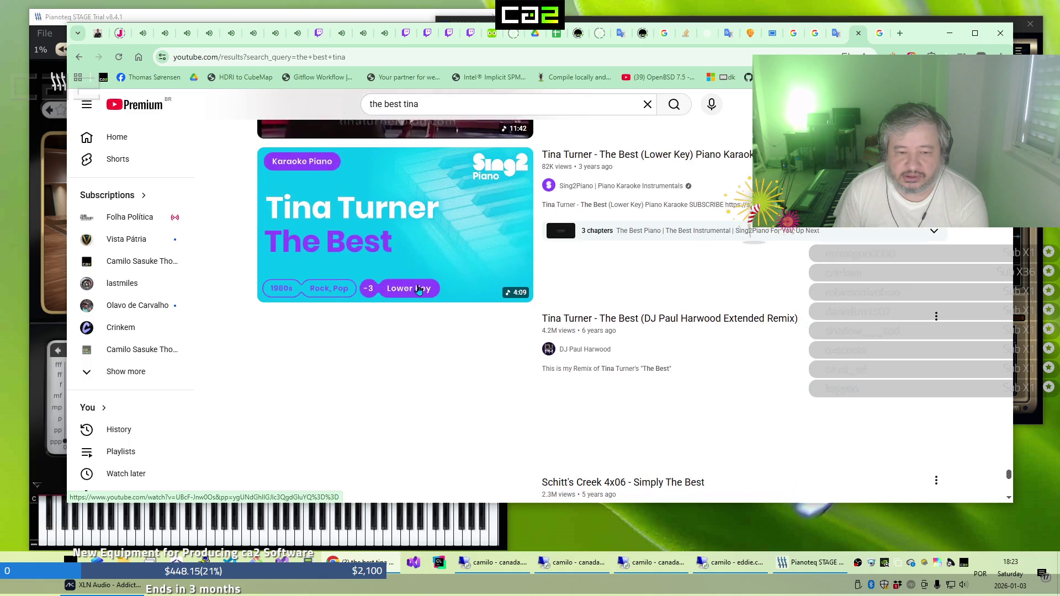
{"action": "scroll", "coordinate": [419, 292], "scroll_direction": "down", "scroll_amount": 5}
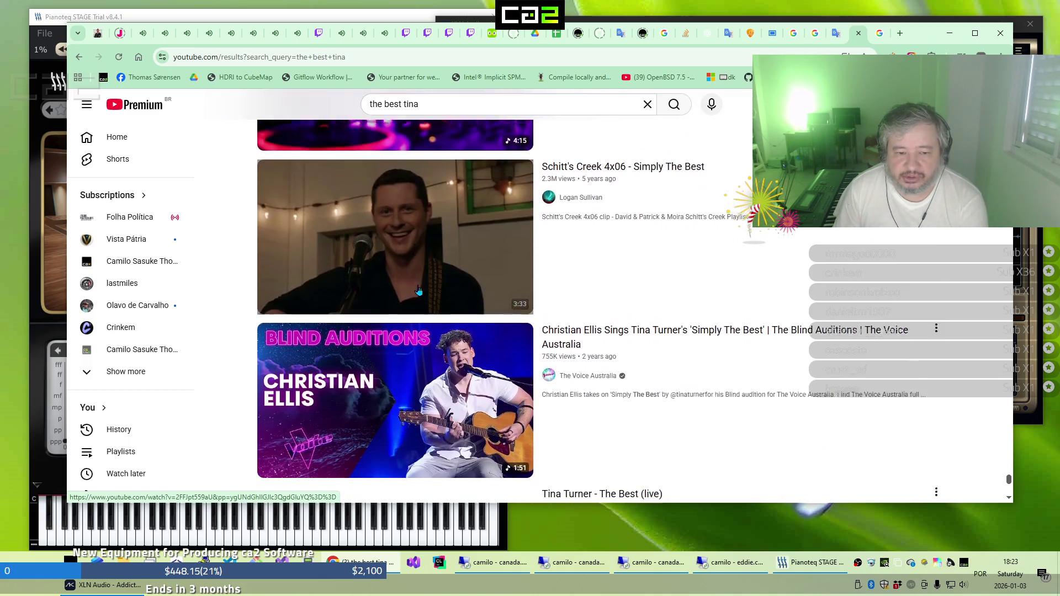
{"action": "scroll", "coordinate": [418, 291], "scroll_direction": "down", "scroll_amount": 5}
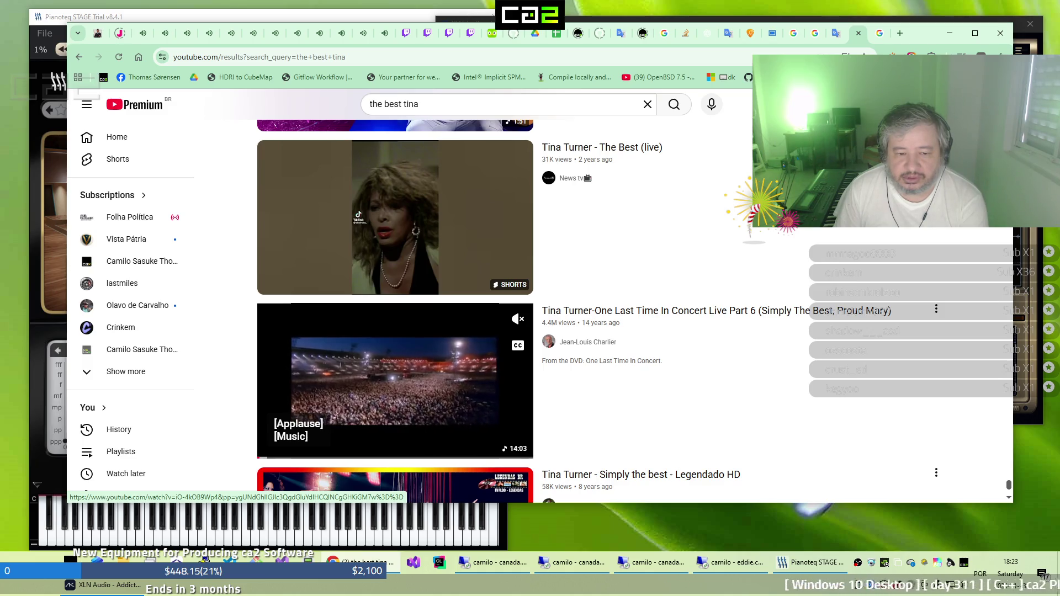
{"action": "left_click", "coordinate": [438, 366]}
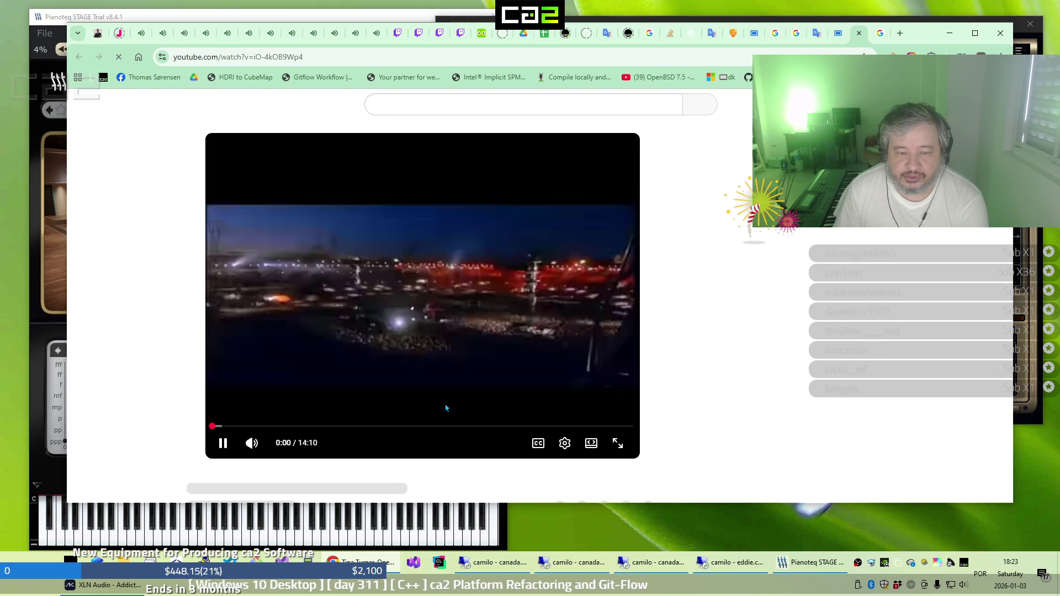
{"action": "left_click_drag", "start_coordinate": [387, 420], "coordinate": [379, 421]}
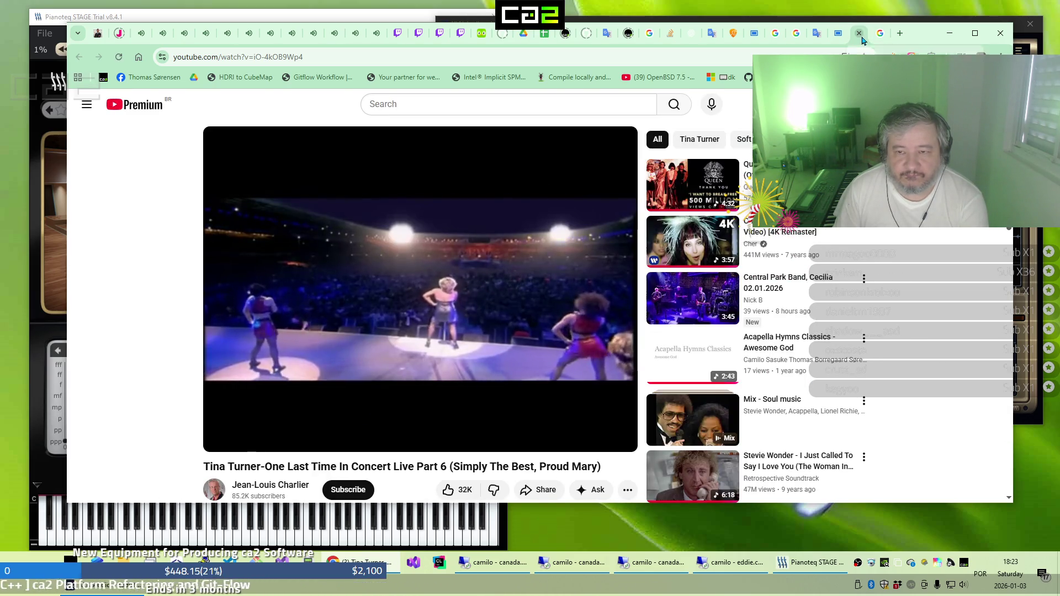
{"action": "key", "text": "alt+Left"}
{"action": "scroll", "coordinate": [698, 231], "scroll_direction": "down", "scroll_amount": 3}
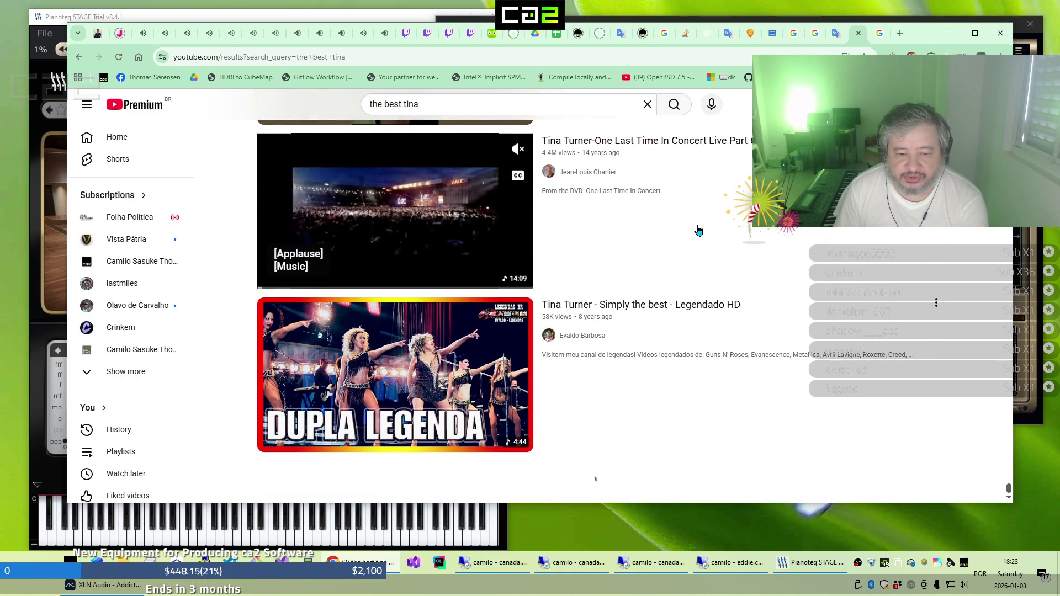
{"action": "scroll", "coordinate": [698, 231], "scroll_direction": "down", "scroll_amount": 2}
{"action": "scroll", "coordinate": [698, 231], "scroll_direction": "down", "scroll_amount": 3}
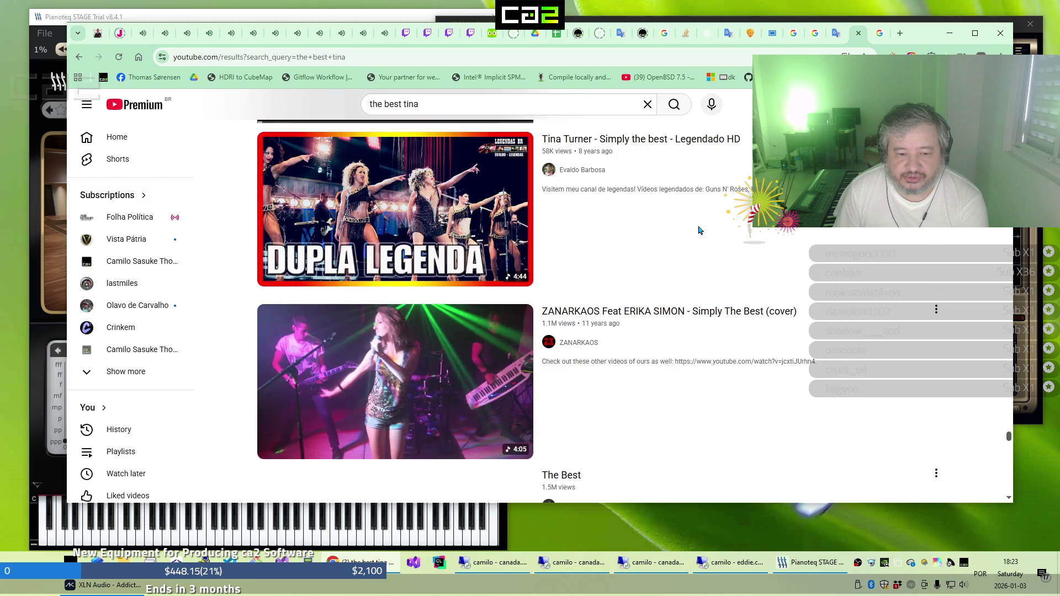
{"action": "scroll", "coordinate": [699, 231], "scroll_direction": "down", "scroll_amount": 1}
{"action": "scroll", "coordinate": [698, 231], "scroll_direction": "down", "scroll_amount": 3}
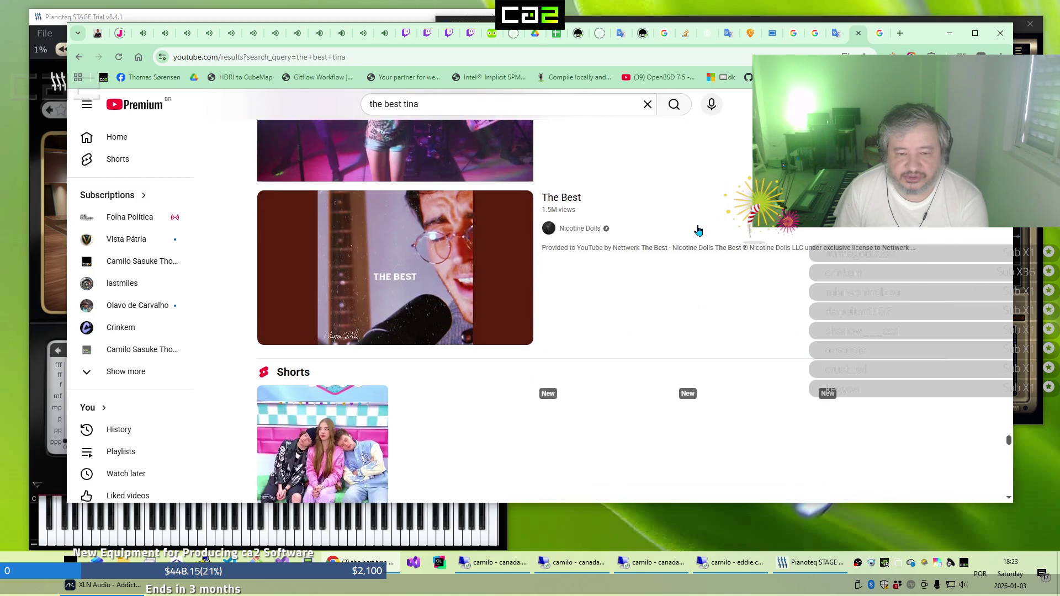
{"action": "scroll", "coordinate": [698, 231], "scroll_direction": "down", "scroll_amount": 3}
{"action": "scroll", "coordinate": [698, 231], "scroll_direction": "down", "scroll_amount": 4}
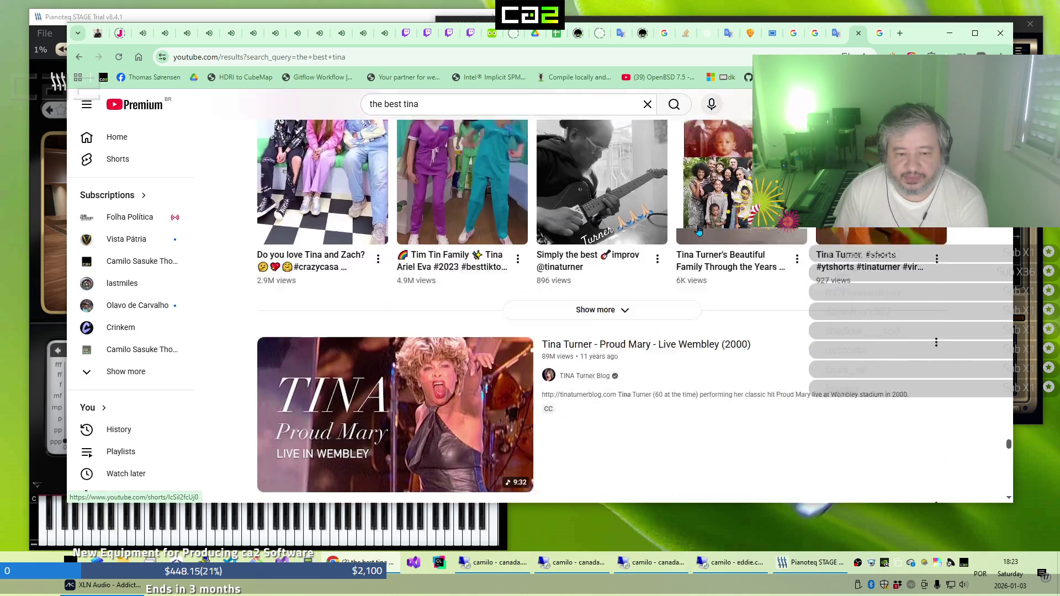
{"action": "scroll", "coordinate": [698, 230], "scroll_direction": "down", "scroll_amount": 4}
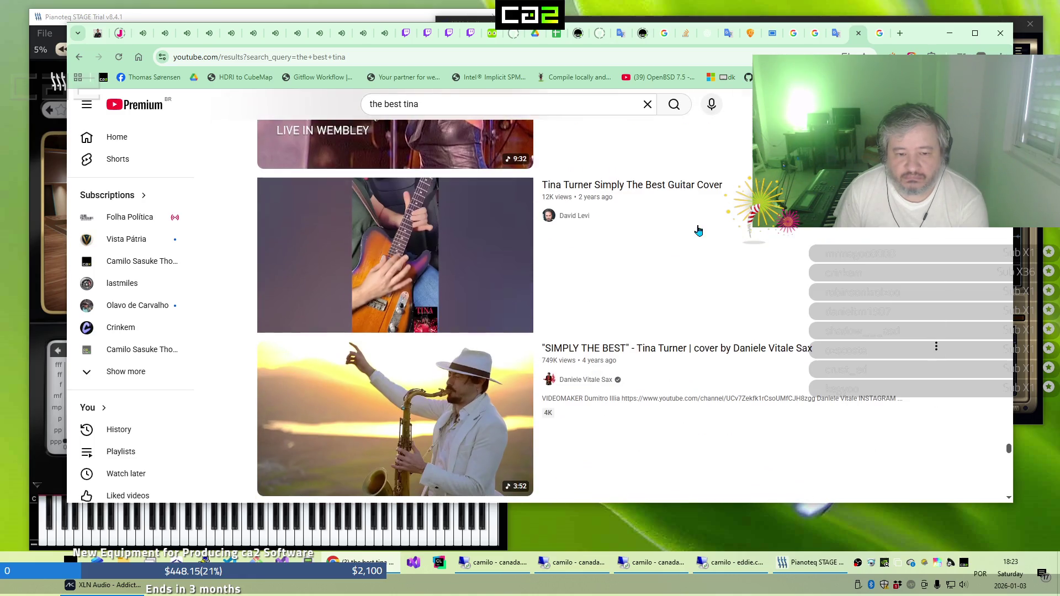
{"action": "scroll", "coordinate": [698, 231], "scroll_direction": "down", "scroll_amount": 4}
{"action": "scroll", "coordinate": [698, 231], "scroll_direction": "down", "scroll_amount": 3}
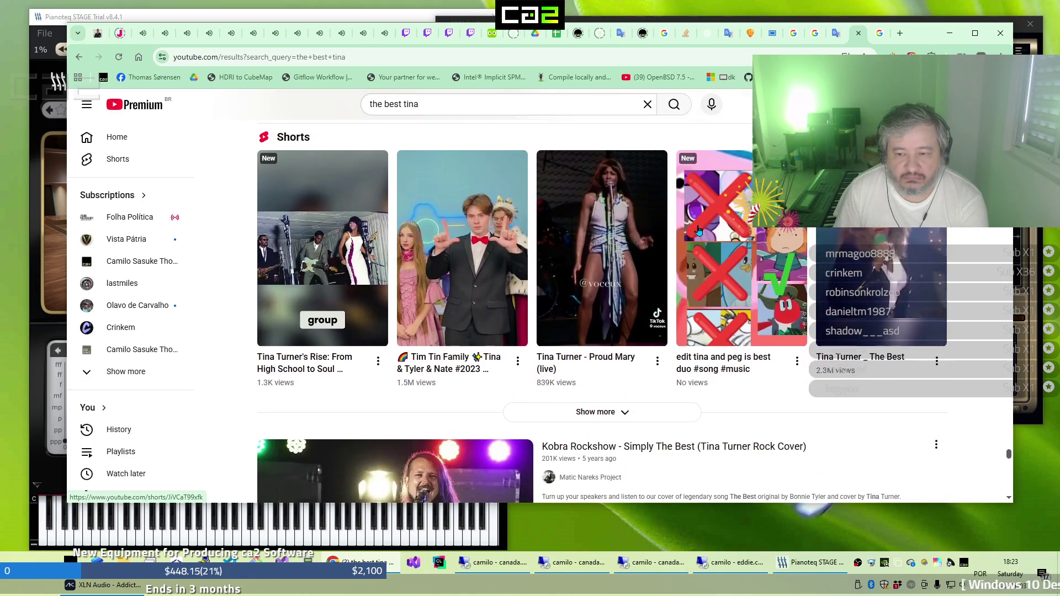
{"action": "scroll", "coordinate": [698, 230], "scroll_direction": "down", "scroll_amount": 6}
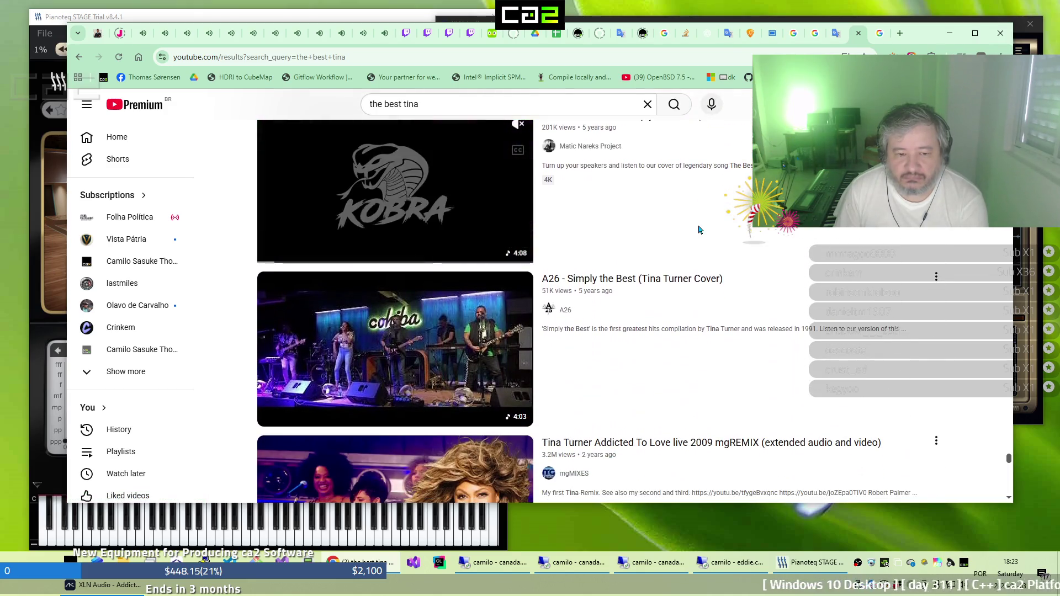
{"action": "scroll", "coordinate": [699, 231], "scroll_direction": "down", "scroll_amount": 6}
{"action": "scroll", "coordinate": [698, 231], "scroll_direction": "down", "scroll_amount": 6}
{"action": "scroll", "coordinate": [699, 231], "scroll_direction": "down", "scroll_amount": 6}
{"action": "scroll", "coordinate": [698, 231], "scroll_direction": "down", "scroll_amount": 4}
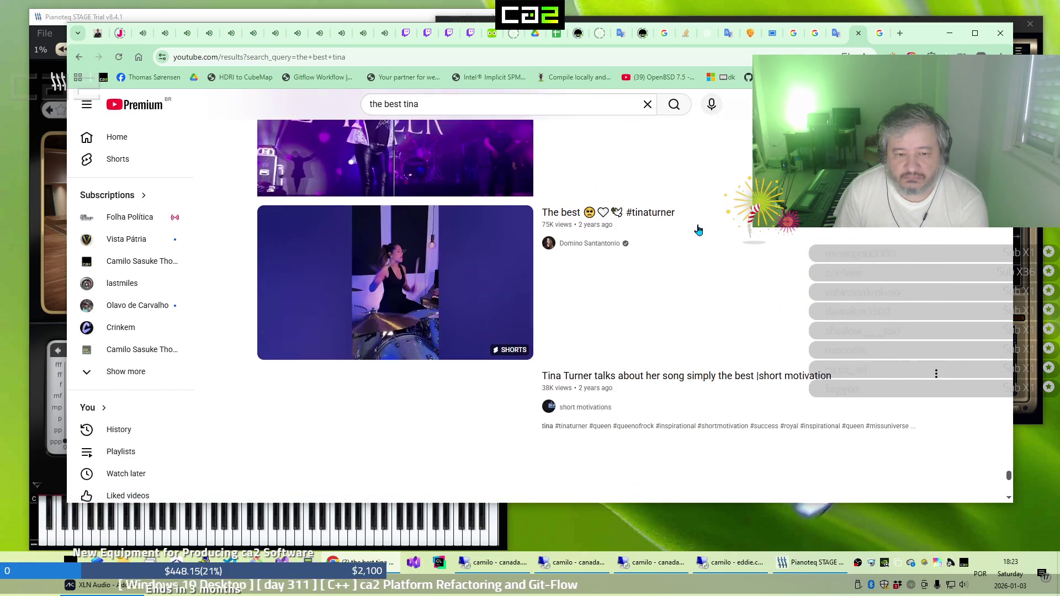
{"action": "left_click", "coordinate": [480, 104]}
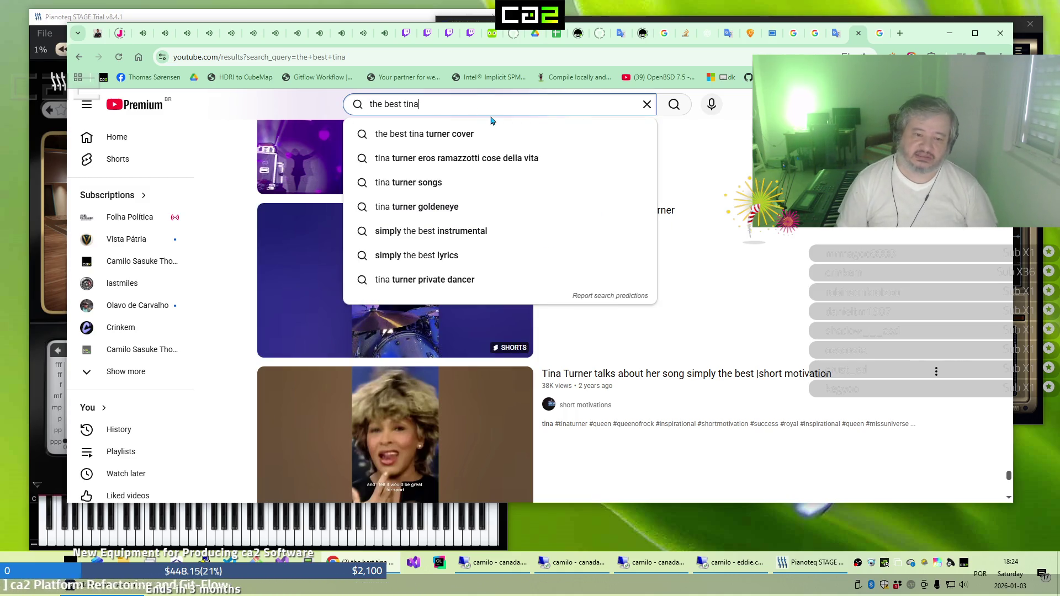
Search 'the best tina live', open the Live Wembley (2000) video, skip to 1:41, then close it
{"action": "type", "text": " liv"}
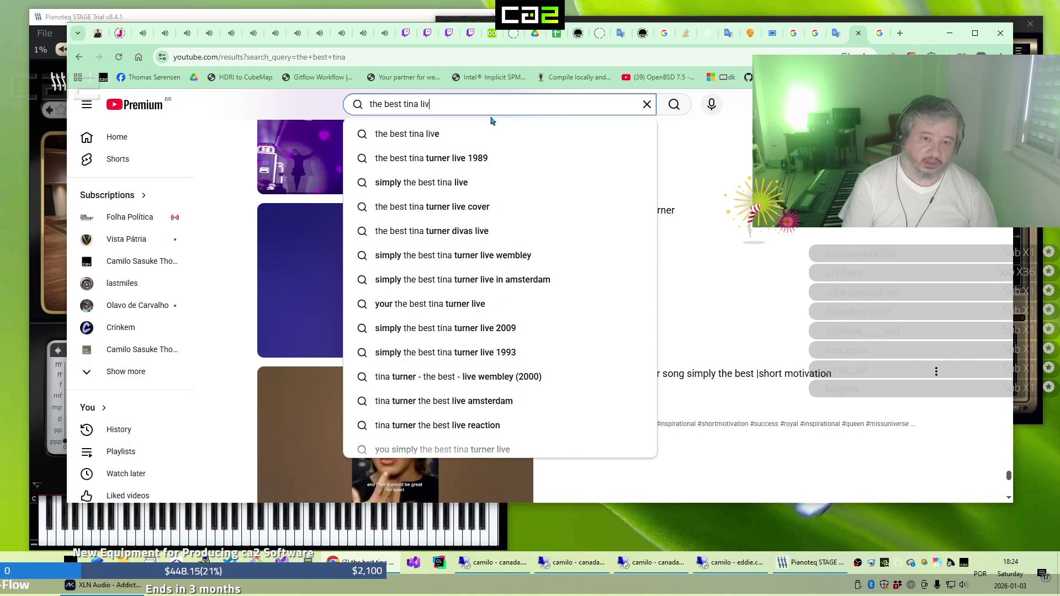
{"action": "type", "text": "e"}
{"action": "key", "text": "Return"}
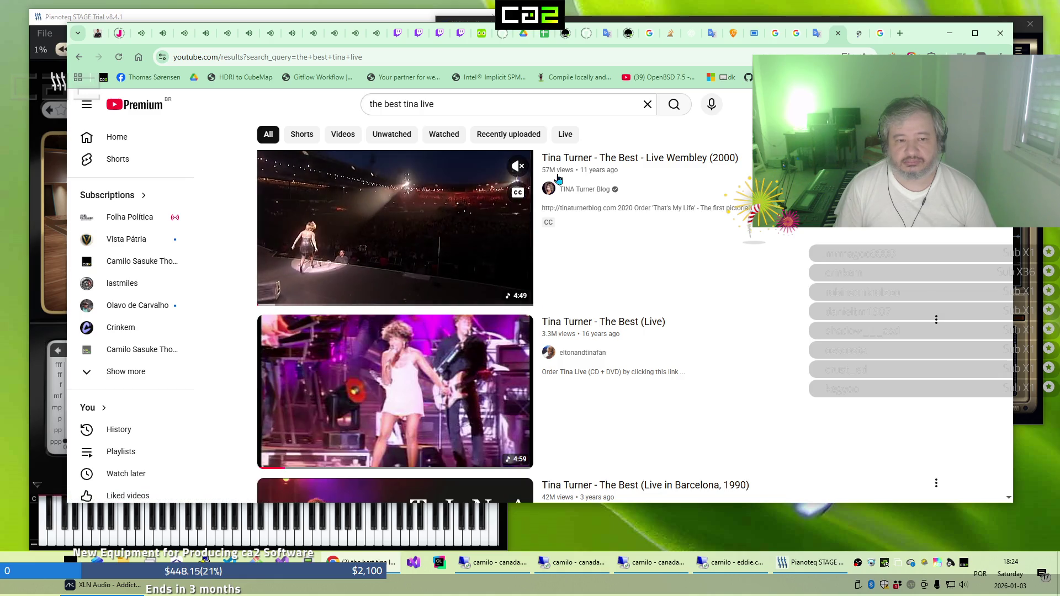
{"action": "left_click", "coordinate": [861, 38]}
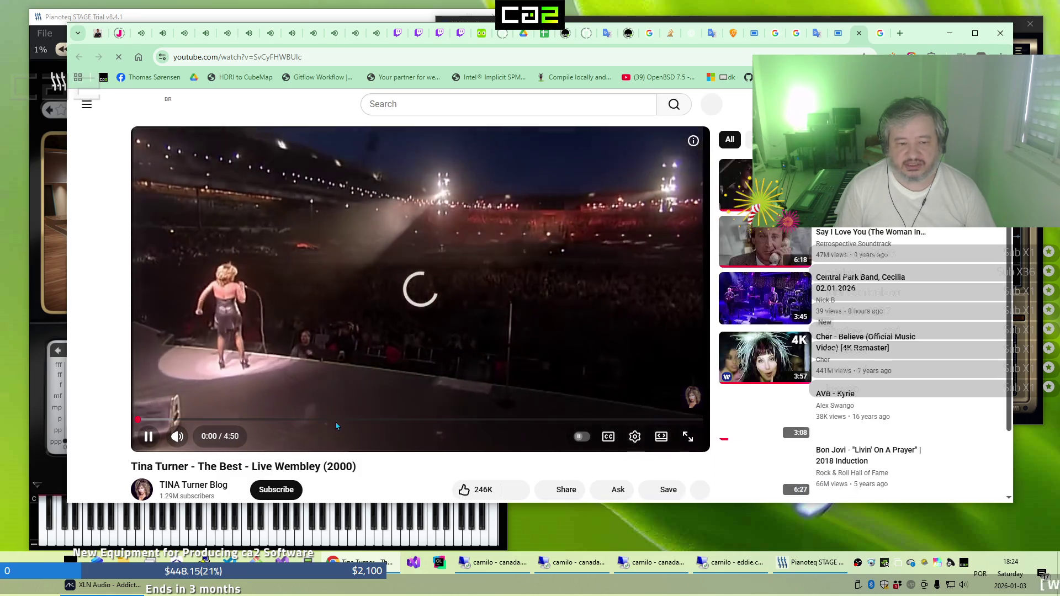
{"action": "left_click_drag", "start_coordinate": [335, 423], "coordinate": [338, 426]}
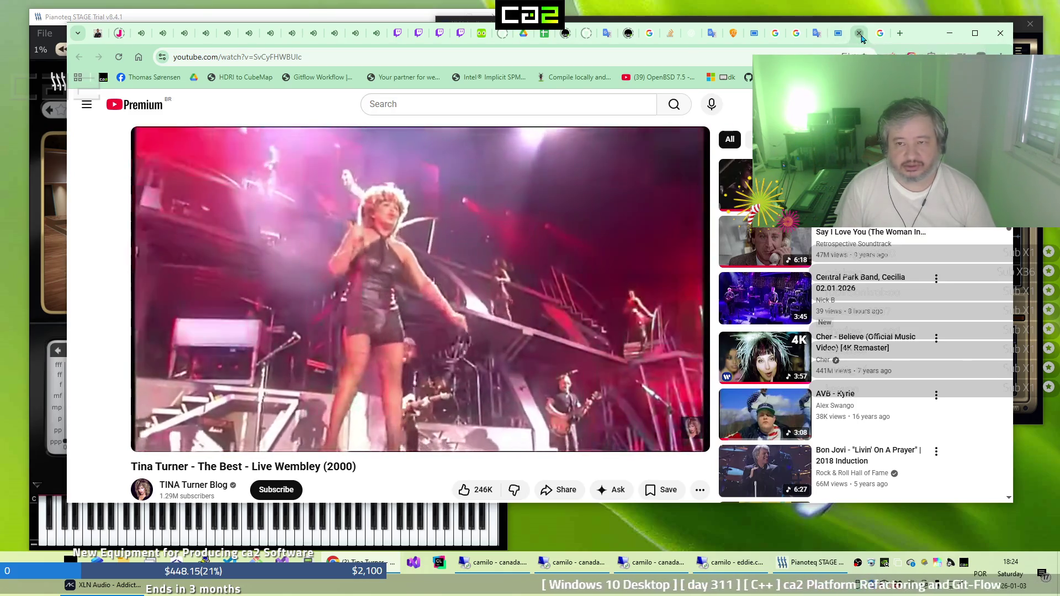
{"action": "left_click", "coordinate": [860, 35]}
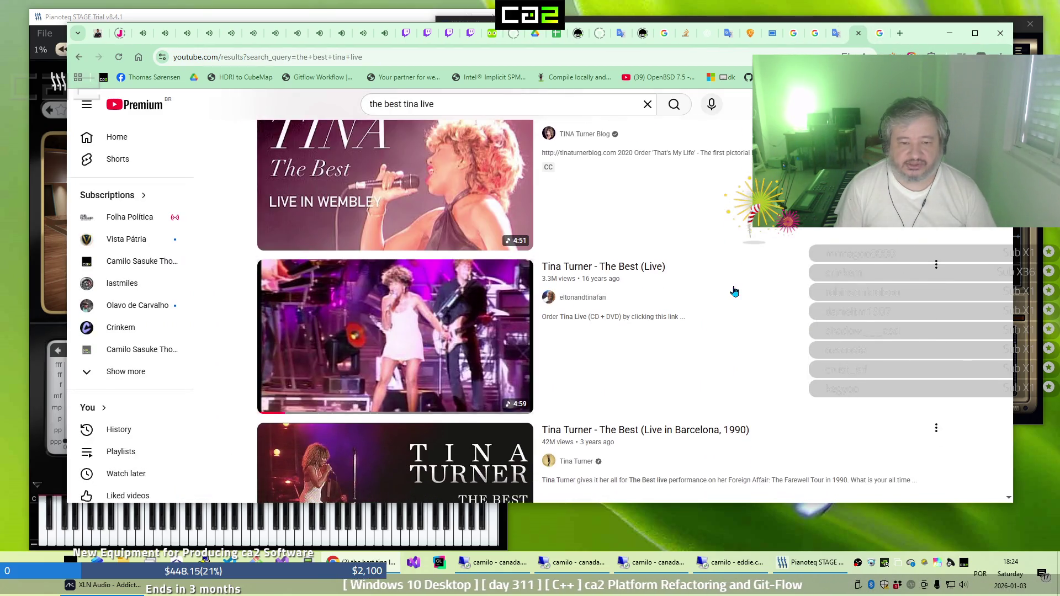
{"action": "mouse_move", "coordinate": [734, 291]}
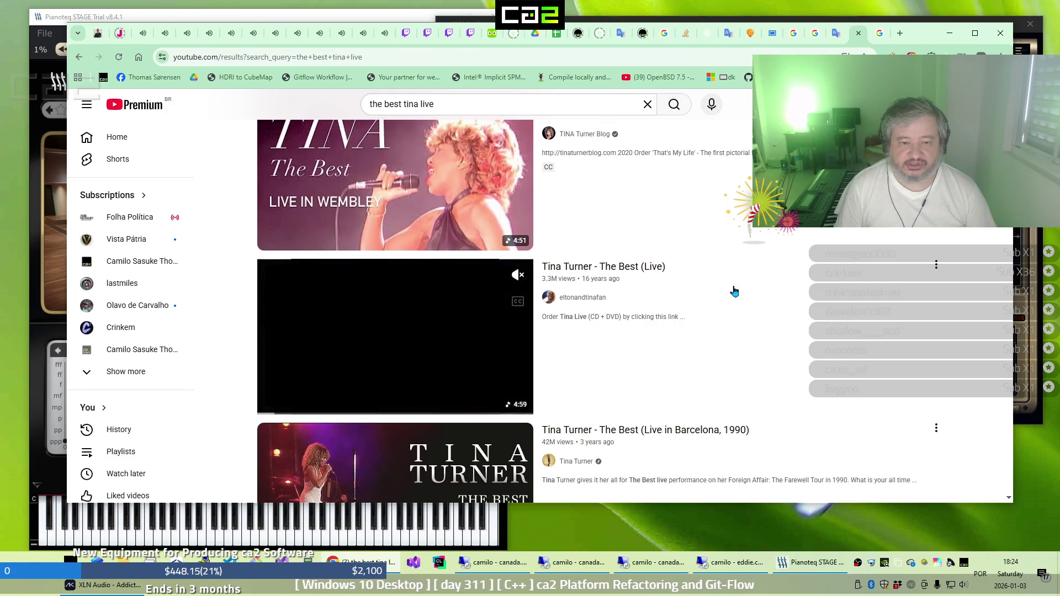
{"action": "middle_click", "coordinate": [633, 274]}
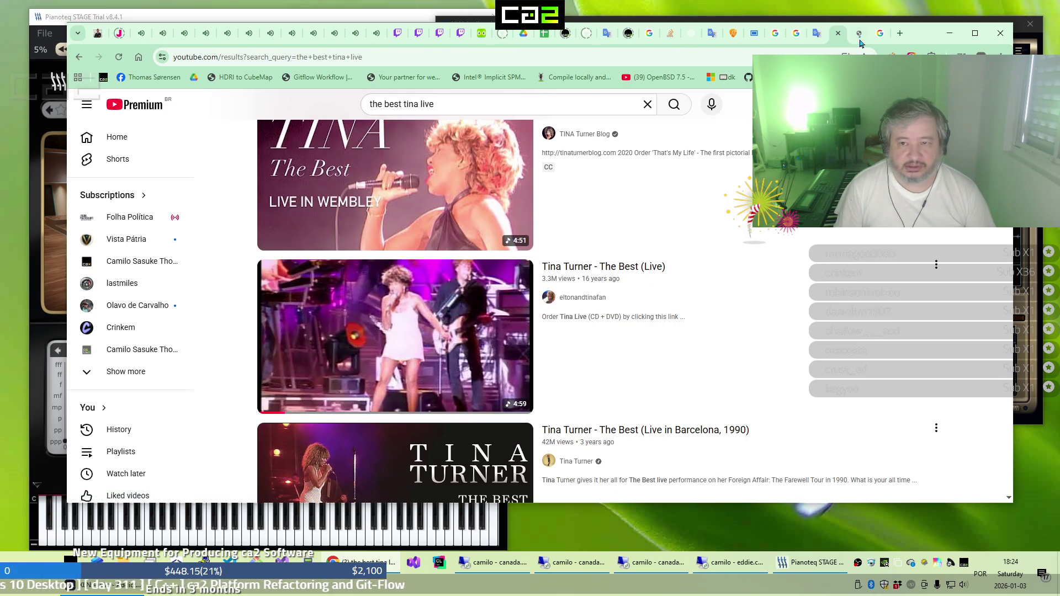
{"action": "left_click", "coordinate": [859, 36]}
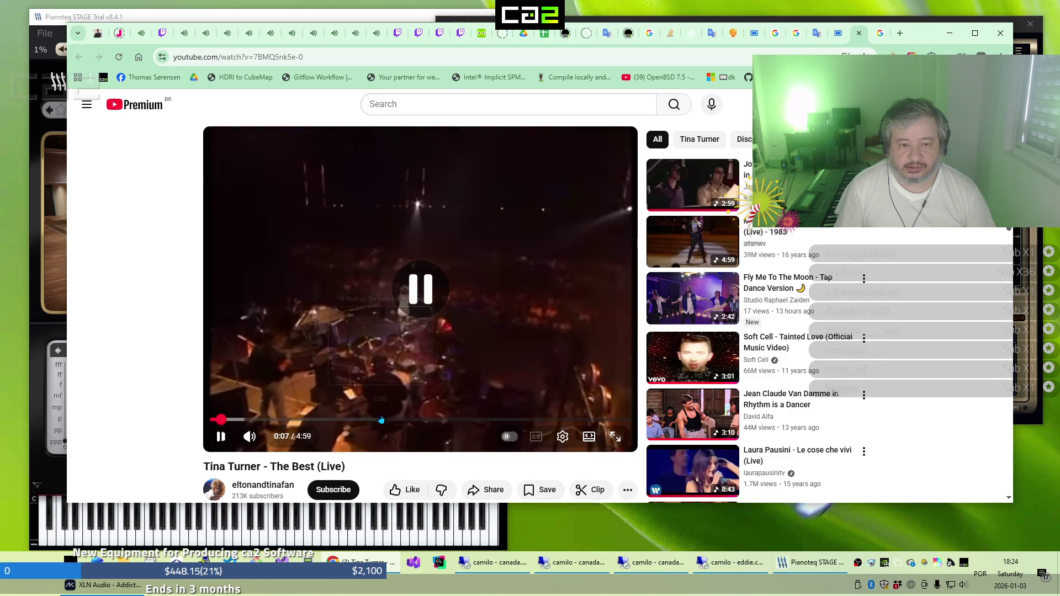
{"action": "left_click", "coordinate": [381, 420]}
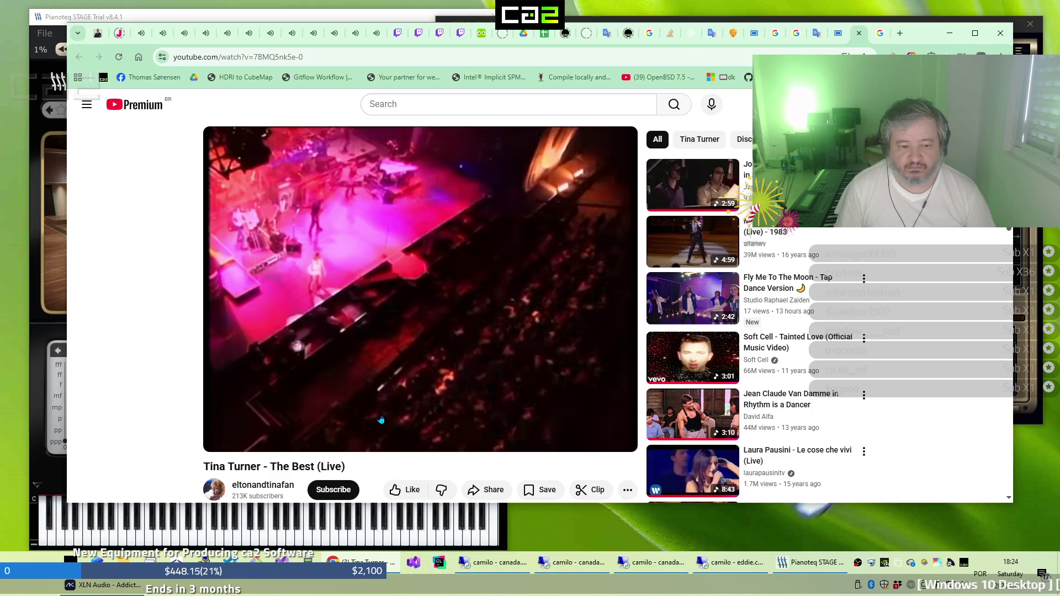
{"action": "left_click", "coordinate": [220, 436]}
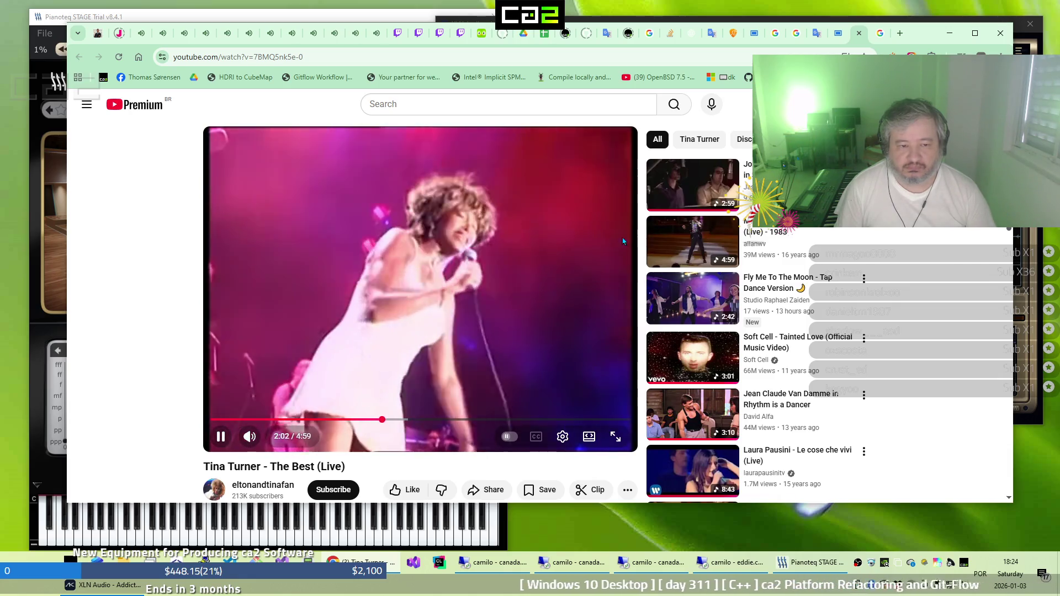
{"action": "left_click", "coordinate": [859, 35]}
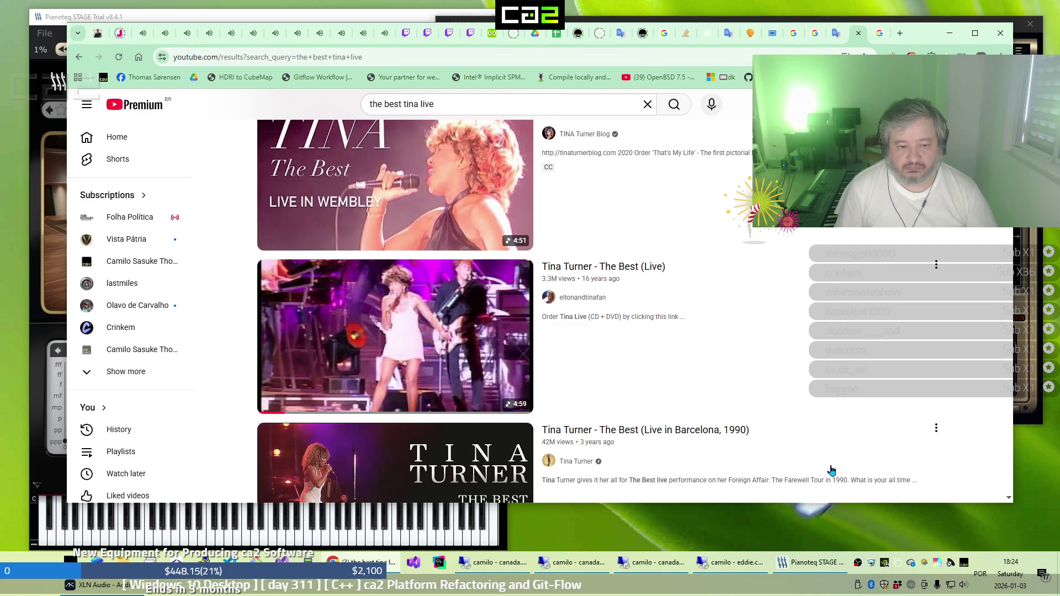
{"action": "scroll", "coordinate": [832, 471], "scroll_direction": "down", "scroll_amount": 3}
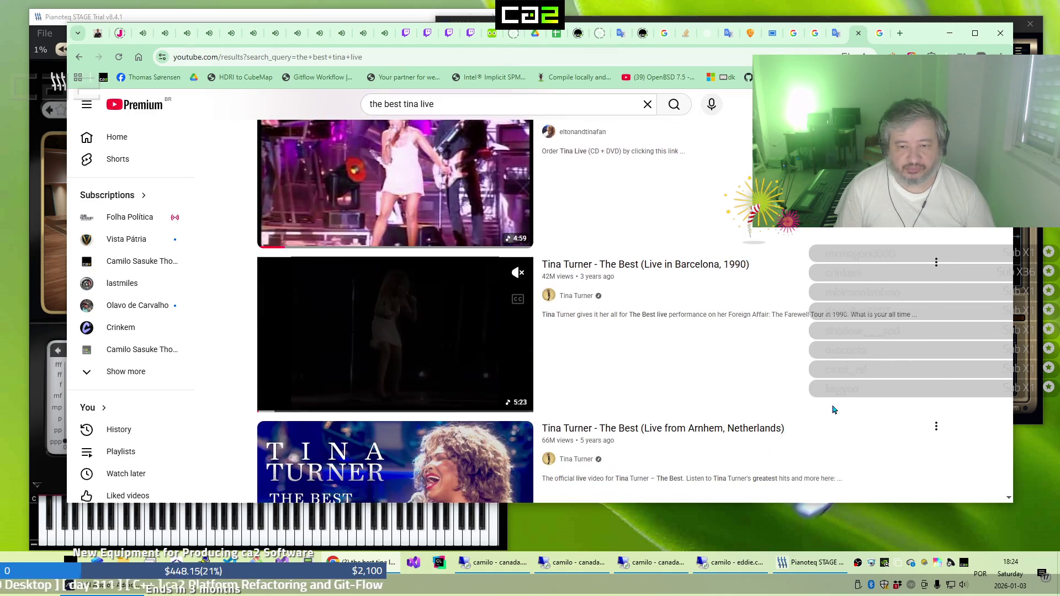
{"action": "scroll", "coordinate": [833, 410], "scroll_direction": "down", "scroll_amount": 2}
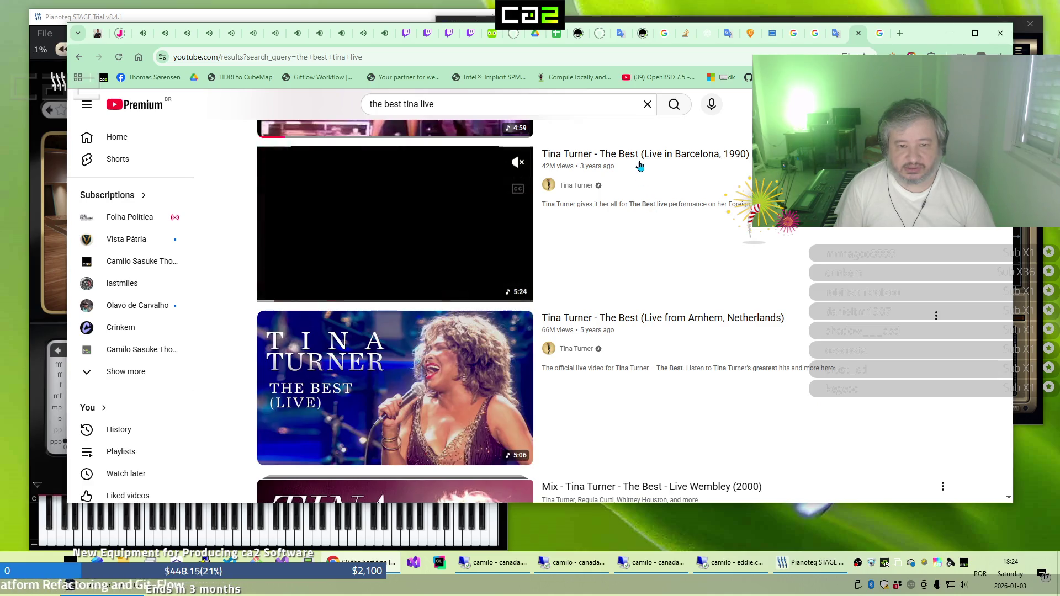
{"action": "scroll", "coordinate": [627, 306], "scroll_direction": "down", "scroll_amount": 6}
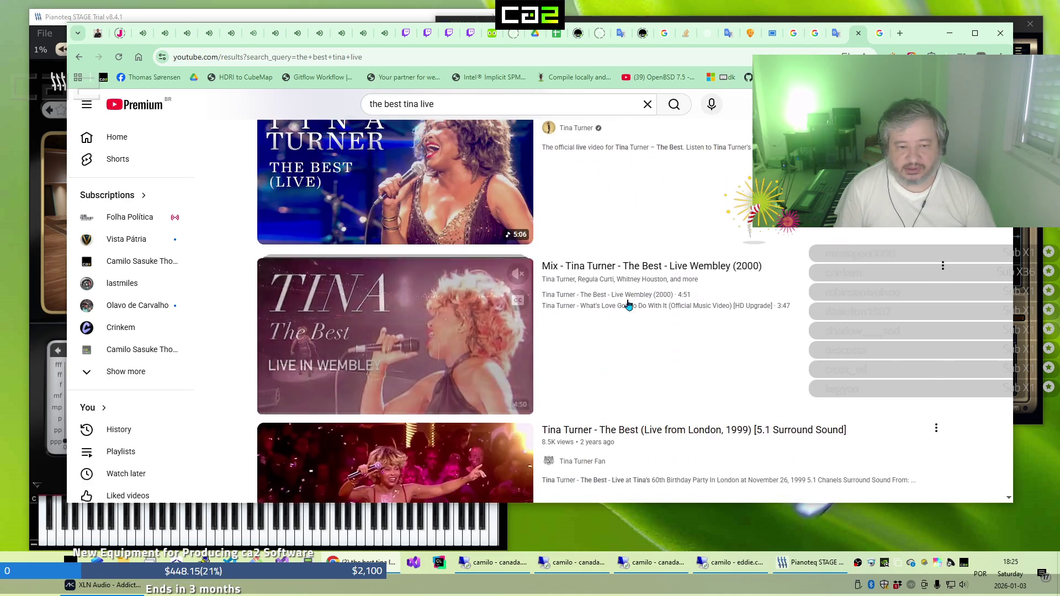
{"action": "scroll", "coordinate": [628, 305], "scroll_direction": "down", "scroll_amount": 2}
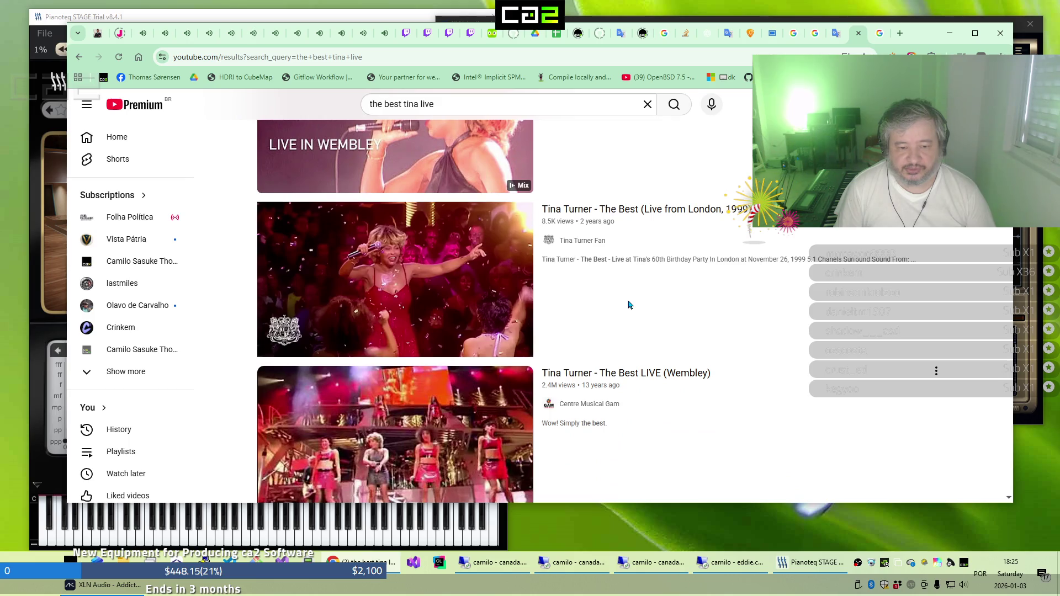
{"action": "scroll", "coordinate": [630, 305], "scroll_direction": "down", "scroll_amount": 3}
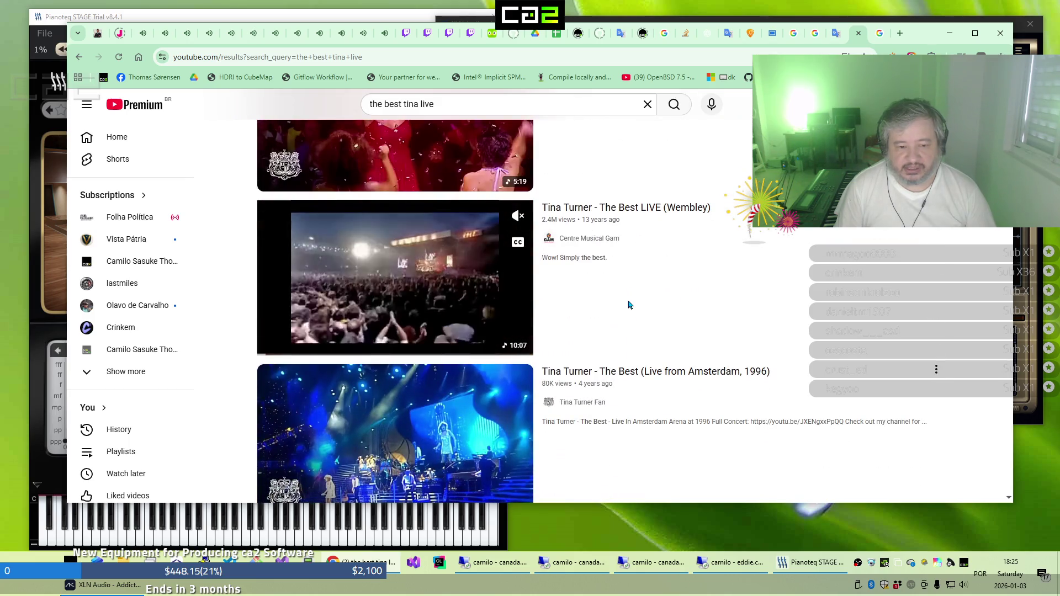
{"action": "scroll", "coordinate": [630, 305], "scroll_direction": "down", "scroll_amount": 1}
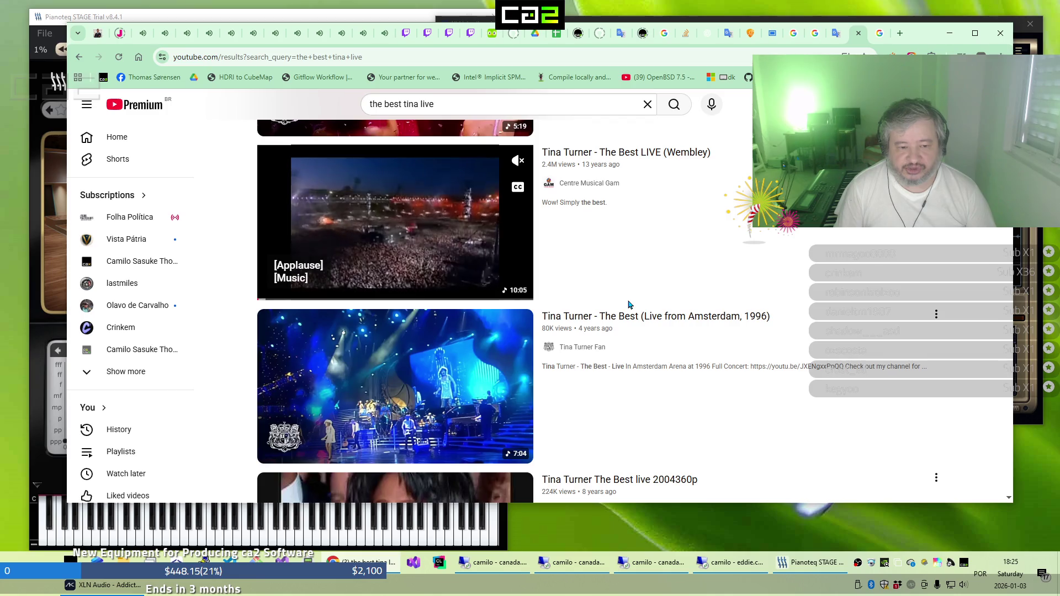
{"action": "scroll", "coordinate": [628, 304], "scroll_direction": "down", "scroll_amount": 2}
{"action": "scroll", "coordinate": [628, 305], "scroll_direction": "down", "scroll_amount": 4}
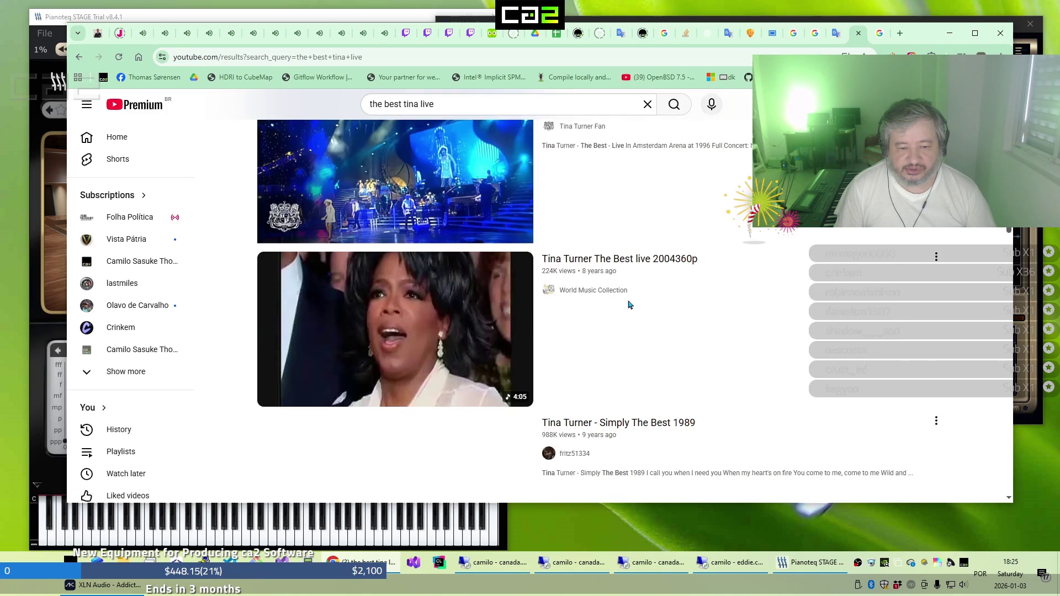
{"action": "scroll", "coordinate": [628, 305], "scroll_direction": "down", "scroll_amount": 1}
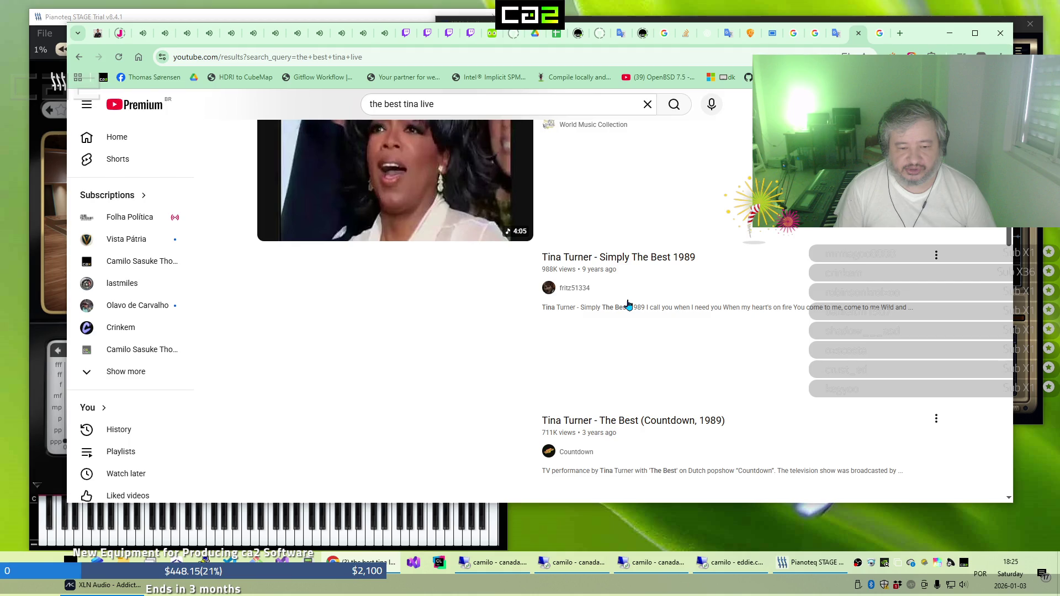
{"action": "scroll", "coordinate": [629, 305], "scroll_direction": "down", "scroll_amount": 1}
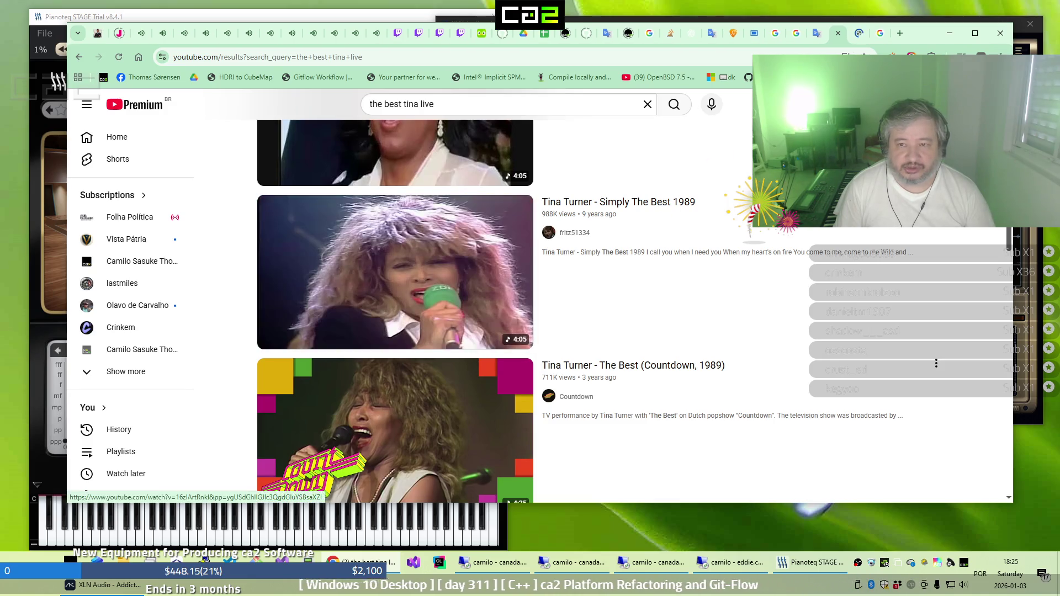
Open the Tina Turner - Simply The Best 1989 video from the live results
{"action": "left_click", "coordinate": [618, 202]}
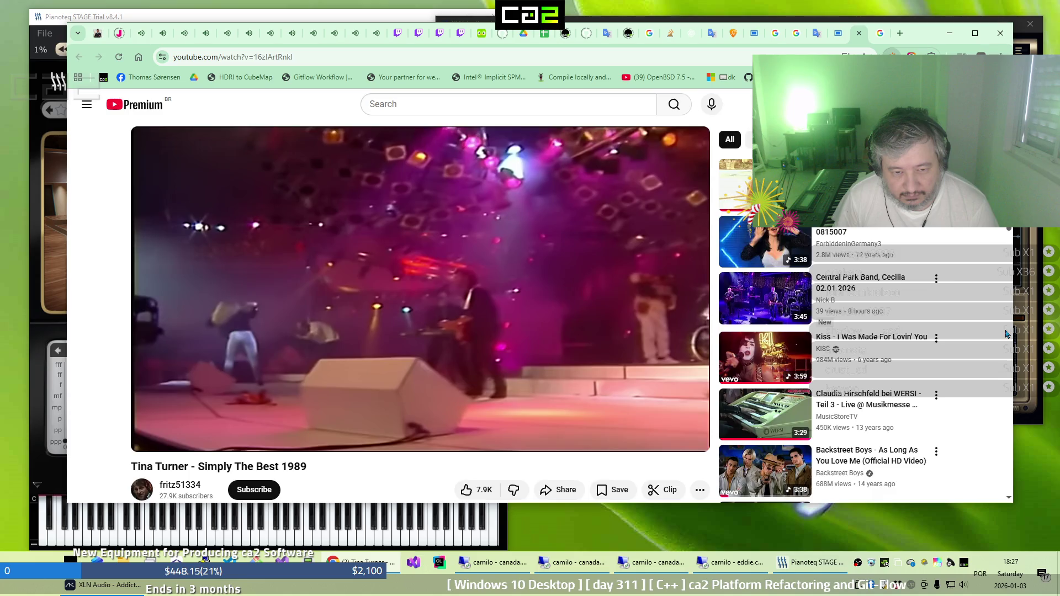
Check the Twitch streams up to banikaze, then return to the Tina Turner video
{"action": "left_click", "coordinate": [142, 36]}
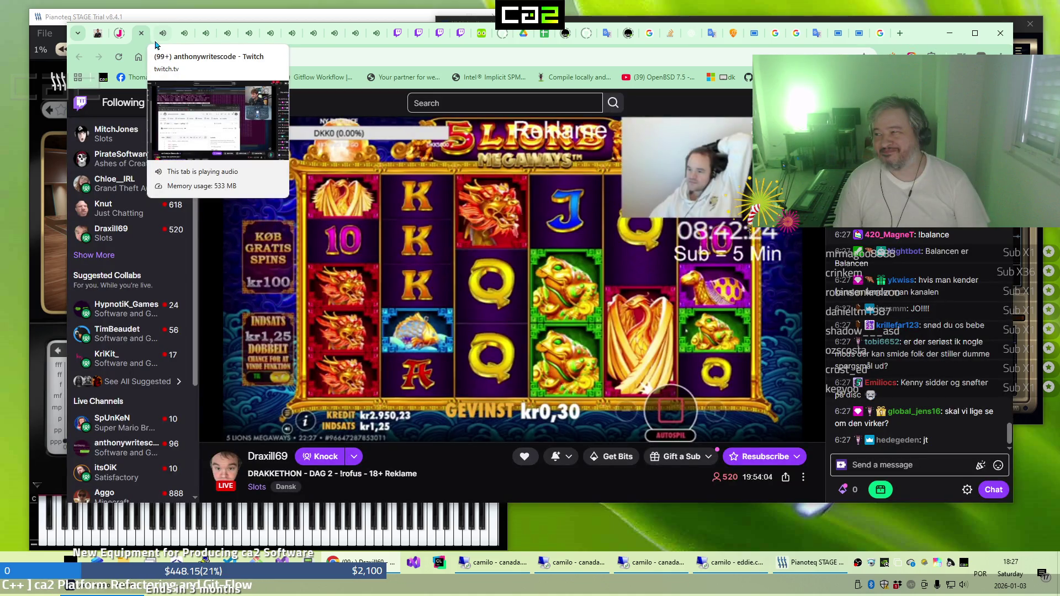
{"action": "left_click", "coordinate": [156, 44]}
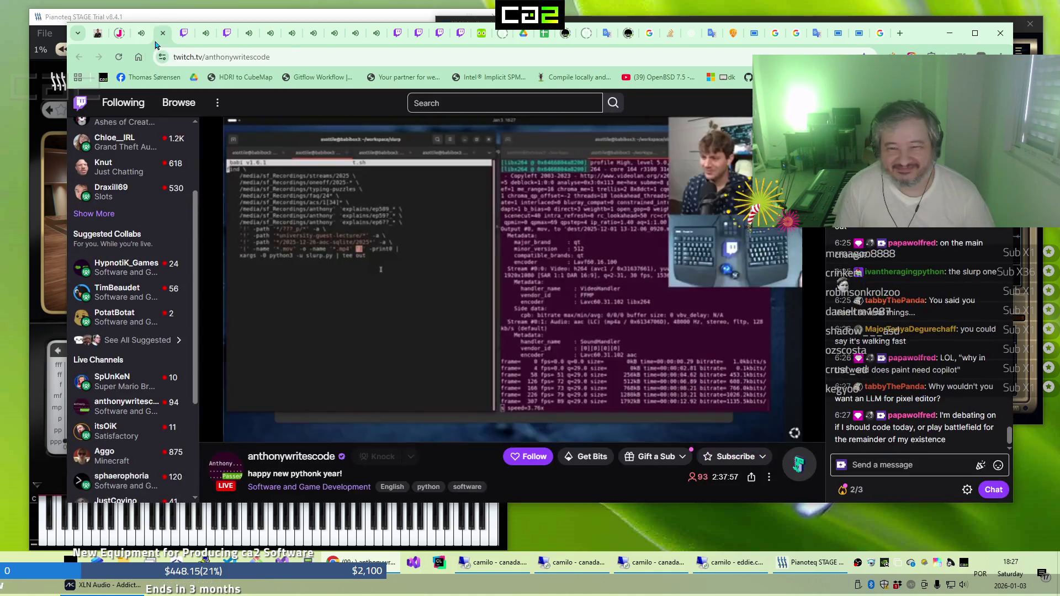
{"action": "left_click", "coordinate": [184, 40]}
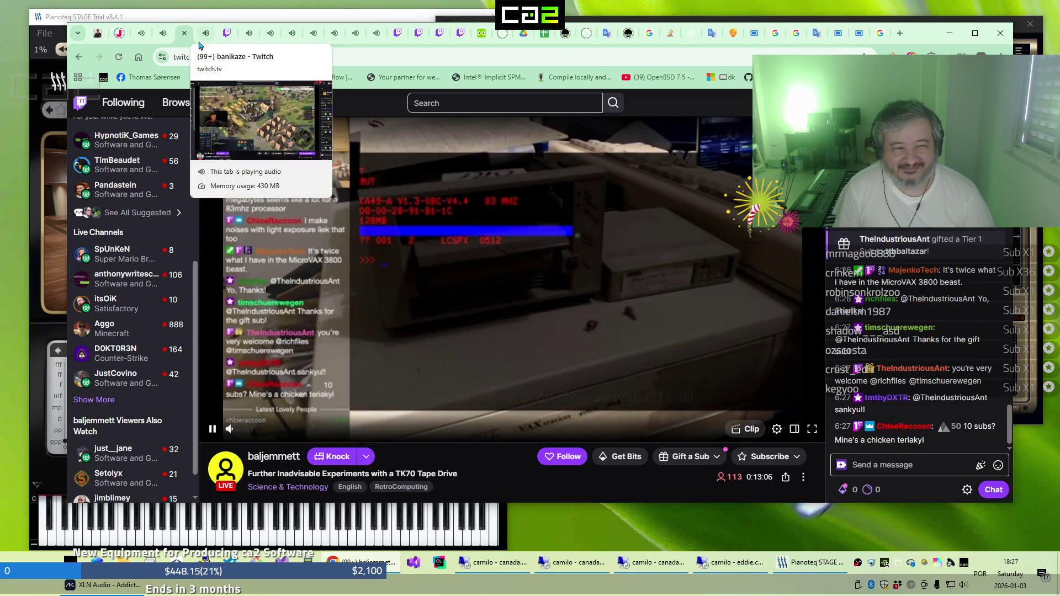
{"action": "left_click", "coordinate": [202, 39]}
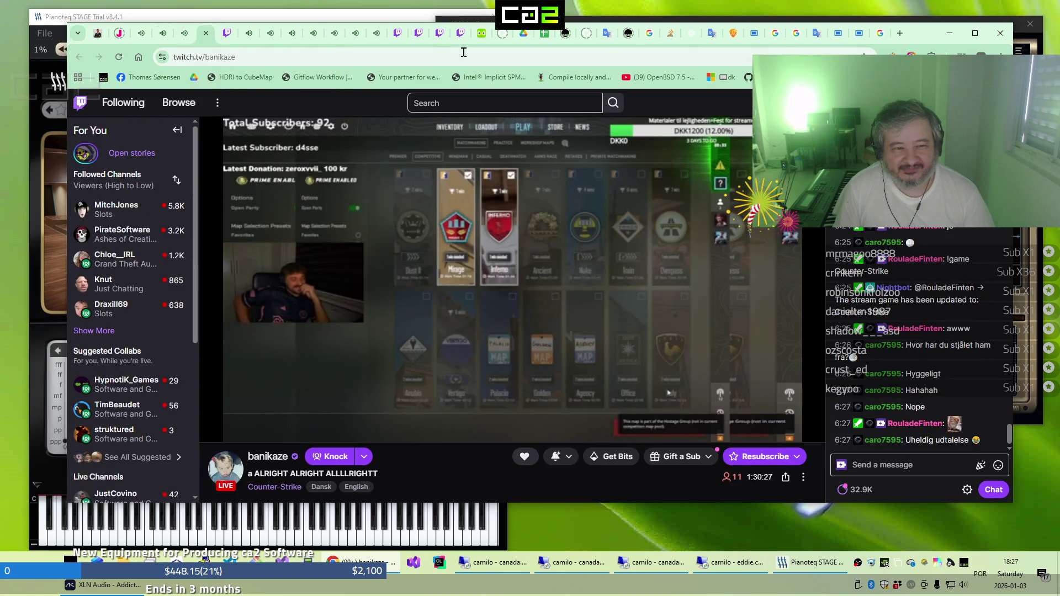
{"action": "left_click", "coordinate": [857, 35]}
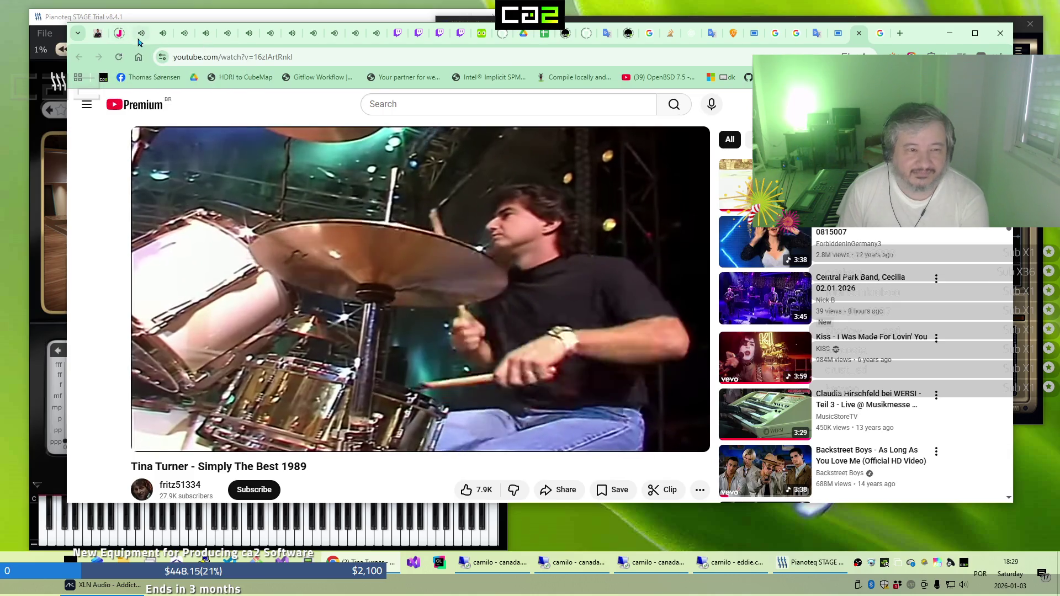
Cycle through the Draxill69, anthonywritescode, baljemmett and other Twitch streams up to MitchJones
{"action": "left_click", "coordinate": [139, 40]}
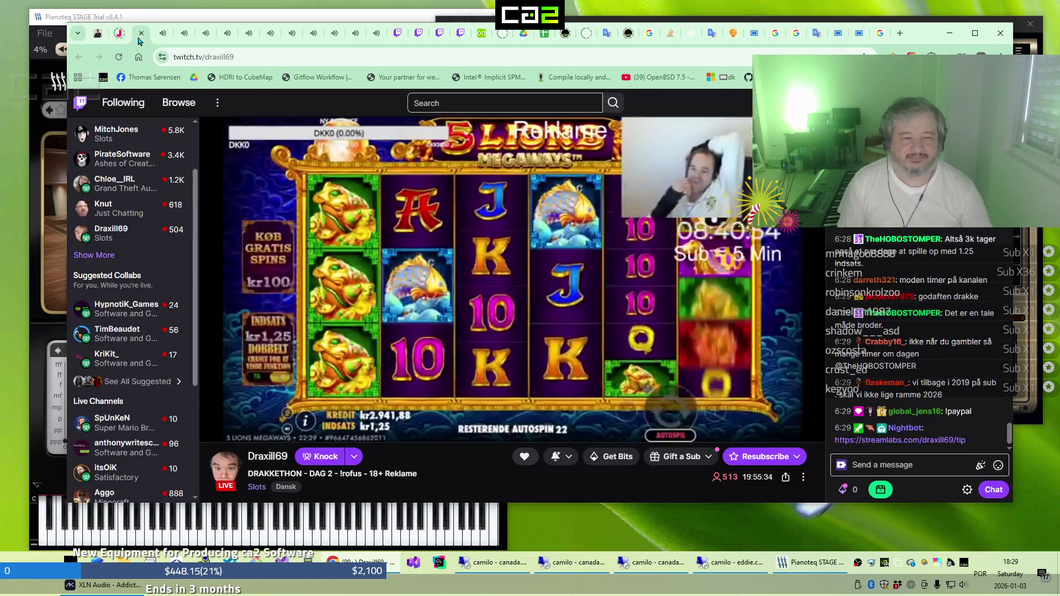
{"action": "left_click", "coordinate": [160, 43]}
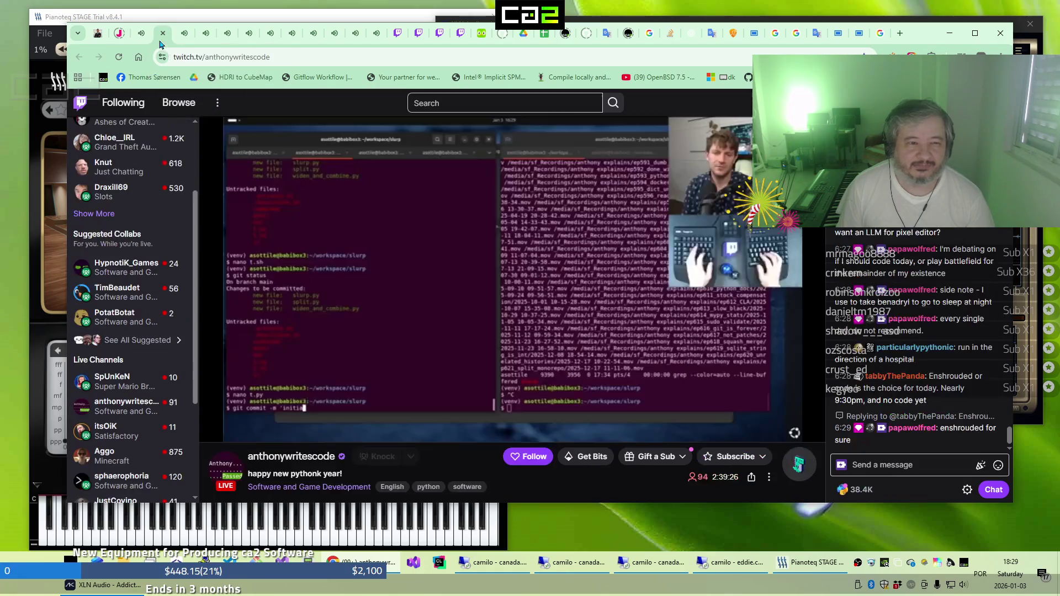
{"action": "left_click", "coordinate": [179, 44]}
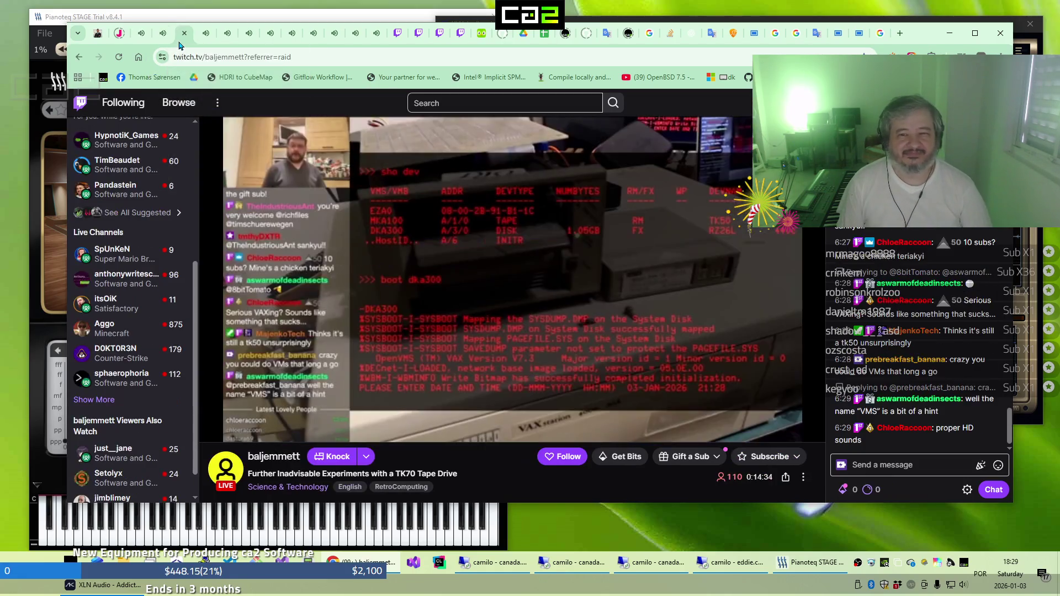
{"action": "left_click", "coordinate": [207, 45]}
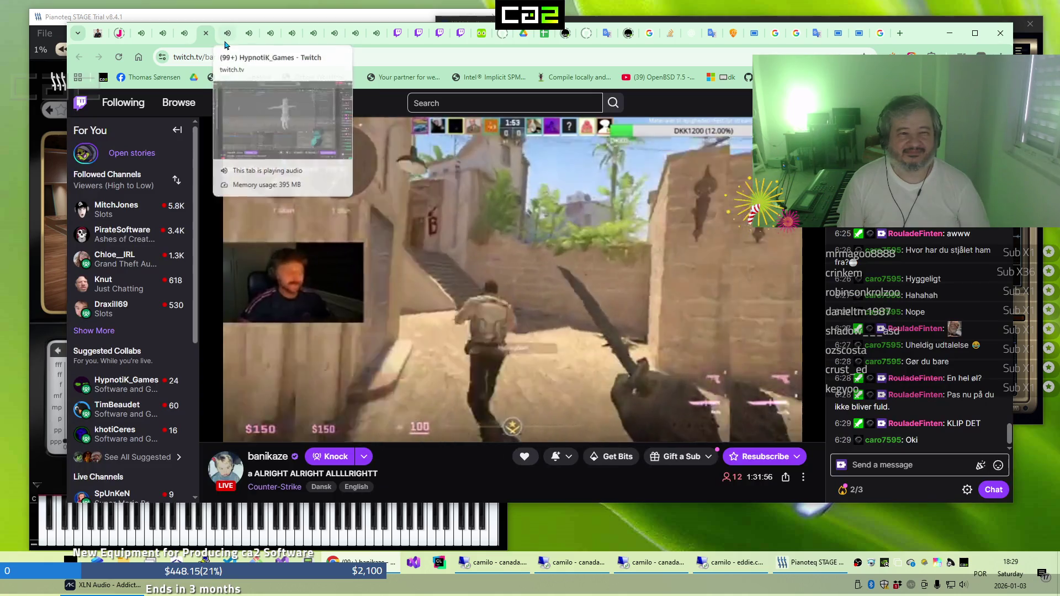
{"action": "left_click", "coordinate": [225, 44]}
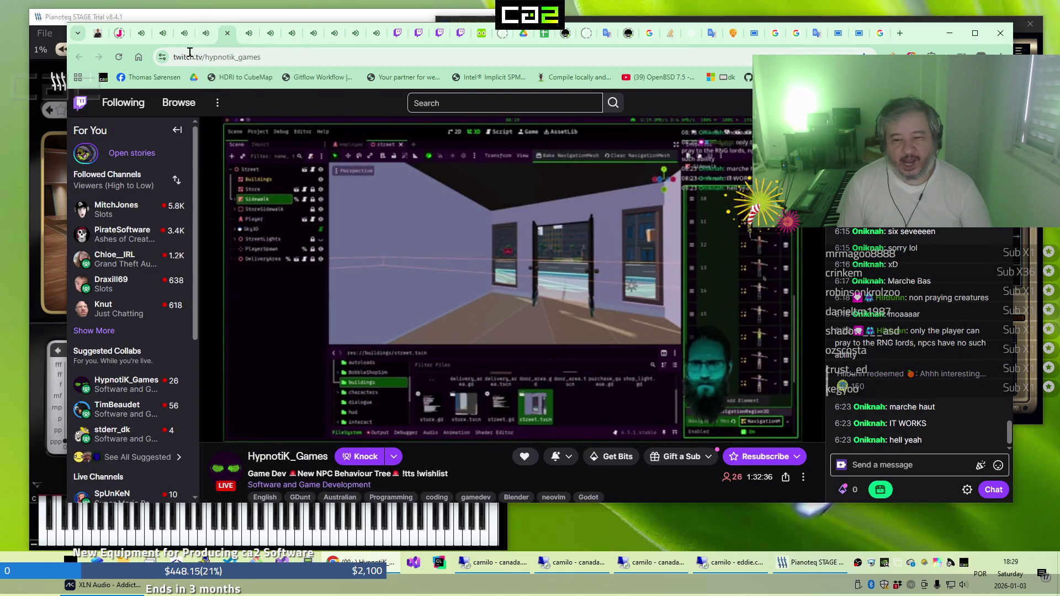
{"action": "left_click", "coordinate": [245, 45]}
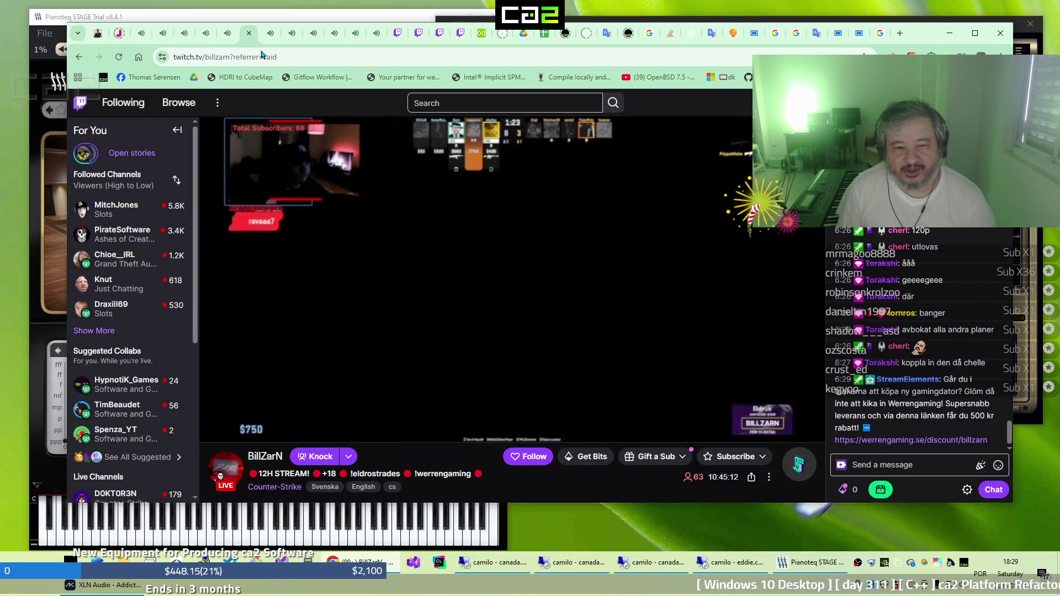
{"action": "left_click", "coordinate": [271, 45]}
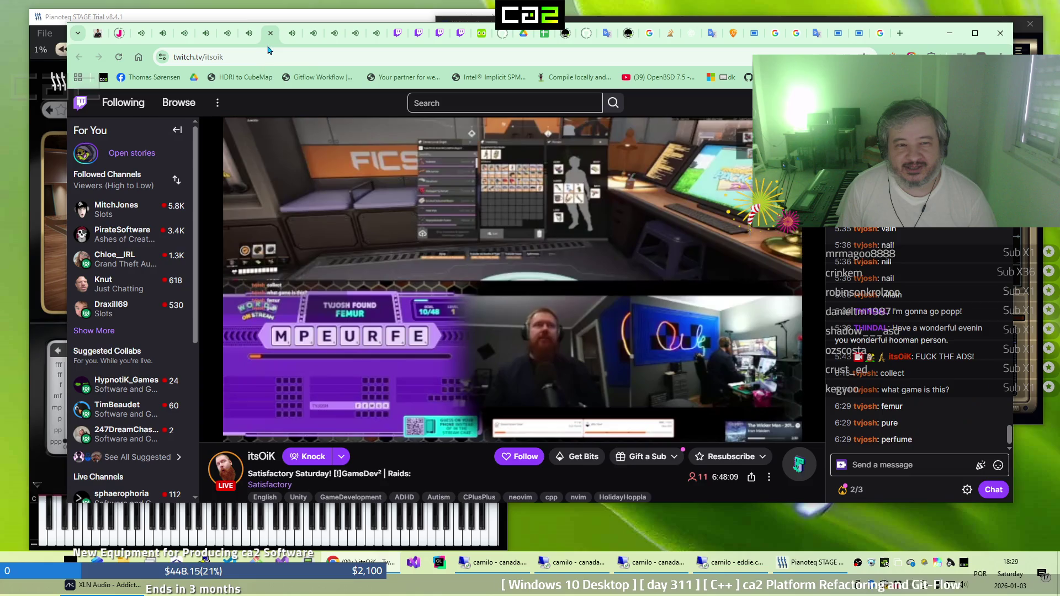
{"action": "left_click", "coordinate": [301, 47]}
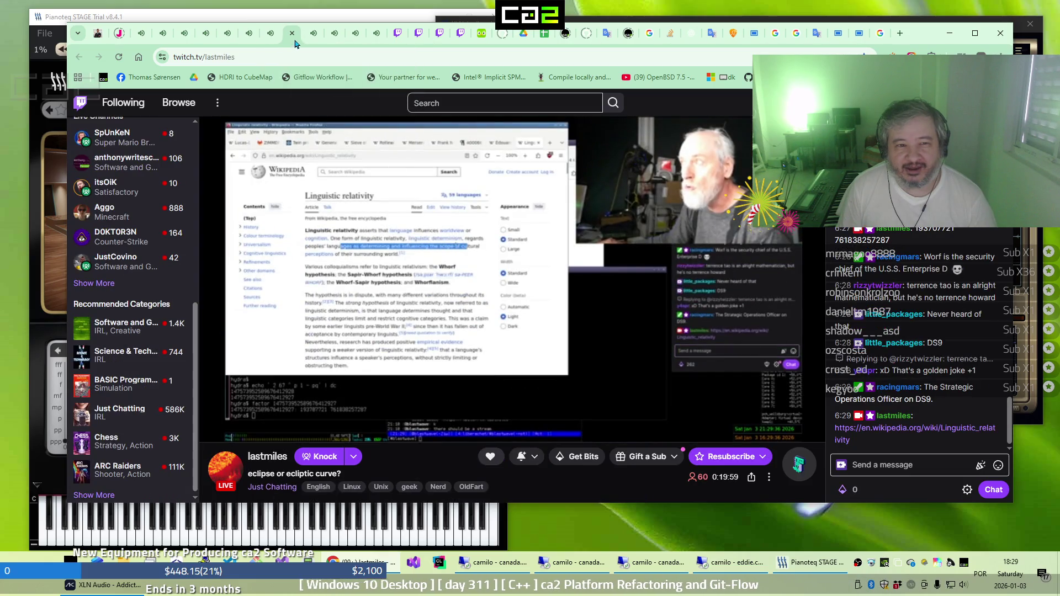
{"action": "left_click", "coordinate": [313, 44]}
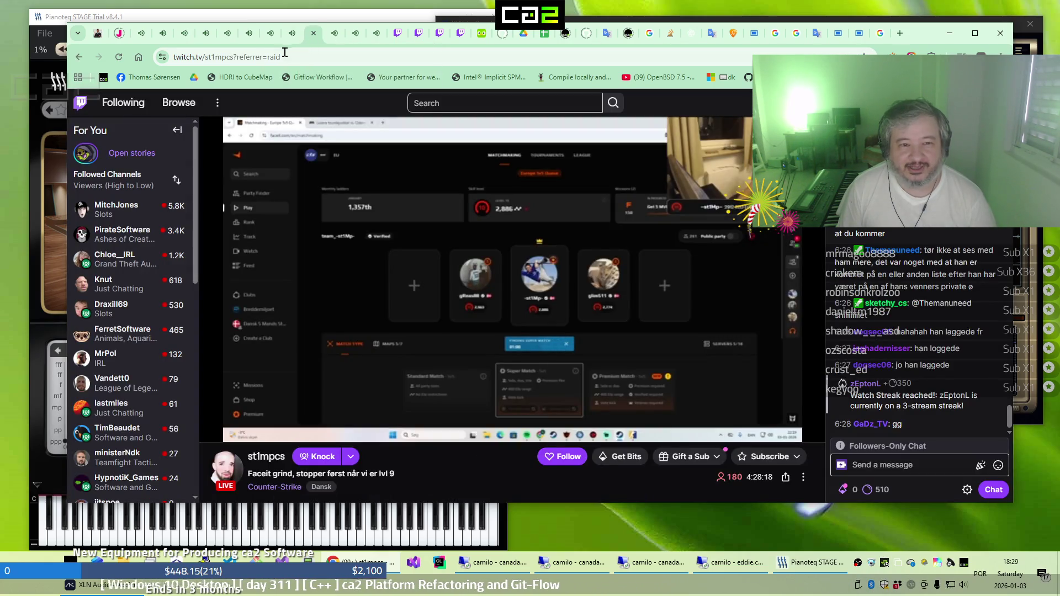
{"action": "left_click", "coordinate": [331, 43]}
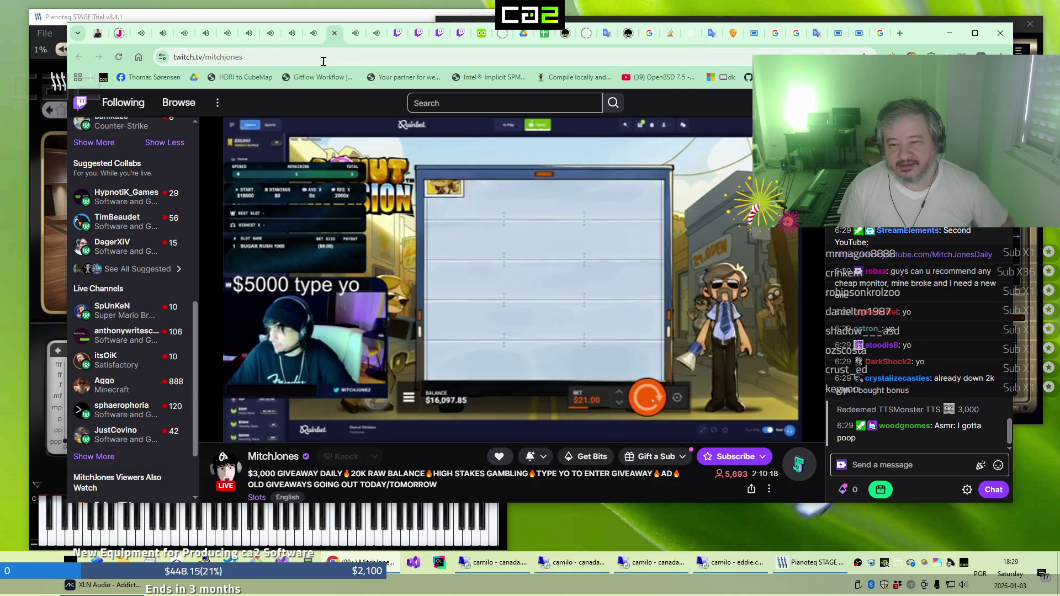
Check the ministerNdk and Aggo Minecraft streams, then return to the Tina Turner video page
{"action": "mouse_move", "coordinate": [350, 46]}
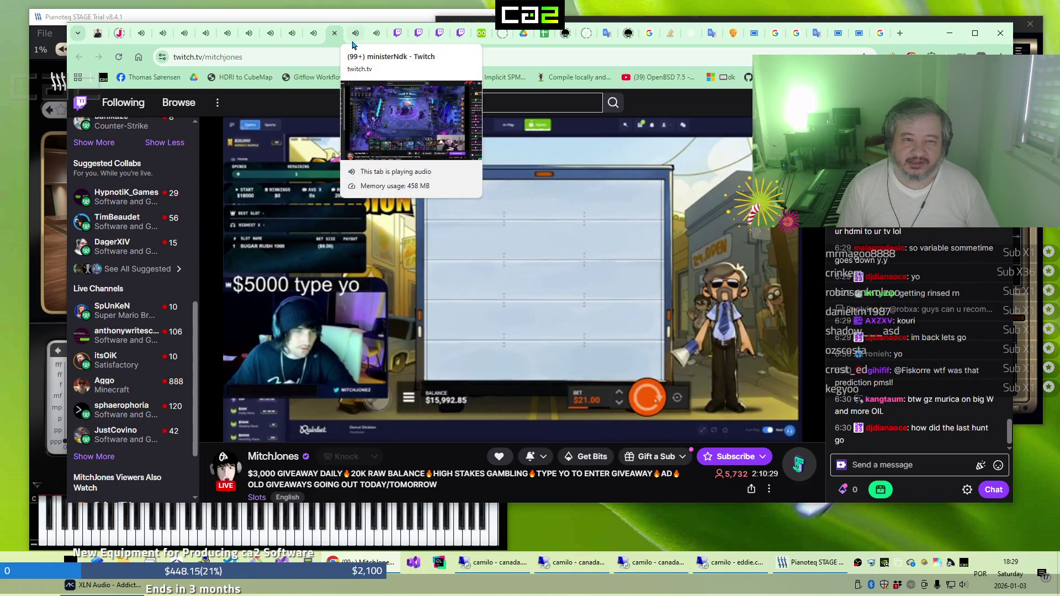
{"action": "left_click", "coordinate": [353, 44]}
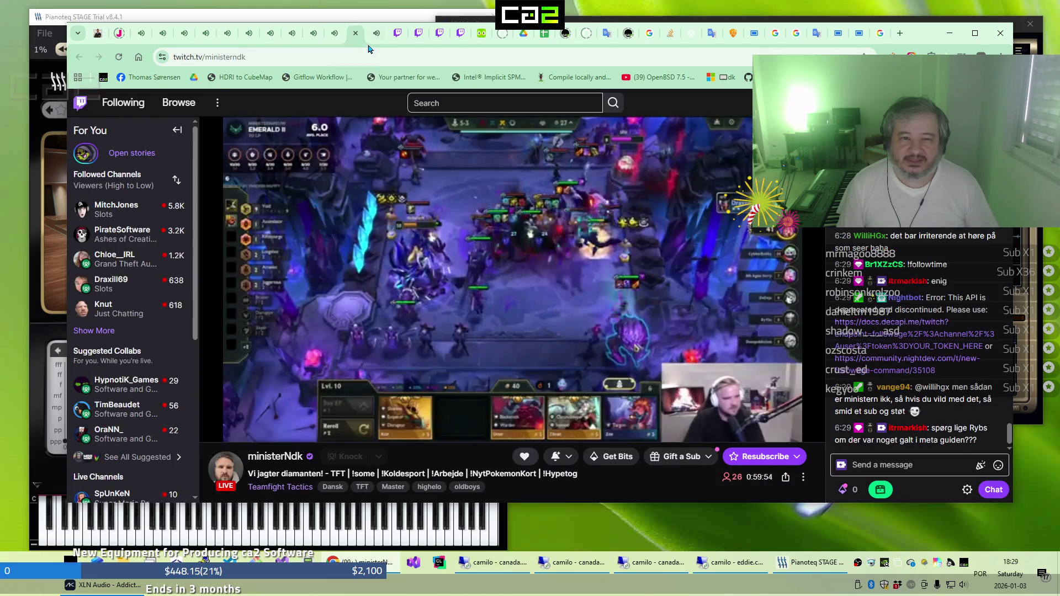
{"action": "left_click", "coordinate": [370, 45]}
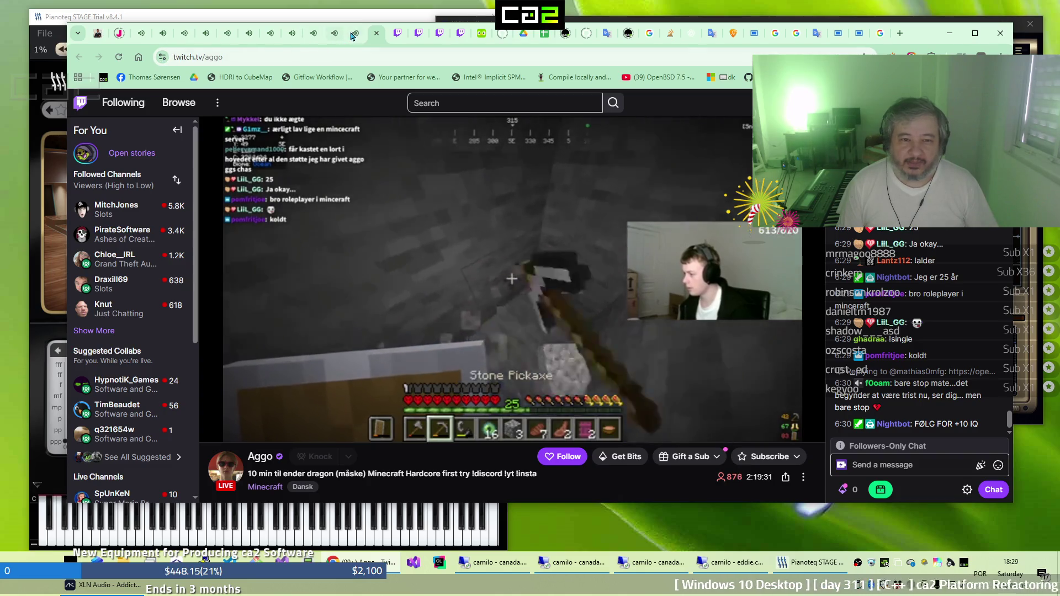
{"action": "left_click", "coordinate": [356, 45]}
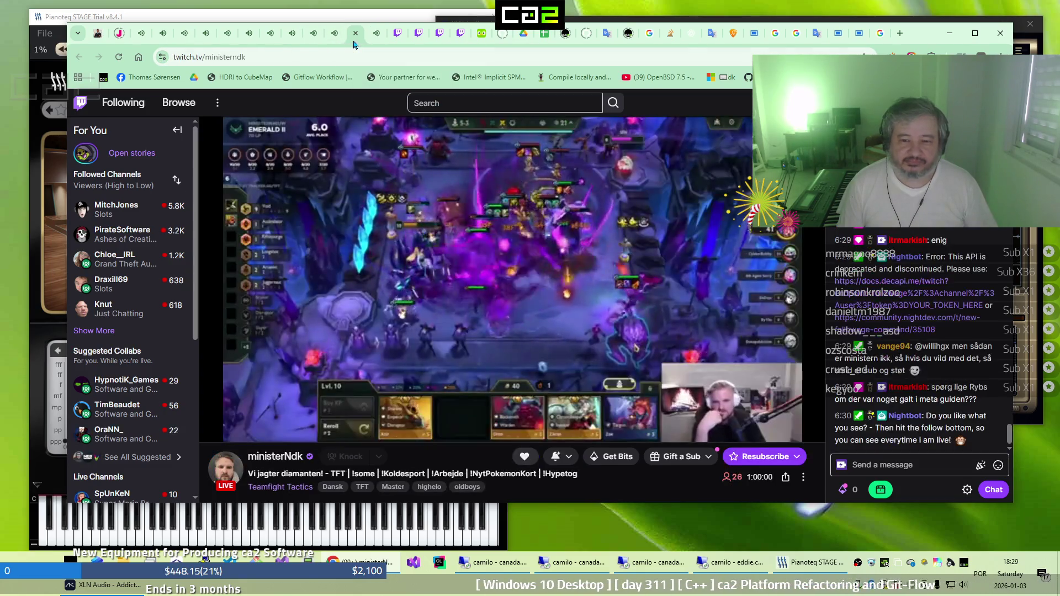
{"action": "left_click", "coordinate": [327, 46]}
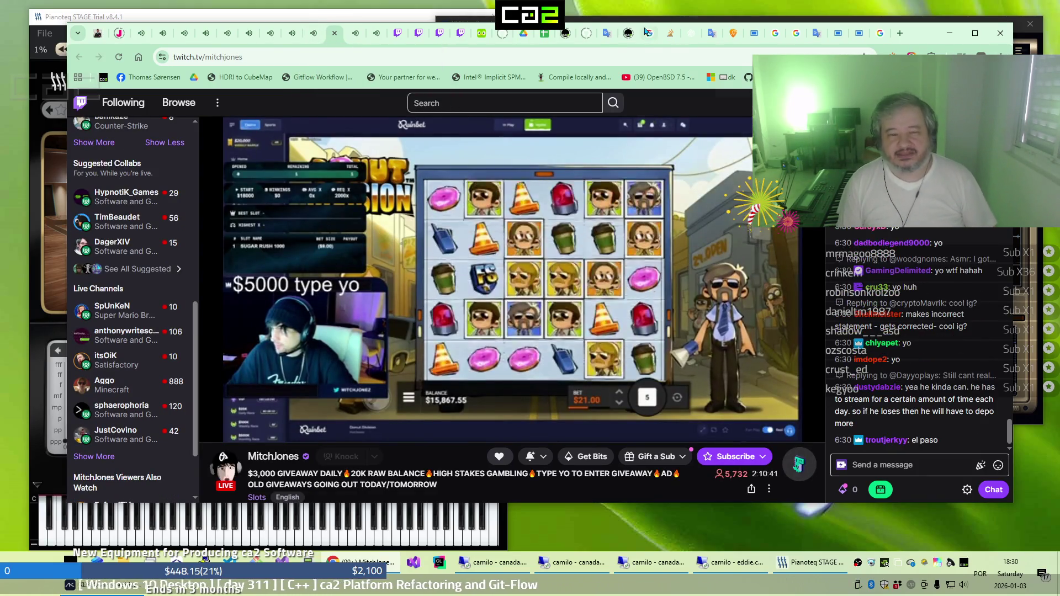
{"action": "mouse_move", "coordinate": [622, 40]}
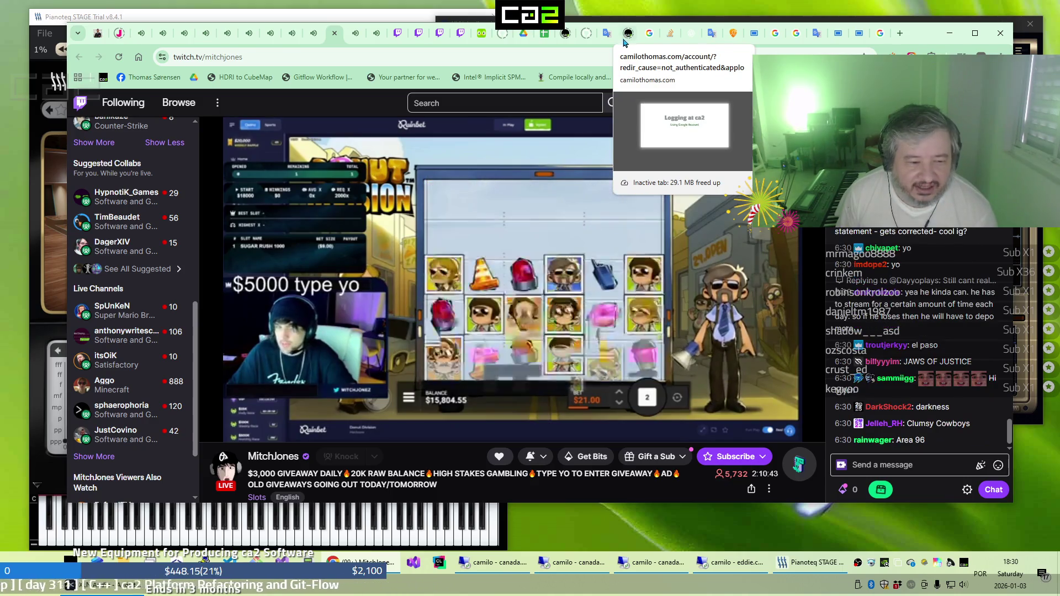
{"action": "left_click", "coordinate": [838, 34]}
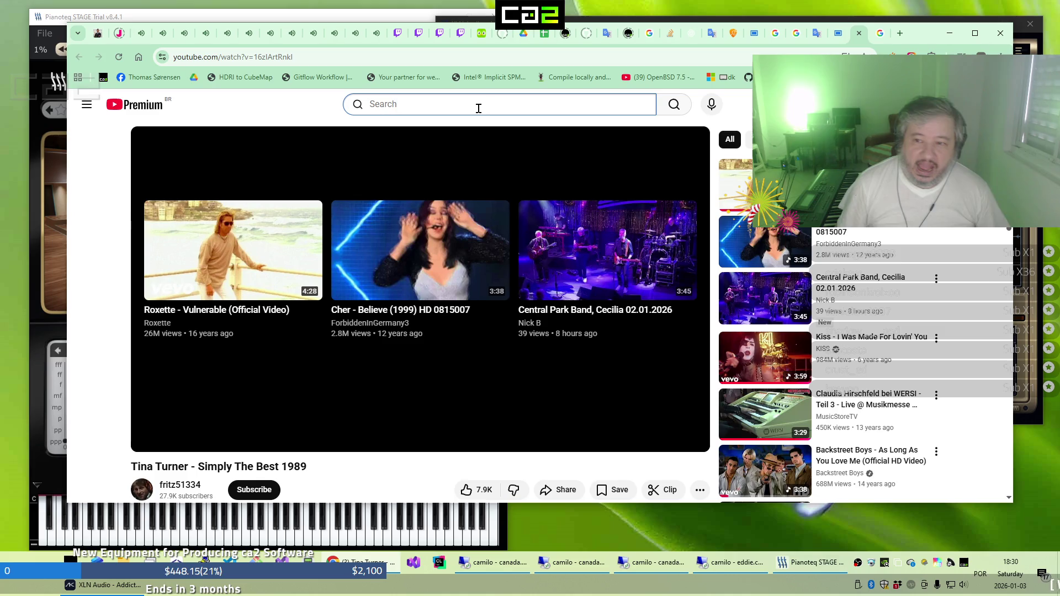
Reopen Simply The Best 1989 in a new tab from the 'the best tina live' results
{"action": "left_click", "coordinate": [835, 34]}
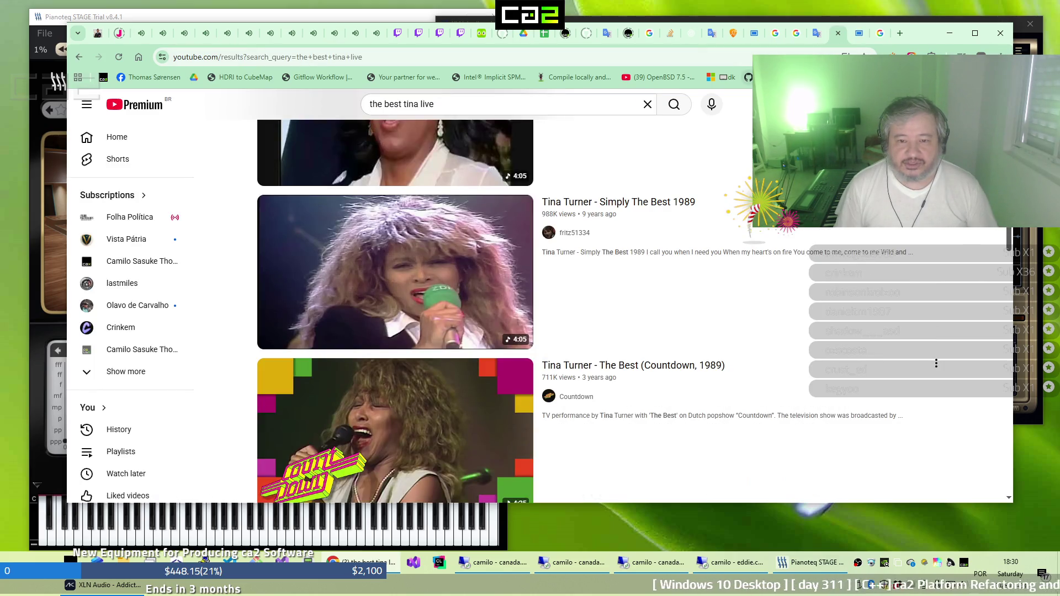
{"action": "mouse_move", "coordinate": [488, 337]}
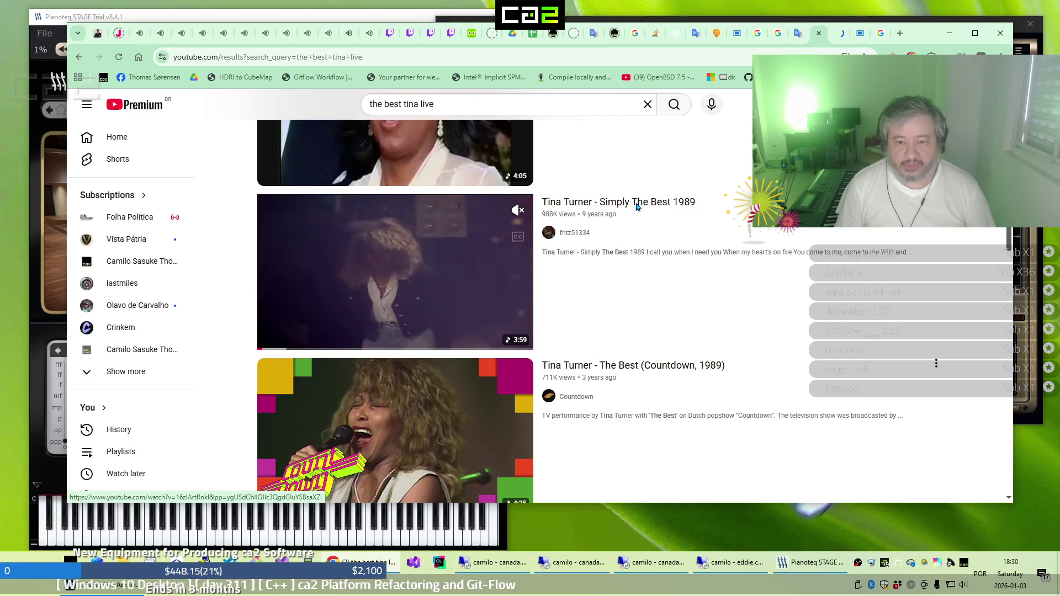
{"action": "middle_click", "coordinate": [636, 208]}
{"action": "left_click", "coordinate": [839, 37]}
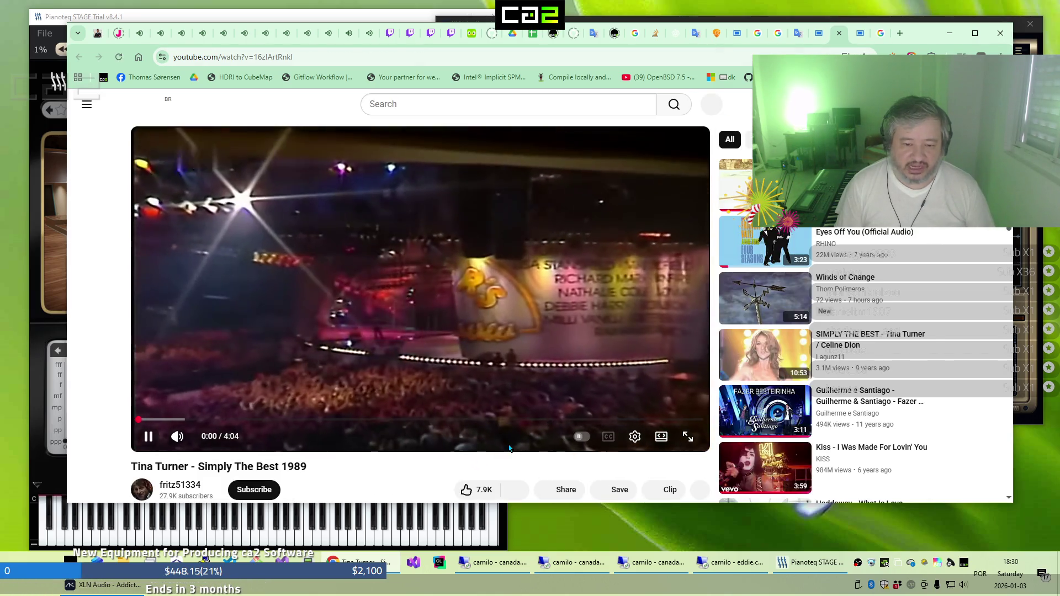
{"action": "scroll", "coordinate": [507, 449], "scroll_direction": "down", "scroll_amount": 1}
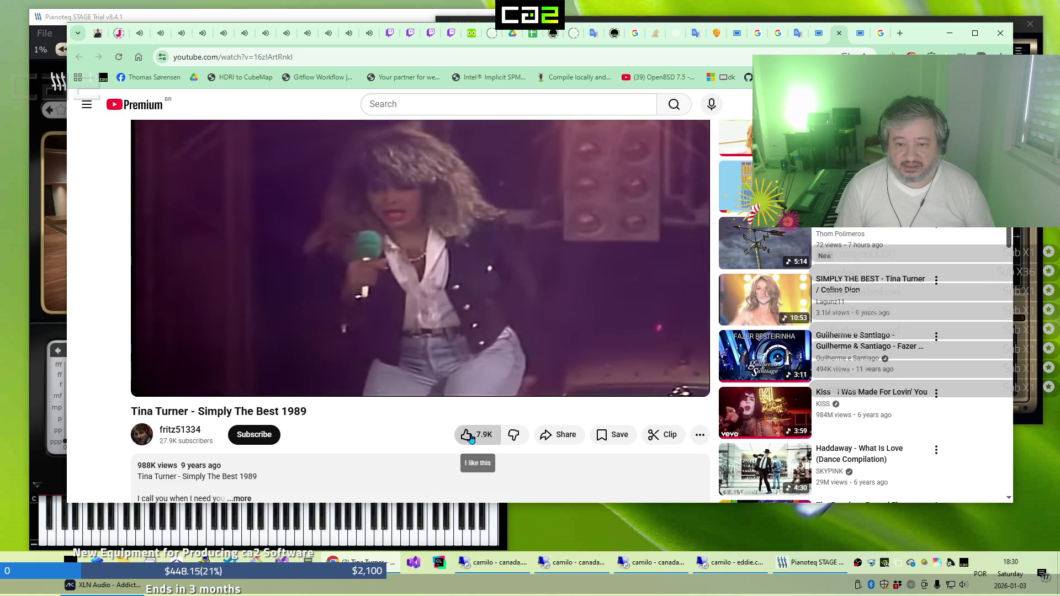
Like the Simply The Best 1989 video and save it to the Yamaha XG playlist
{"action": "left_click", "coordinate": [468, 436]}
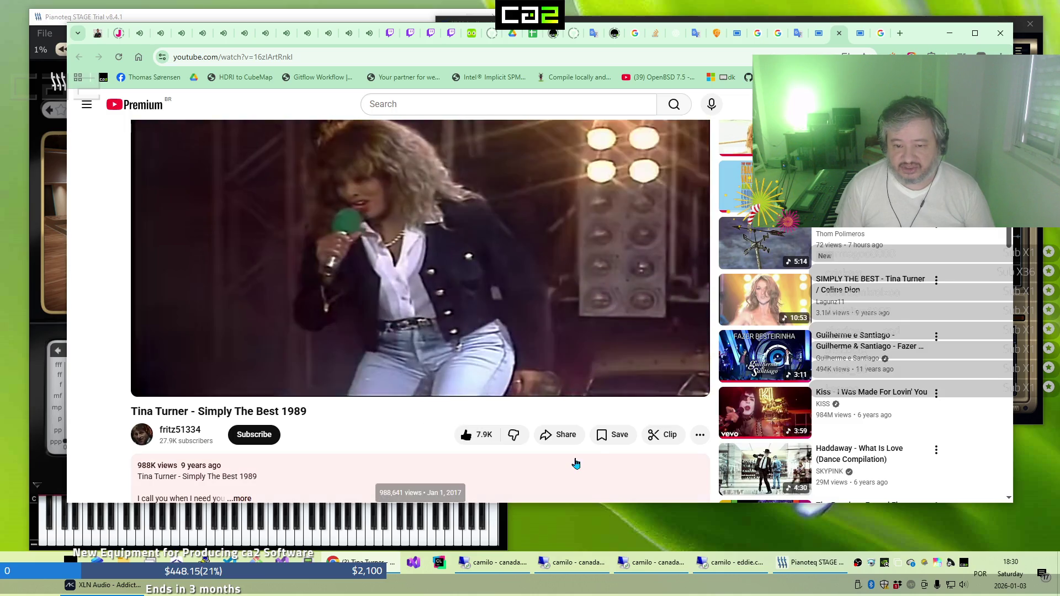
{"action": "left_click", "coordinate": [612, 440]}
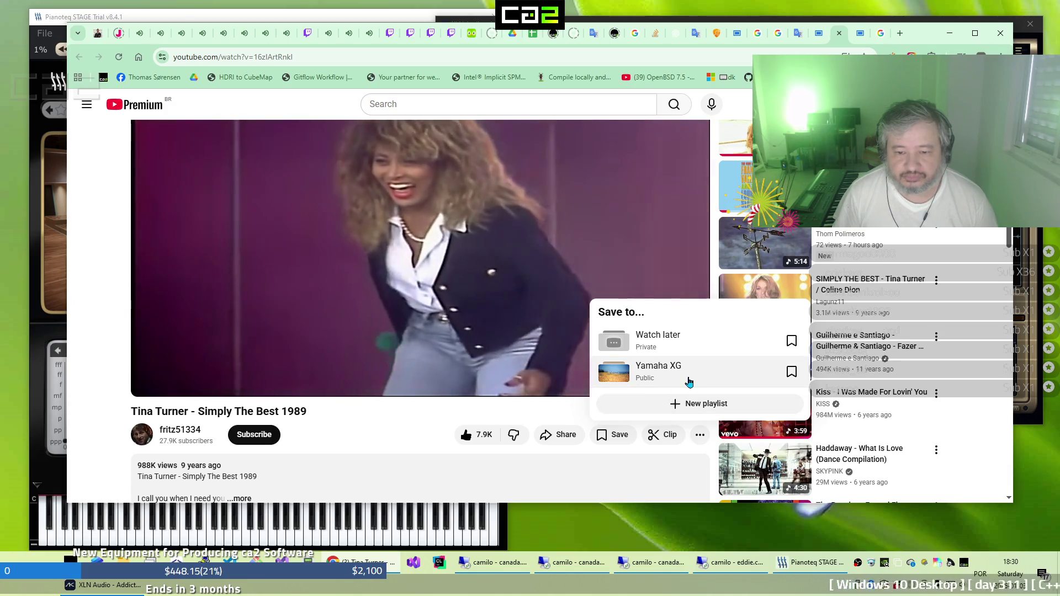
{"action": "left_click", "coordinate": [689, 379]}
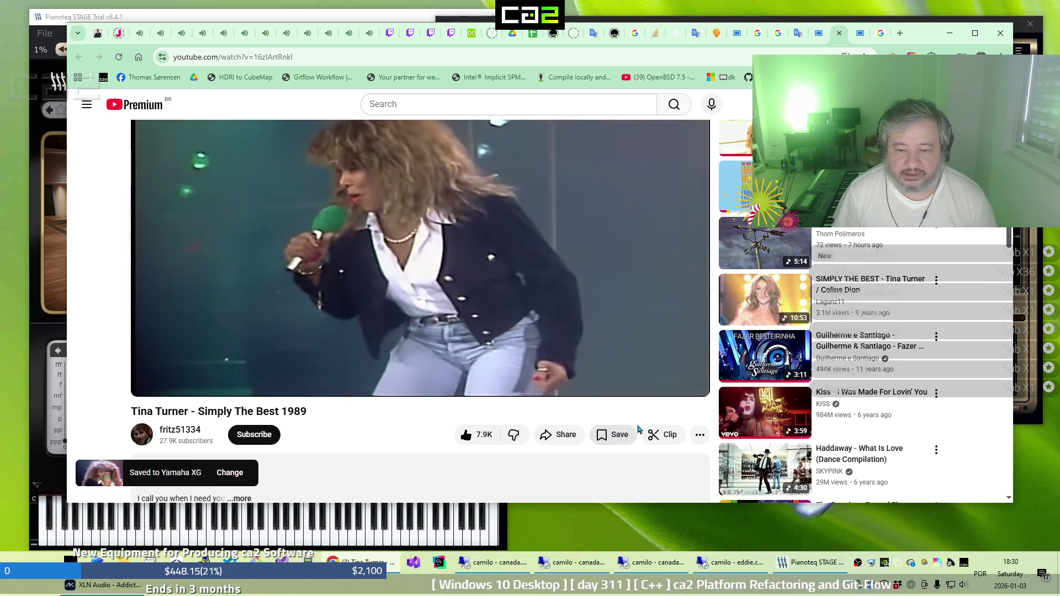
Create the 'Awesome Every Awesome' playlist with Public visibility from the save menu
{"action": "left_click", "coordinate": [617, 436]}
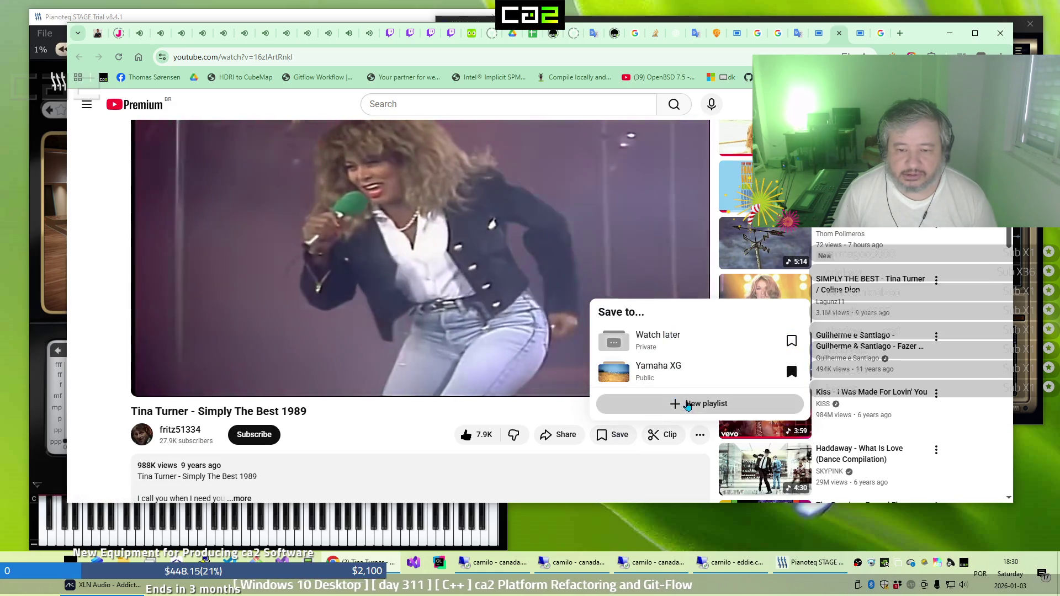
{"action": "left_click", "coordinate": [687, 406]}
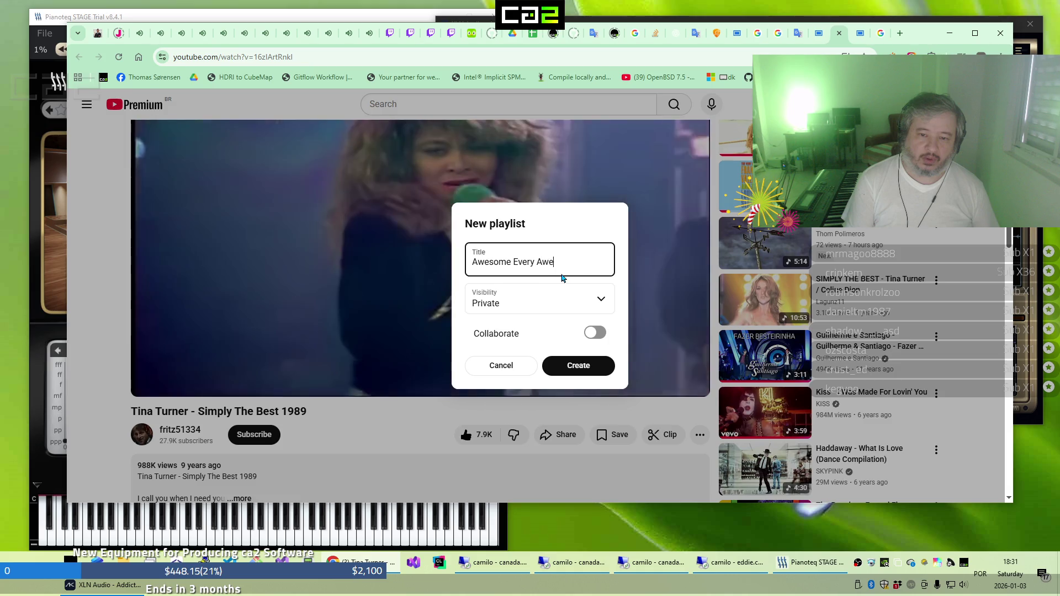
{"action": "type", "text": "Awesome Every Awesome"}
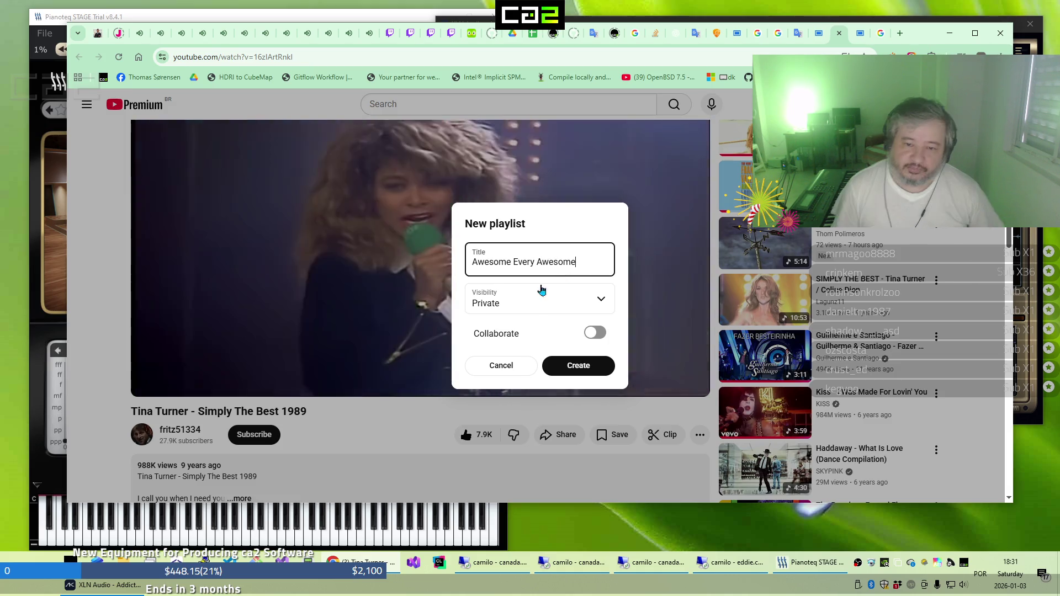
{"action": "left_click", "coordinate": [590, 311]}
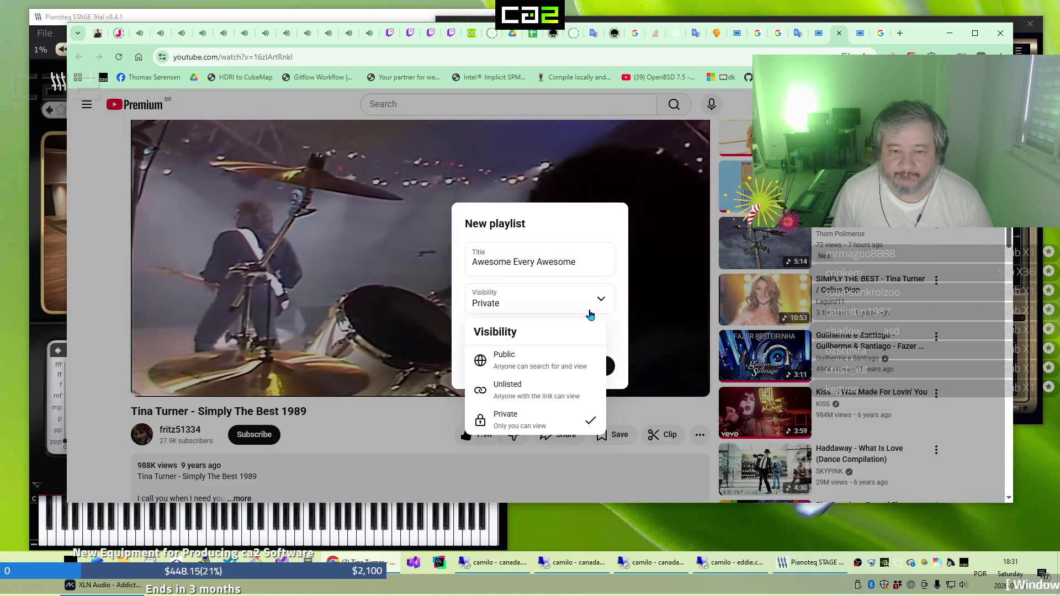
{"action": "left_click", "coordinate": [551, 357]}
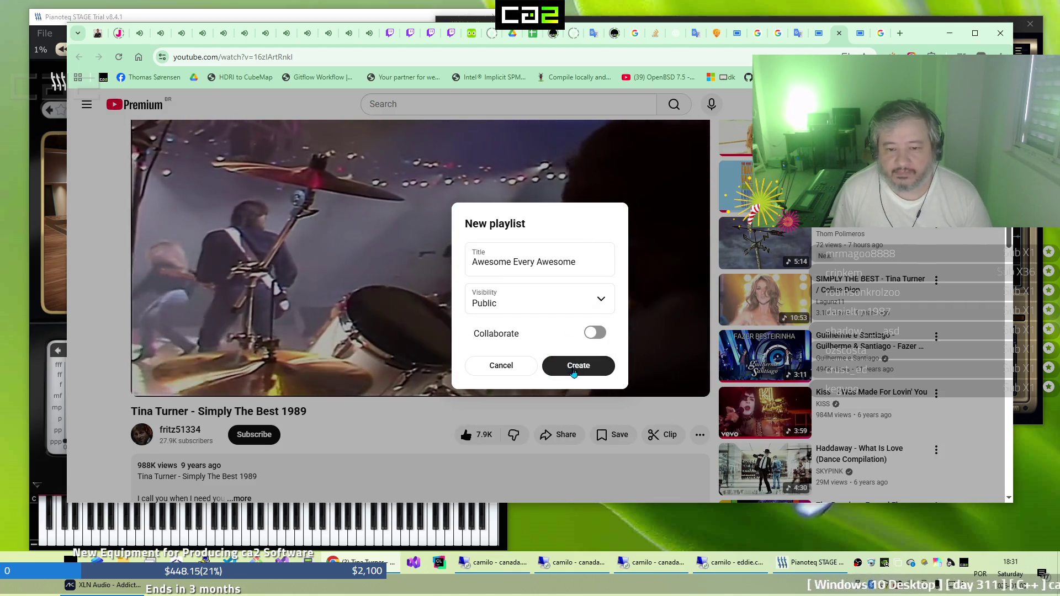
{"action": "left_click", "coordinate": [574, 373]}
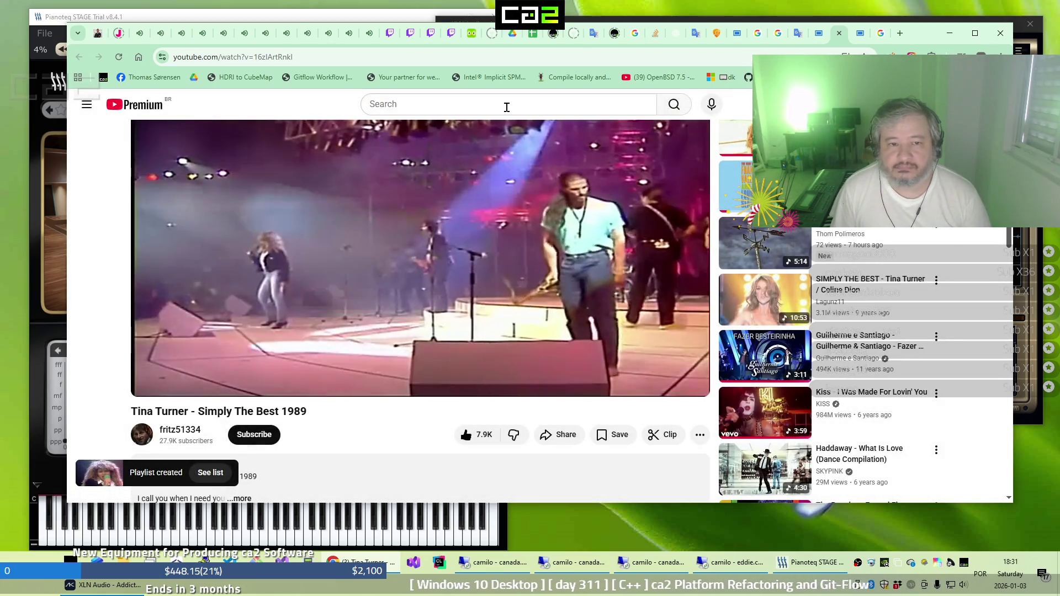
{"action": "left_click", "coordinate": [507, 108]}
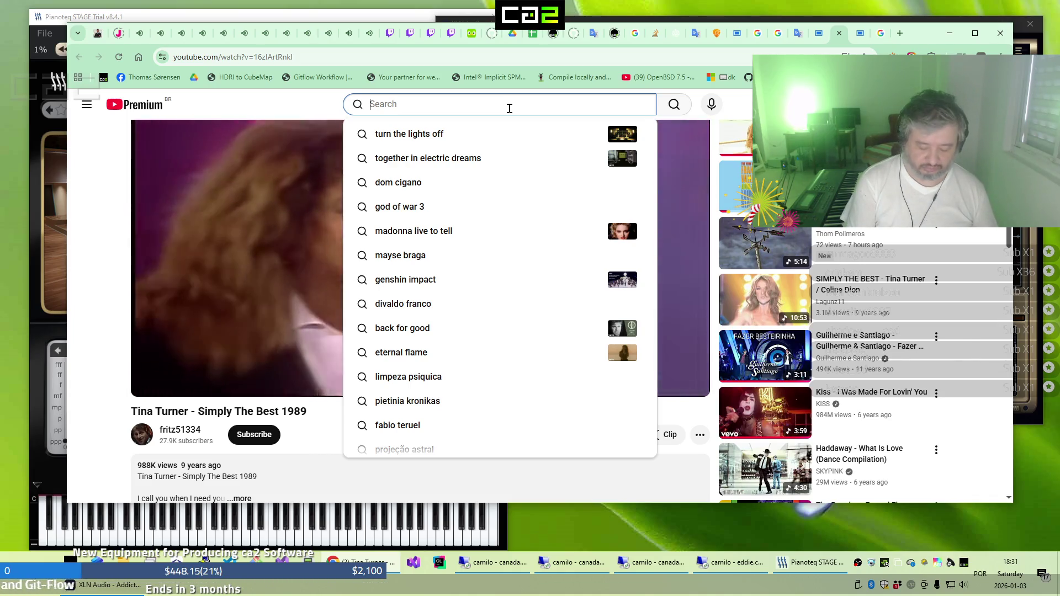
Search YouTube for 'best tina'
{"action": "type", "text": "best tina"}
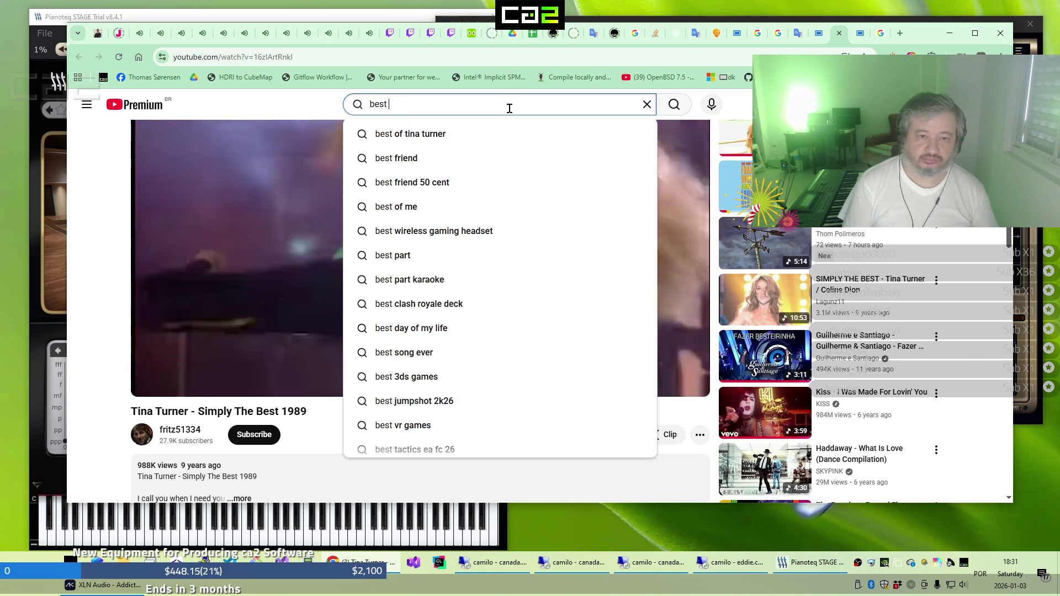
{"action": "key", "text": "Return"}
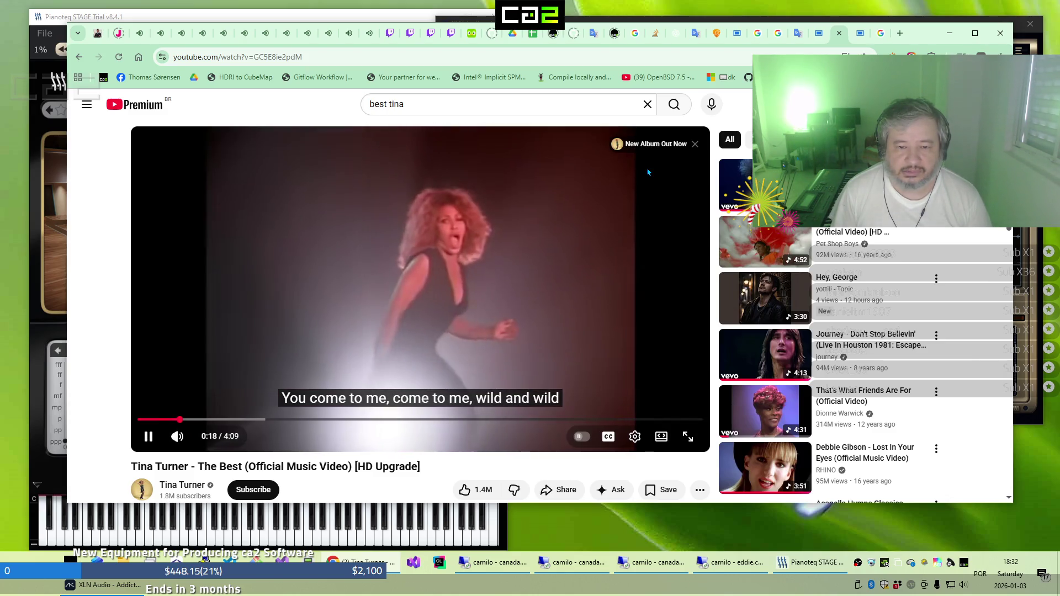
Close the finished YouTube video tab and the offline Twitch stream's tab
{"action": "left_click", "coordinate": [839, 33]}
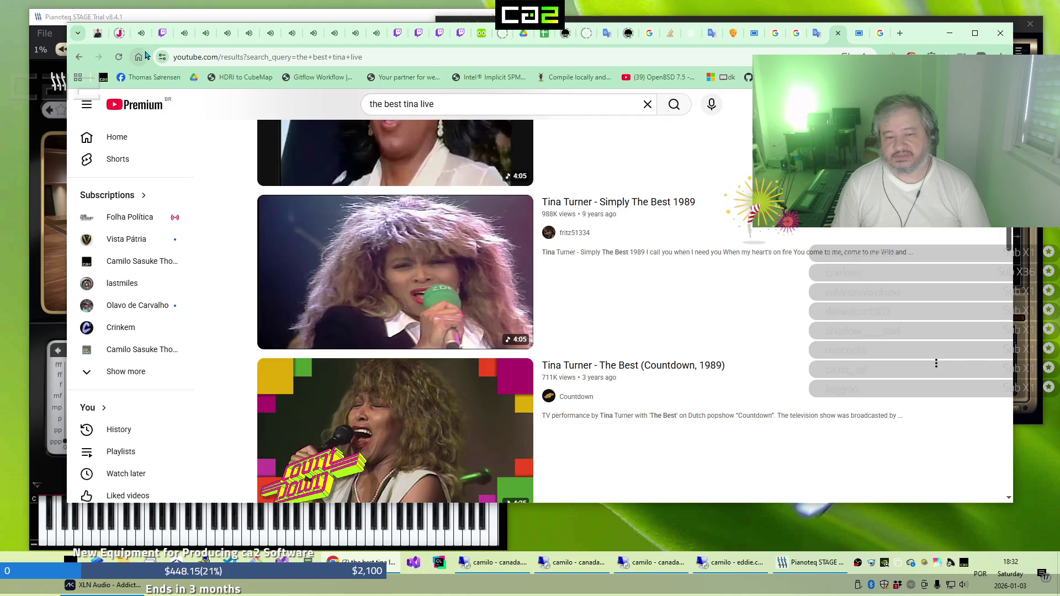
{"action": "left_click", "coordinate": [141, 34]}
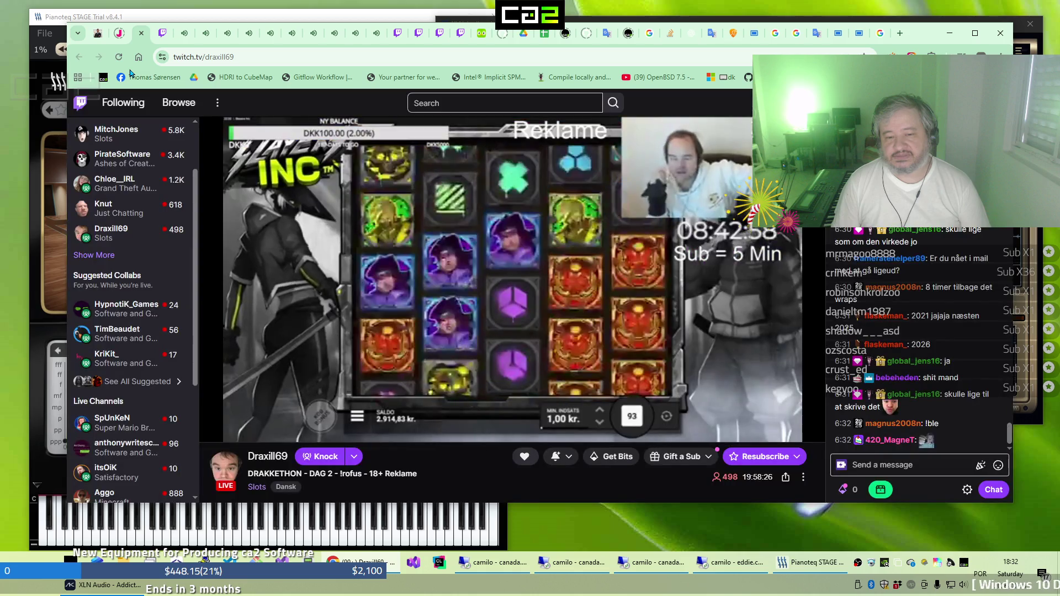
{"action": "left_click", "coordinate": [860, 42]}
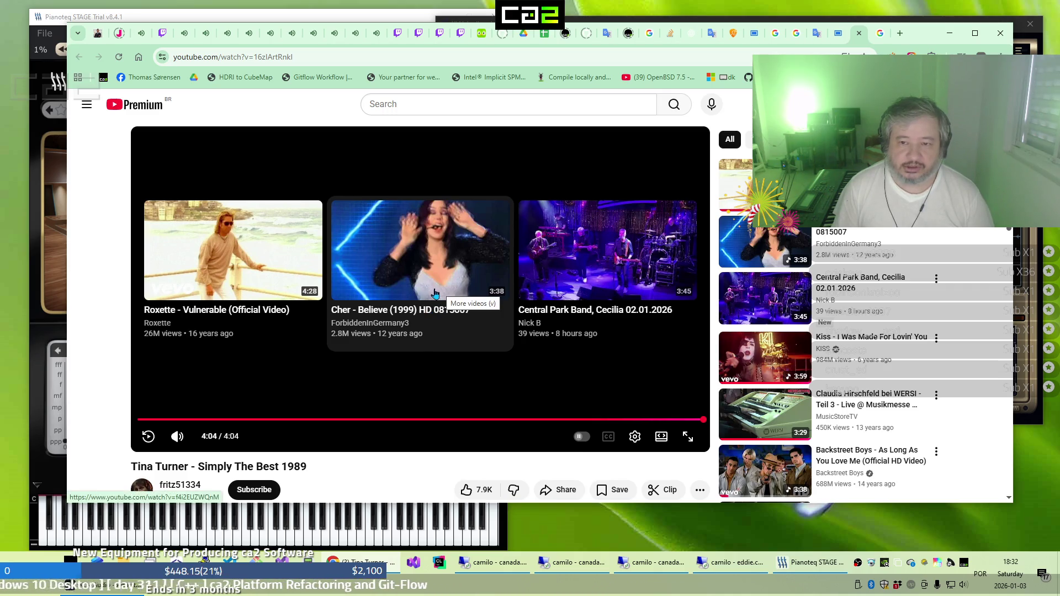
{"action": "left_click", "coordinate": [142, 35]}
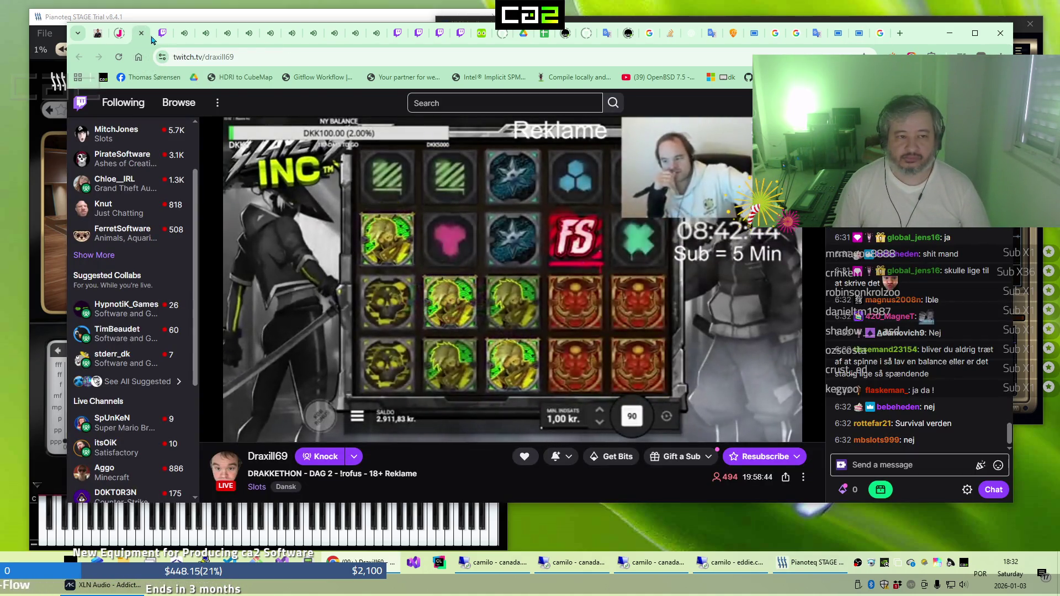
{"action": "left_click", "coordinate": [162, 42]}
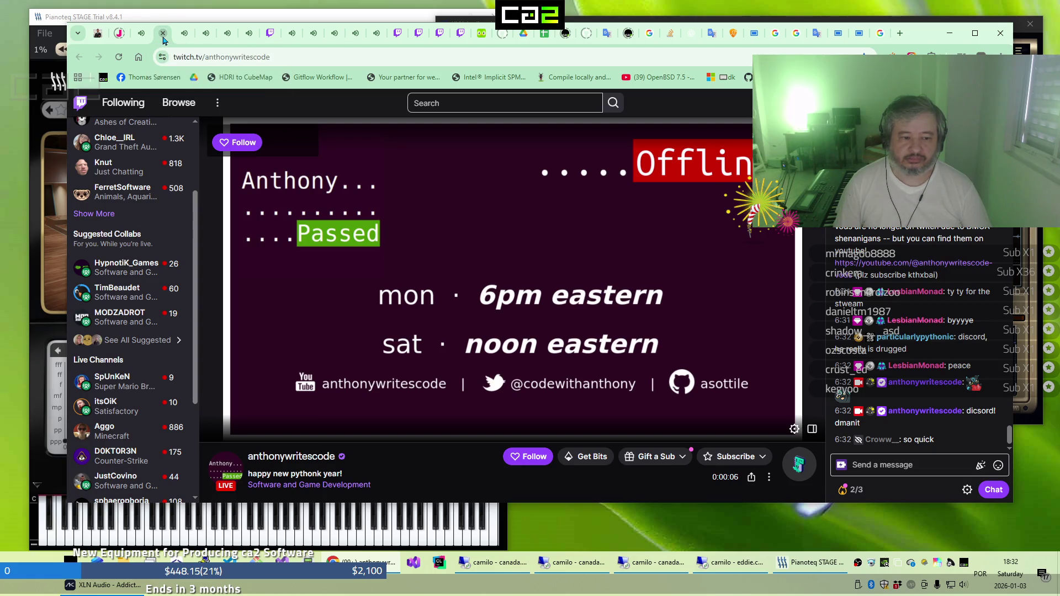
{"action": "left_click", "coordinate": [163, 34]}
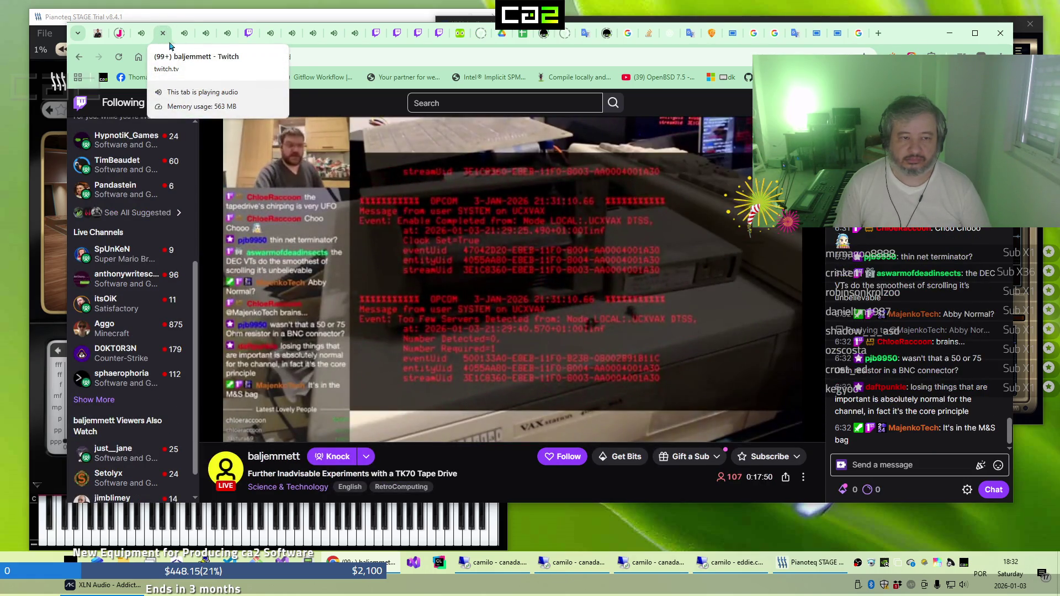
Check the remaining live streams, including game dev and Minecraft, then bring up the CLion remote desktop
{"action": "left_click", "coordinate": [179, 40]}
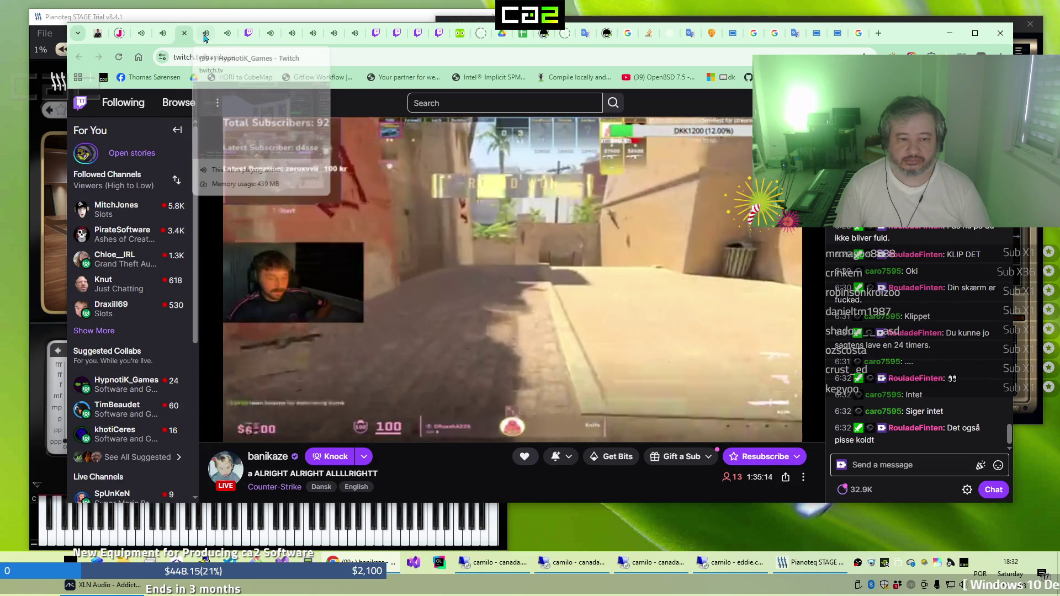
{"action": "left_click", "coordinate": [205, 36]}
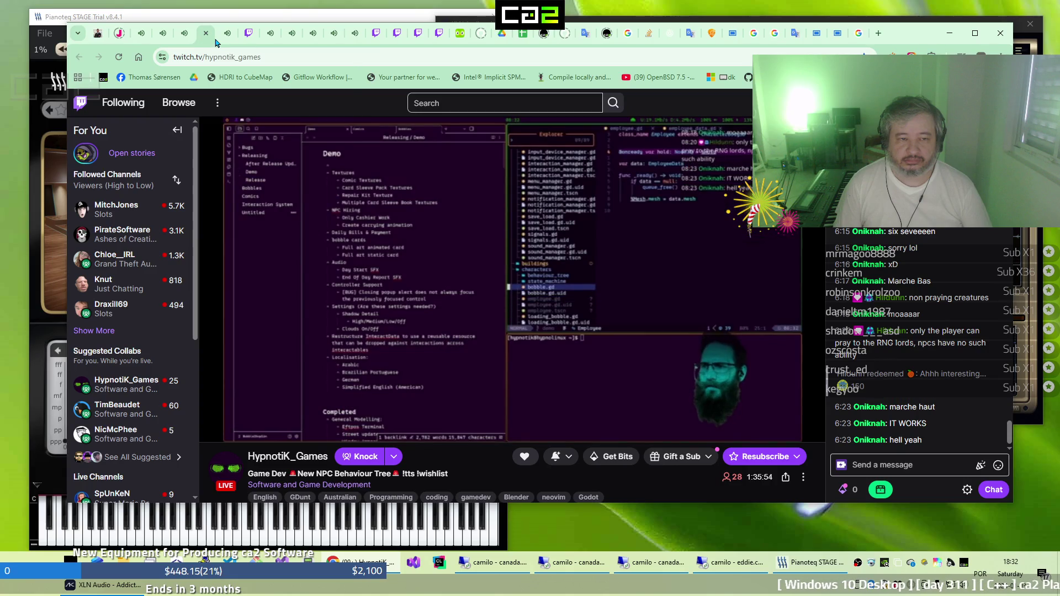
{"action": "left_click", "coordinate": [220, 42]}
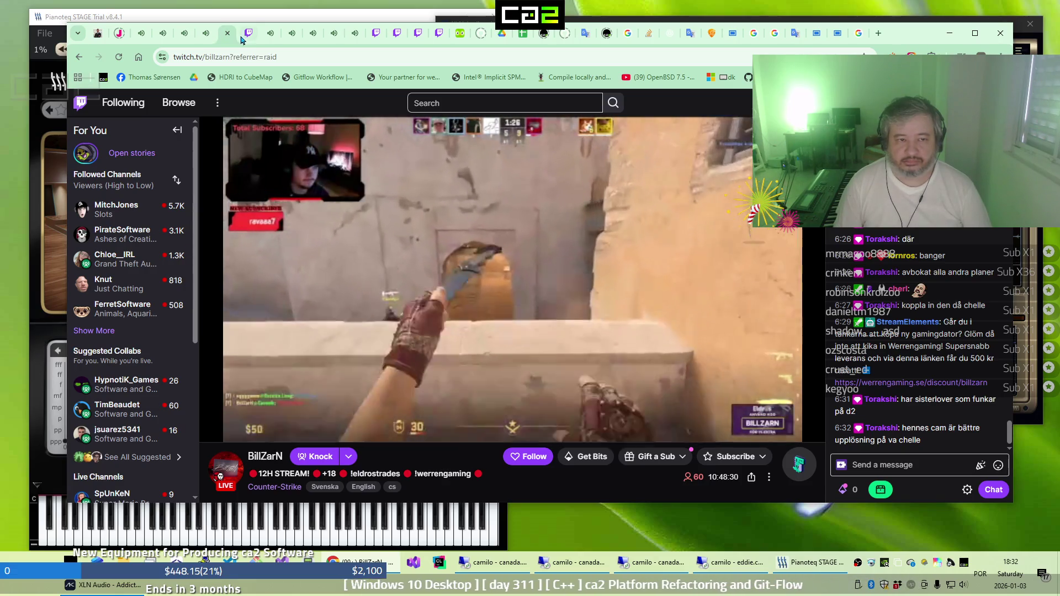
{"action": "left_click", "coordinate": [245, 41]}
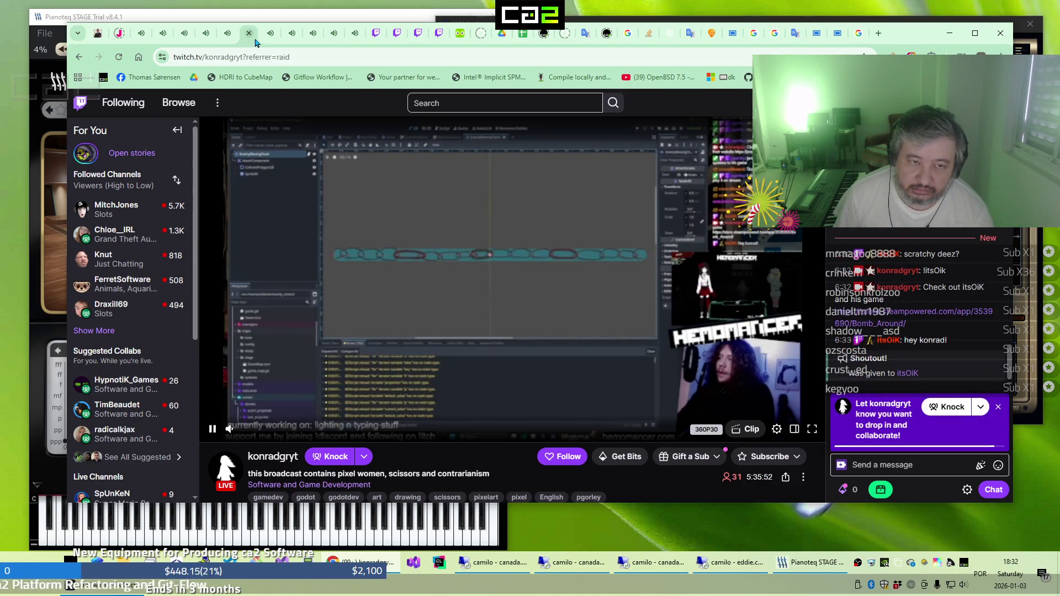
{"action": "left_click", "coordinate": [266, 41]}
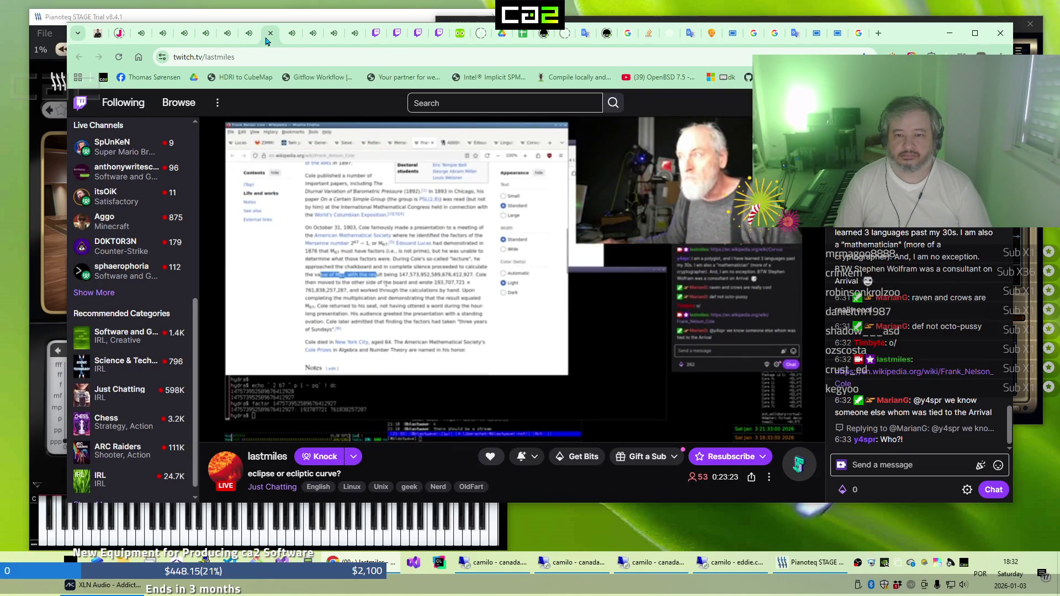
{"action": "left_click", "coordinate": [290, 41]}
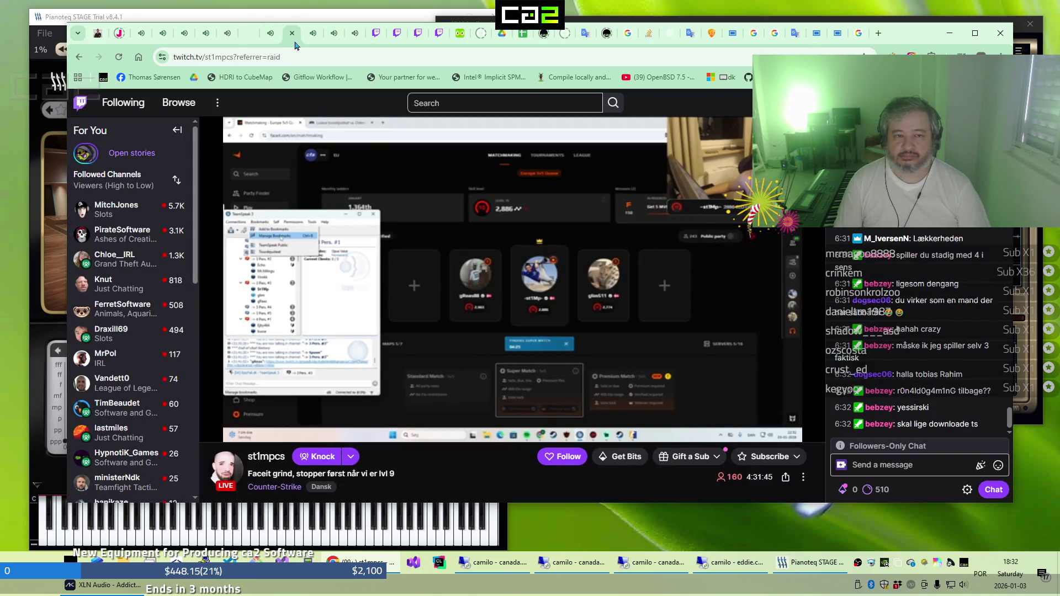
{"action": "left_click", "coordinate": [310, 42]}
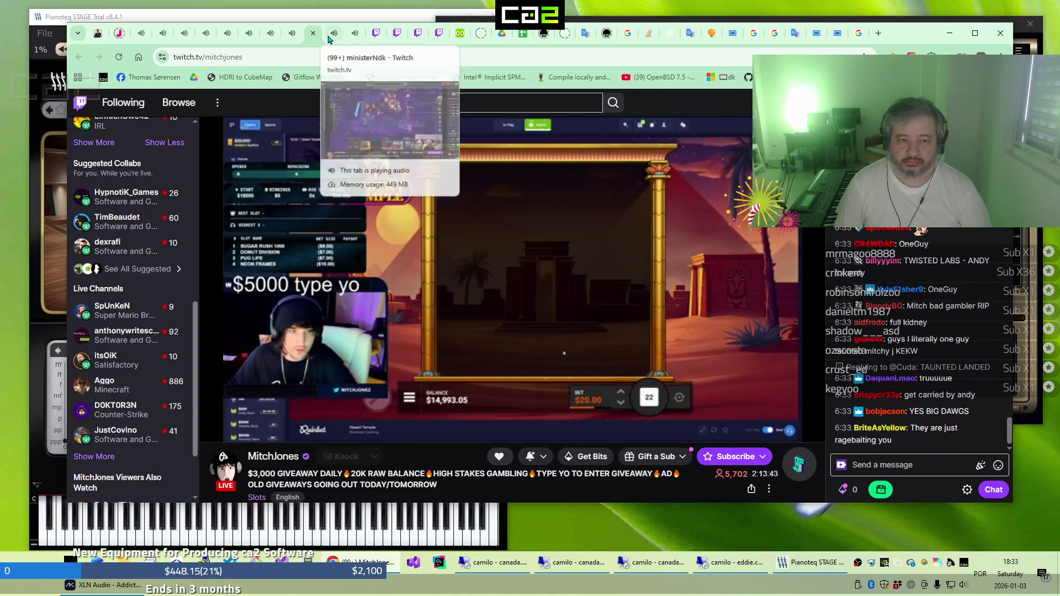
{"action": "left_click", "coordinate": [329, 38]}
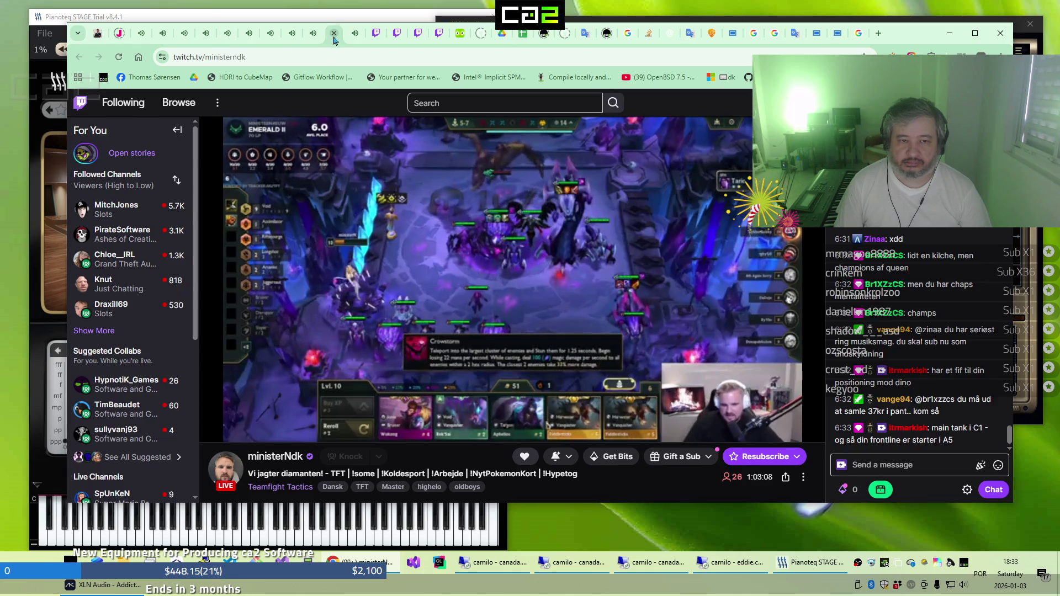
{"action": "left_click", "coordinate": [349, 42]}
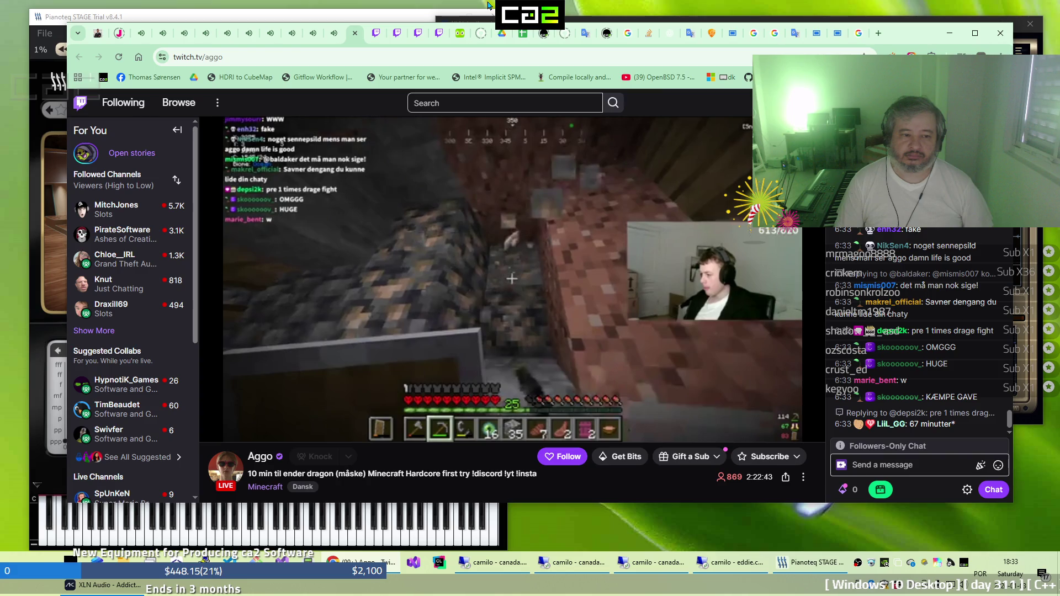
{"action": "left_click", "coordinate": [524, 576]}
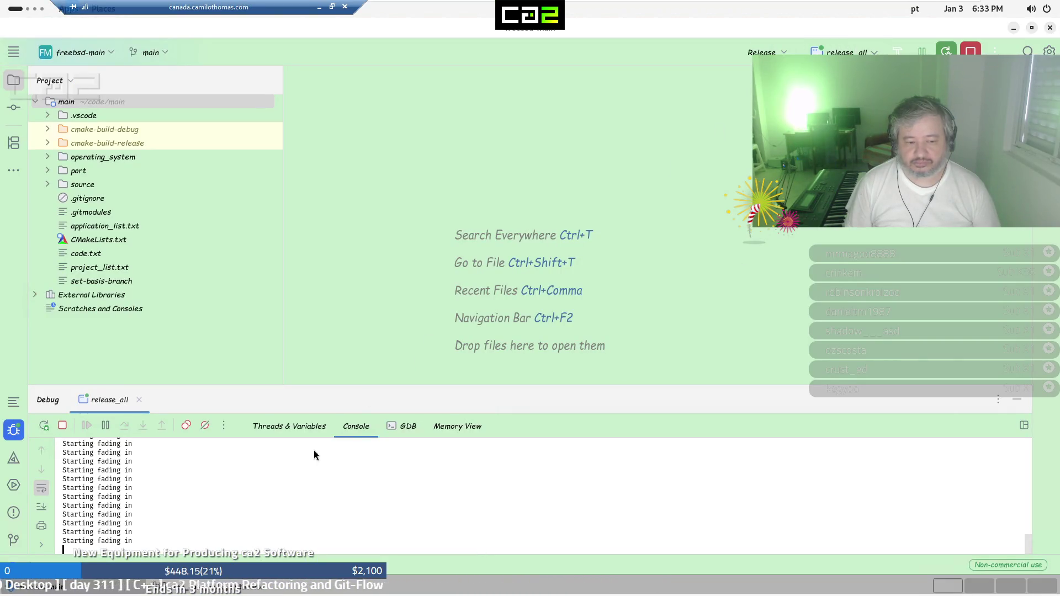
Bring up Hello Multiverse and view its options, switcher, font list, colour picker and file browser pages
{"action": "left_click", "coordinate": [197, 590]}
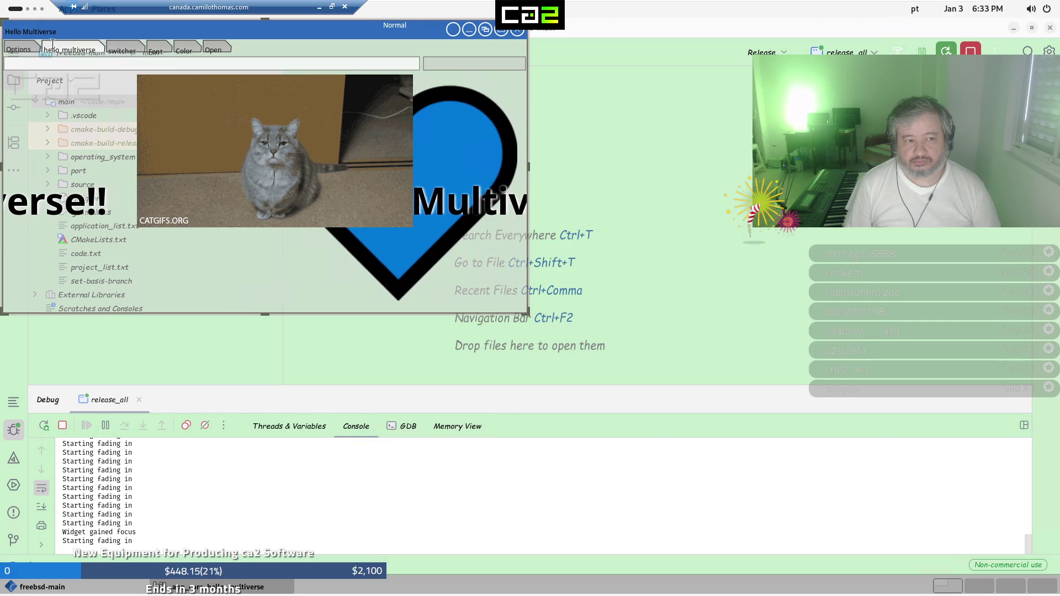
{"action": "left_click", "coordinate": [11, 49]}
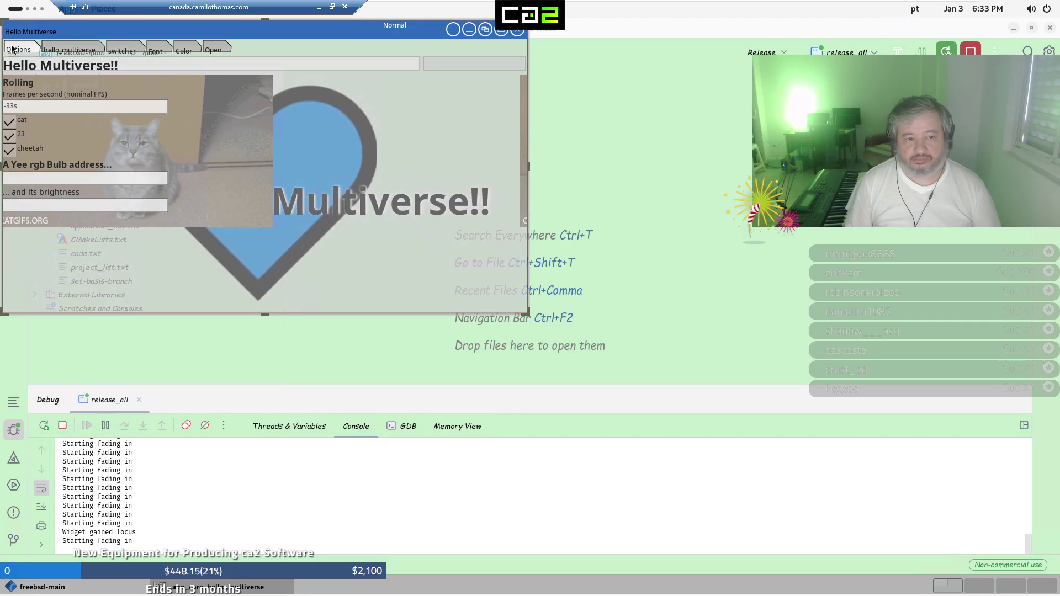
{"action": "left_click", "coordinate": [59, 41]}
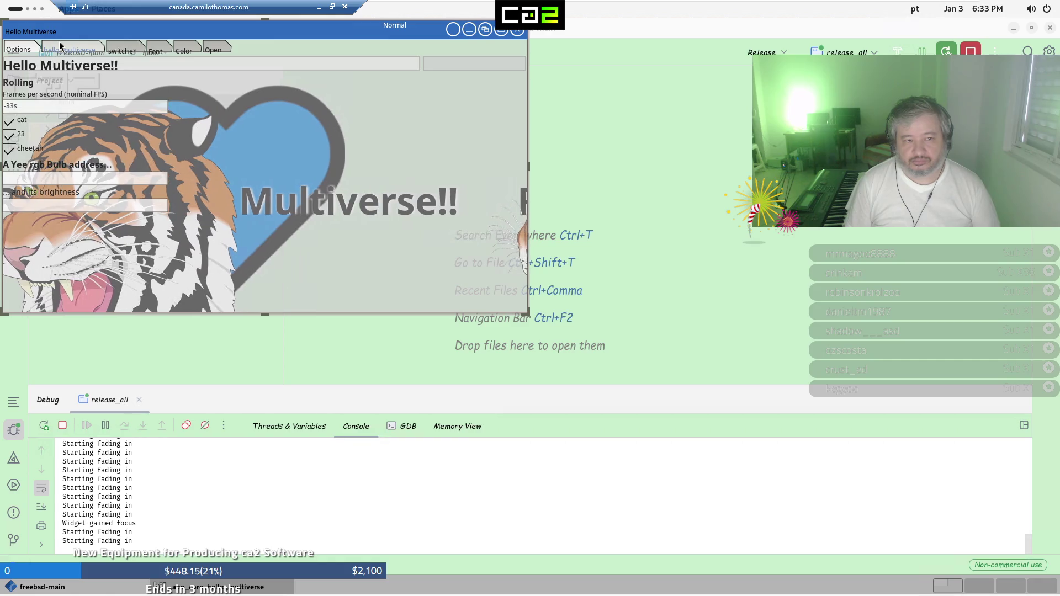
{"action": "left_click", "coordinate": [119, 50]}
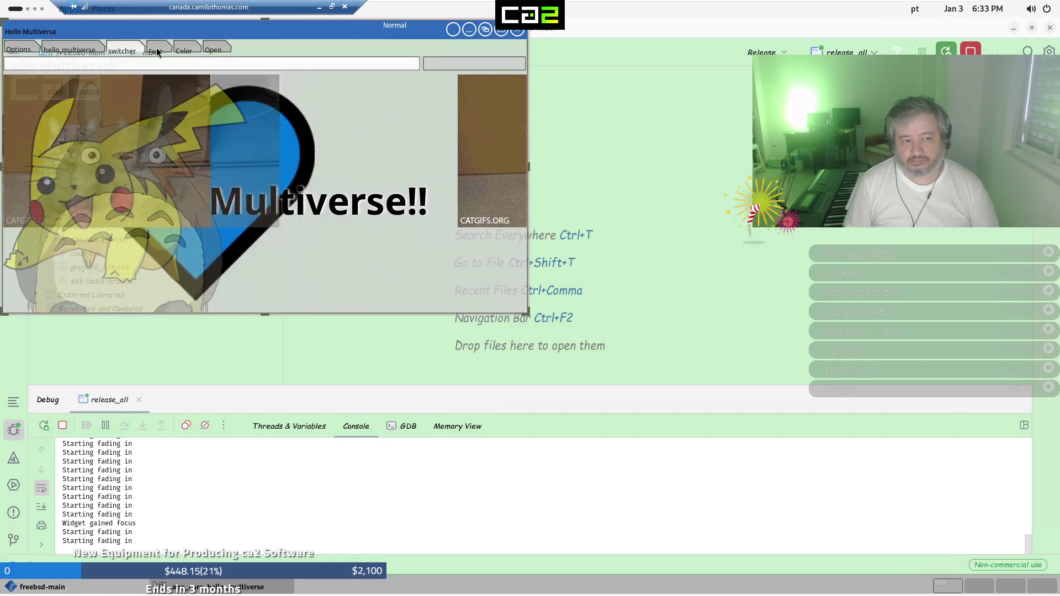
{"action": "left_click", "coordinate": [172, 50]}
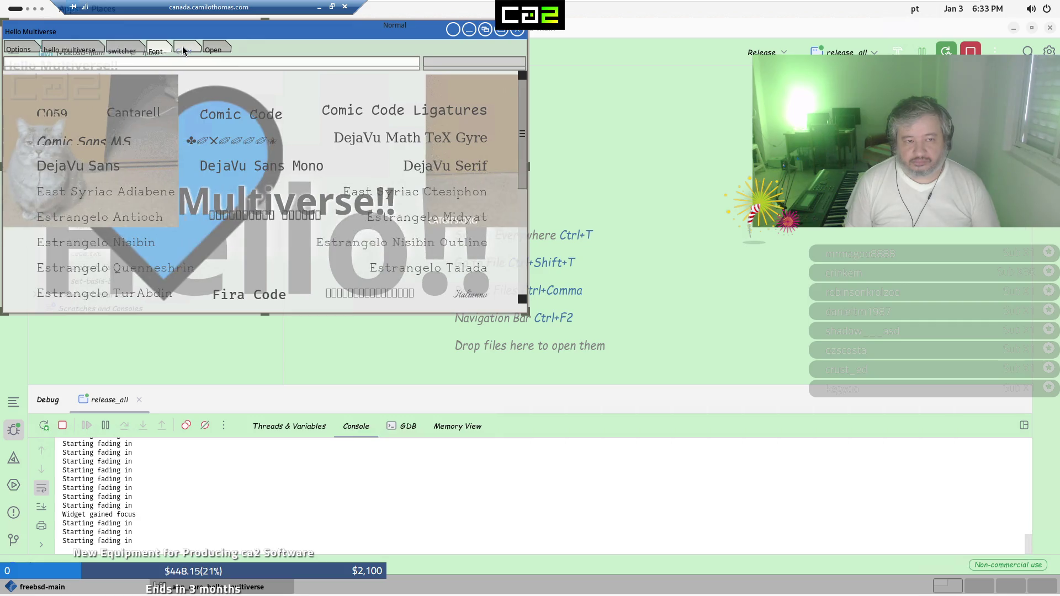
{"action": "left_click", "coordinate": [188, 50]}
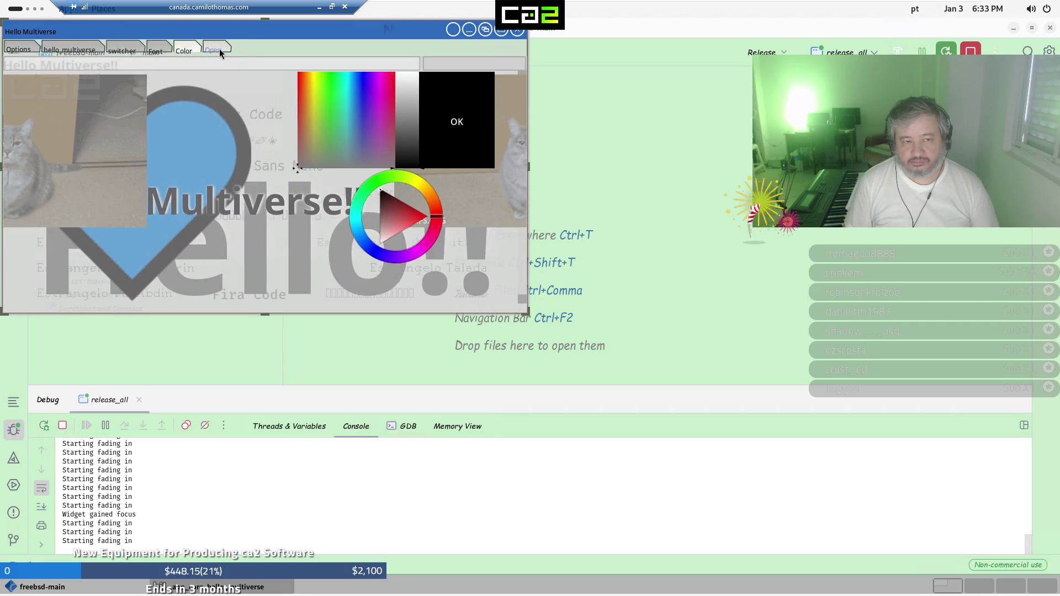
{"action": "left_click", "coordinate": [219, 49]}
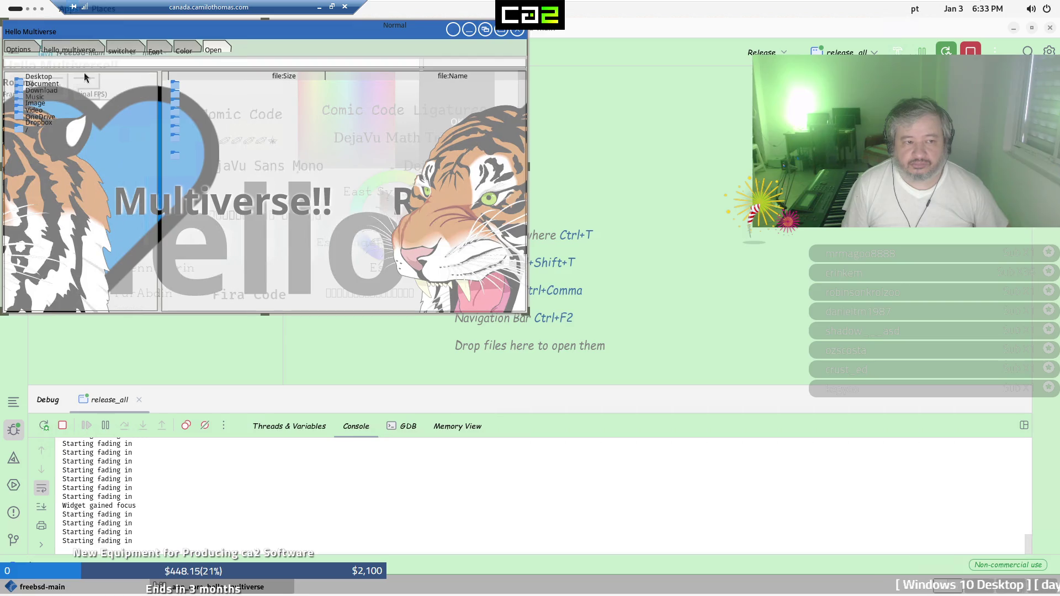
{"action": "left_click", "coordinate": [88, 50]}
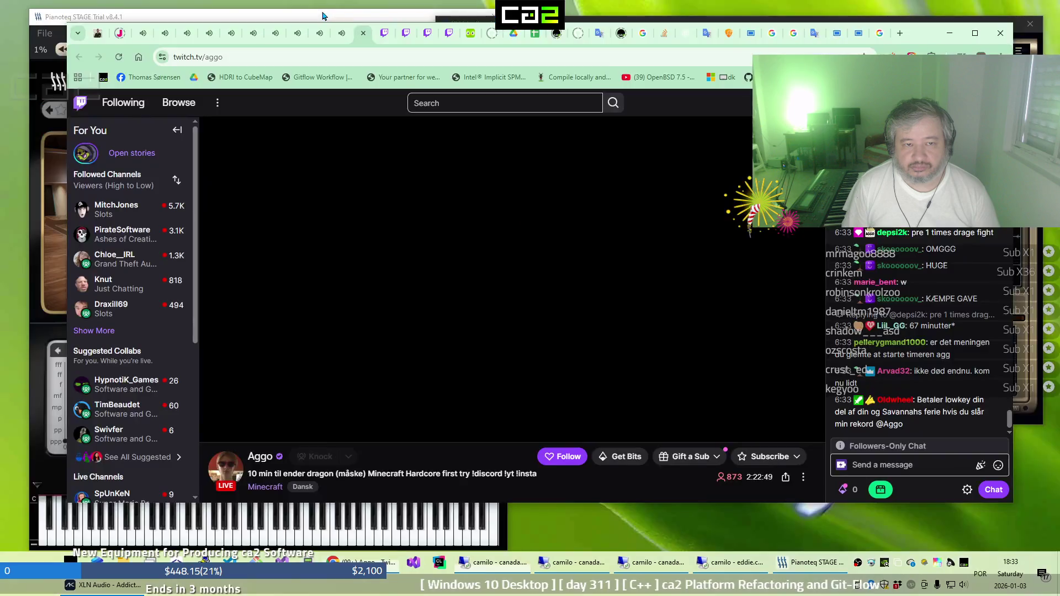
Check the ministerNdk, MitchJones, st1mpcs and lastmiles streams in Twitch
{"action": "left_click", "coordinate": [319, 10]}
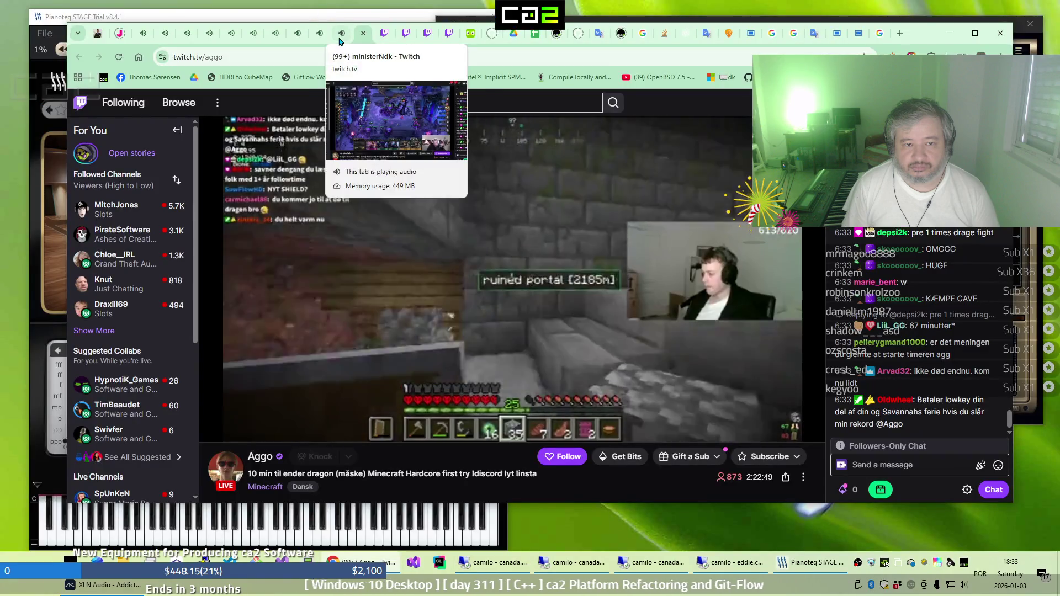
{"action": "left_click", "coordinate": [340, 33]}
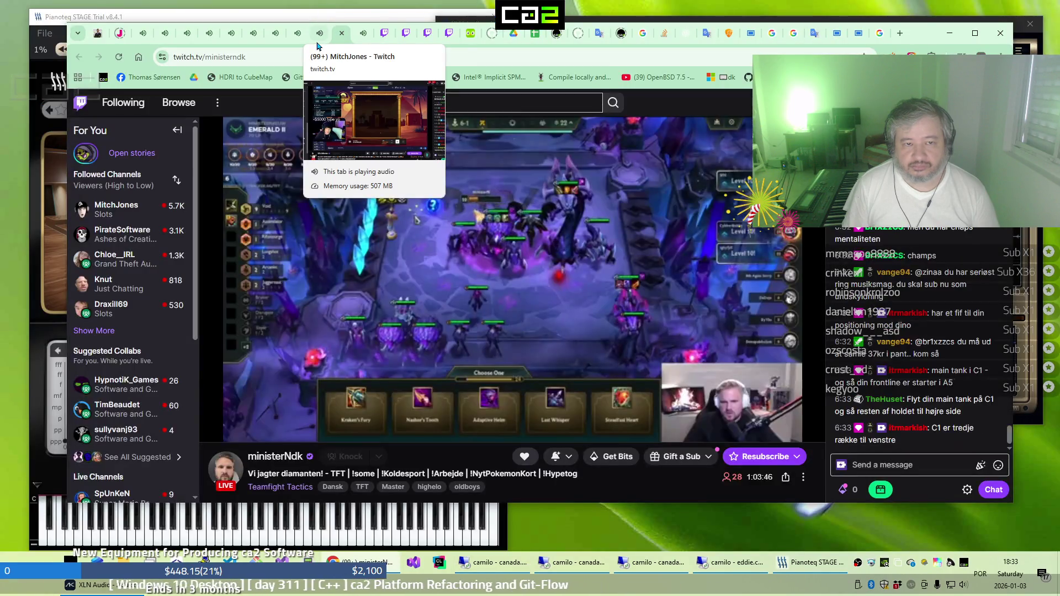
{"action": "left_click", "coordinate": [319, 33]}
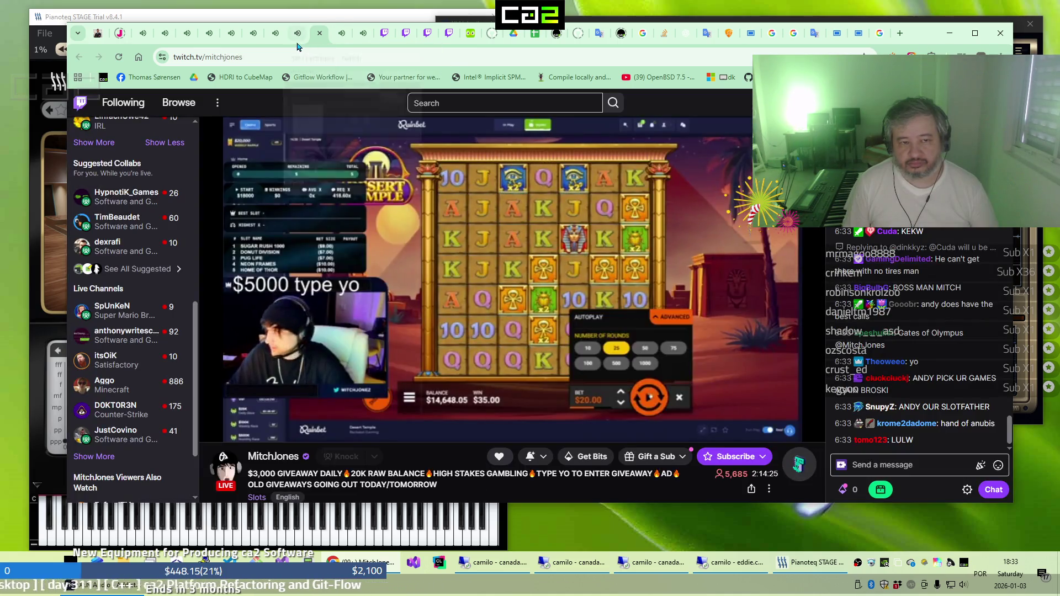
{"action": "left_click", "coordinate": [297, 36]}
{"action": "left_click", "coordinate": [274, 49]}
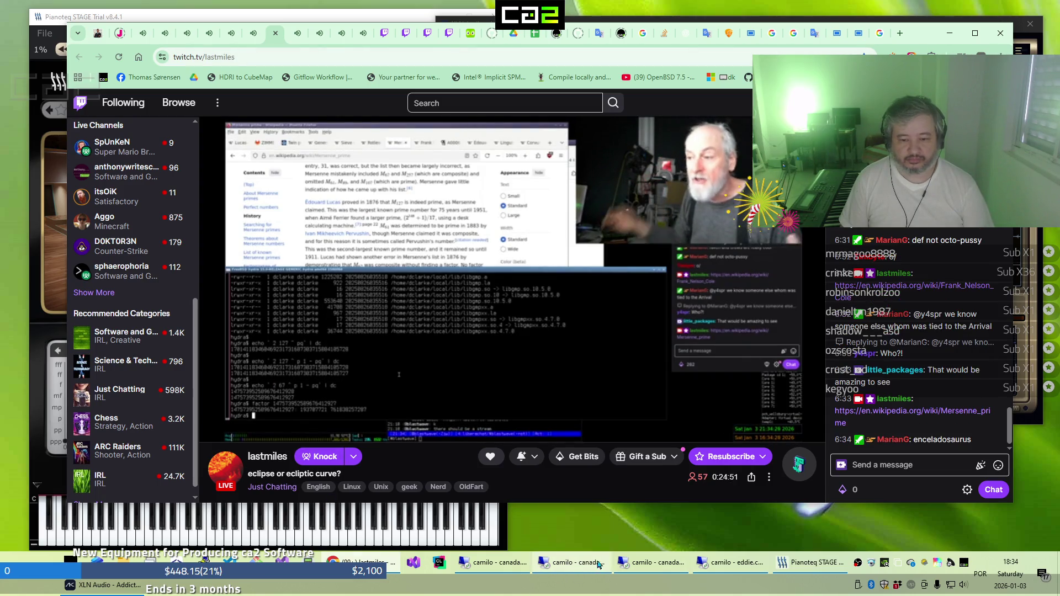
Glance at the Debian Xfce virtual machine, then restore the remote FreeBSD desktop
{"action": "left_click", "coordinate": [649, 568]}
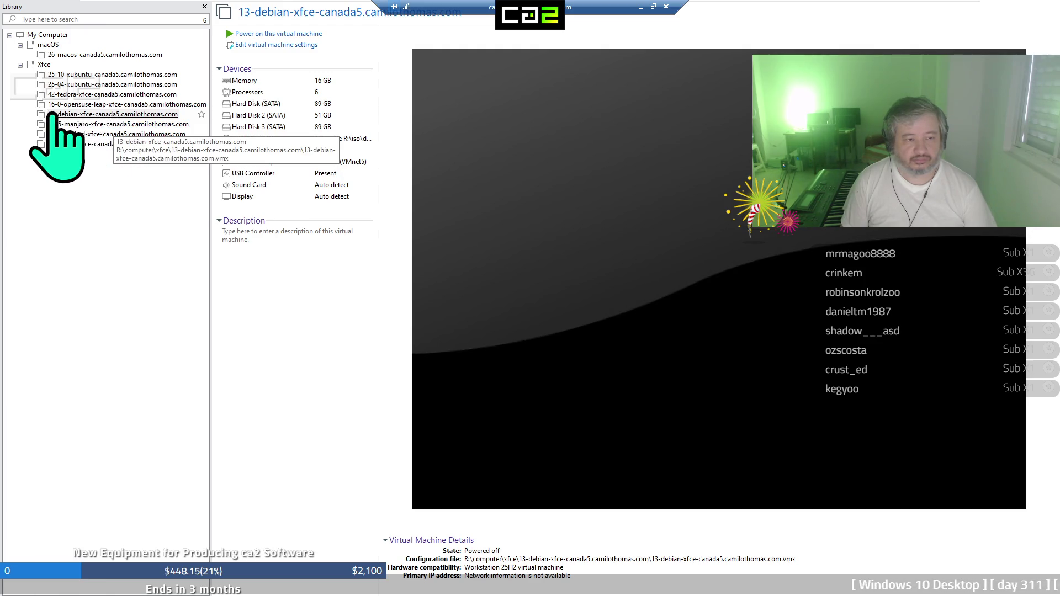
{"action": "left_click", "coordinate": [641, 8]}
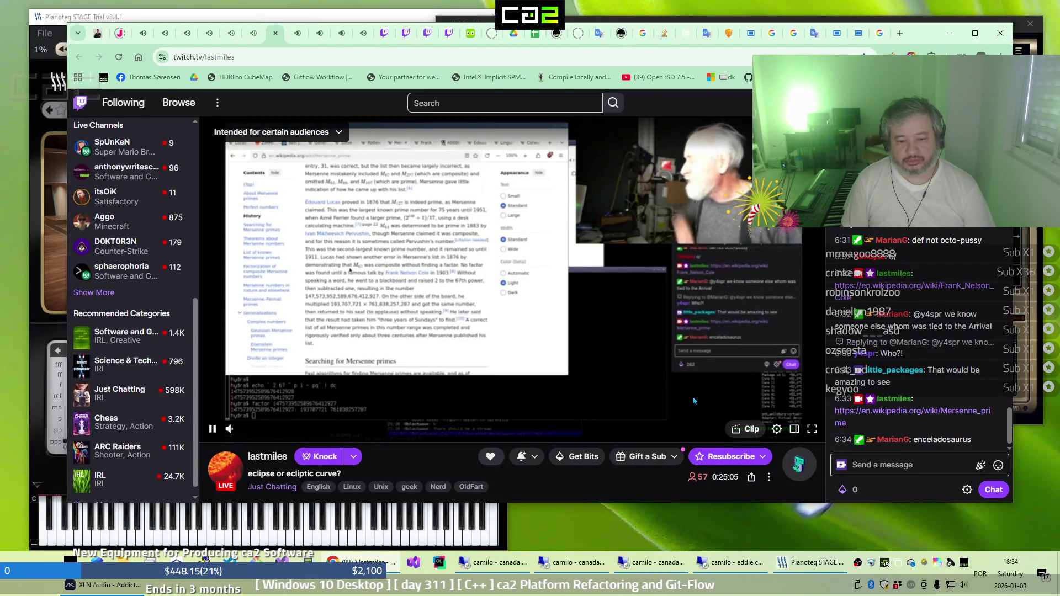
{"action": "left_click", "coordinate": [506, 562]}
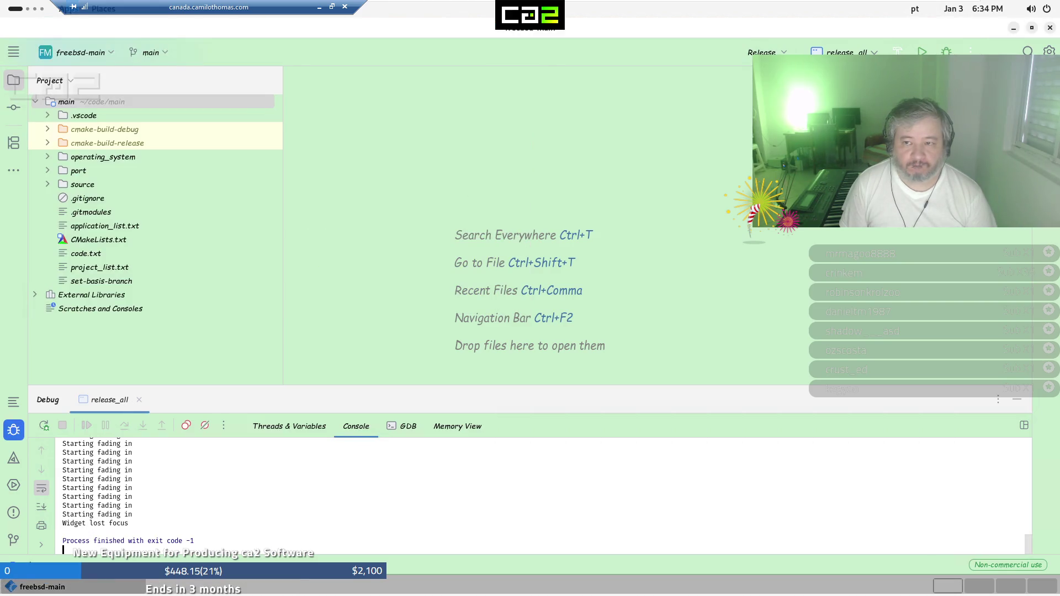
Minimize CLion and launch a new GNOME Terminal window
{"action": "left_click", "coordinate": [1013, 30]}
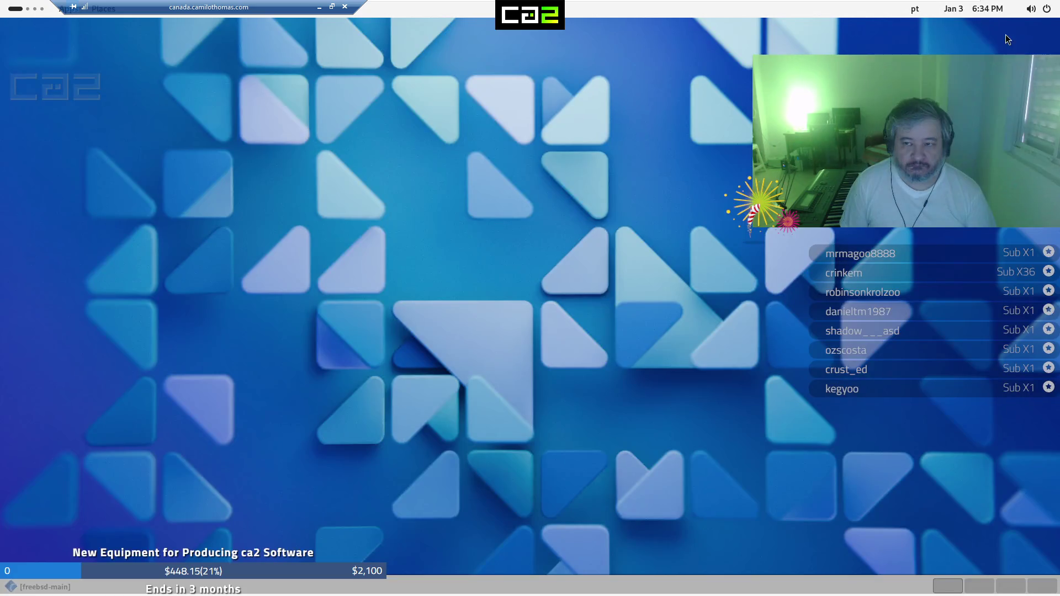
{"action": "left_click", "coordinate": [102, 594]}
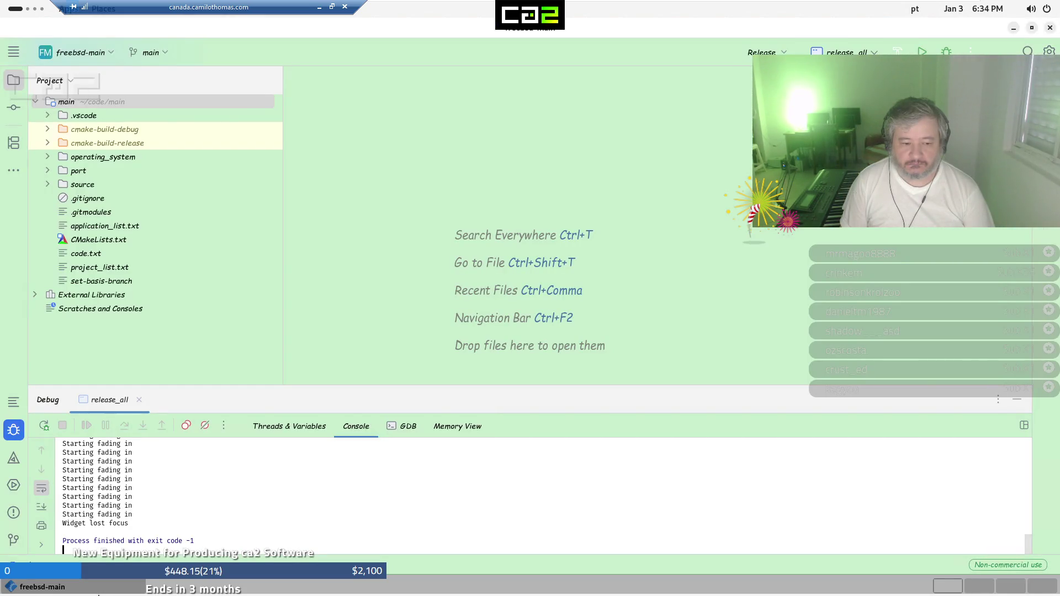
{"action": "left_click", "coordinate": [1014, 28]}
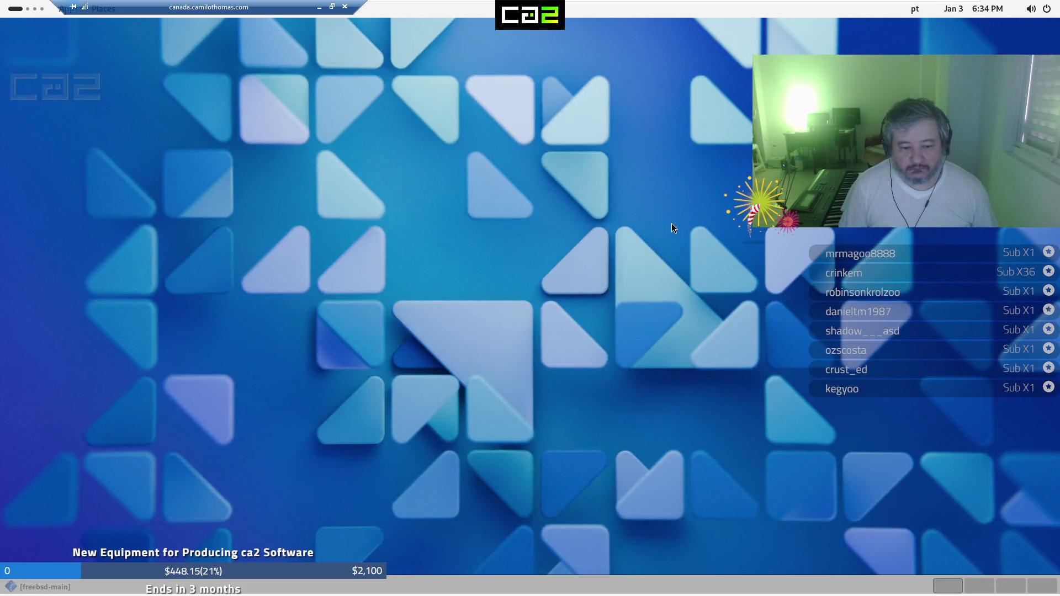
{"action": "key", "text": "super"}
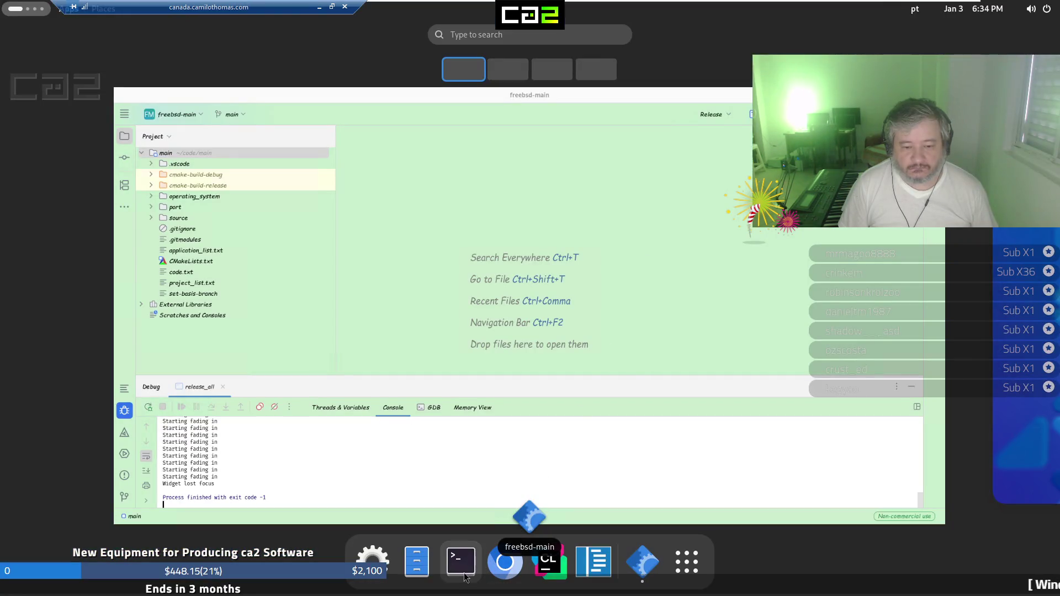
{"action": "left_click", "coordinate": [461, 572]}
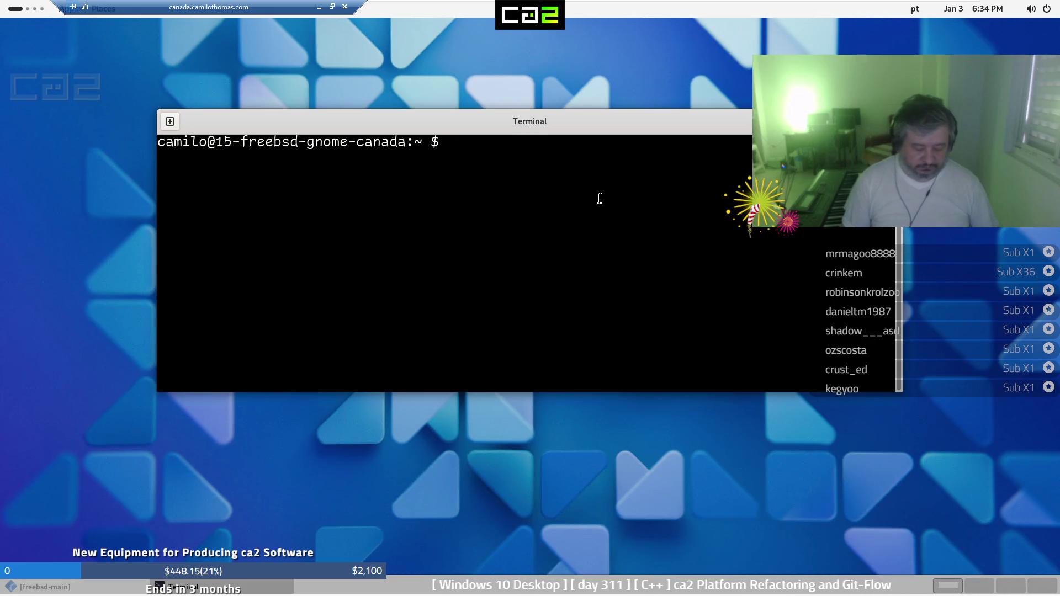
In ~/code/main, run prepare_applications and start packaging the applications
{"action": "type", "text": "cd code"}
{"action": "key", "text": "Return"}
{"action": "type", "text": "cd main"}
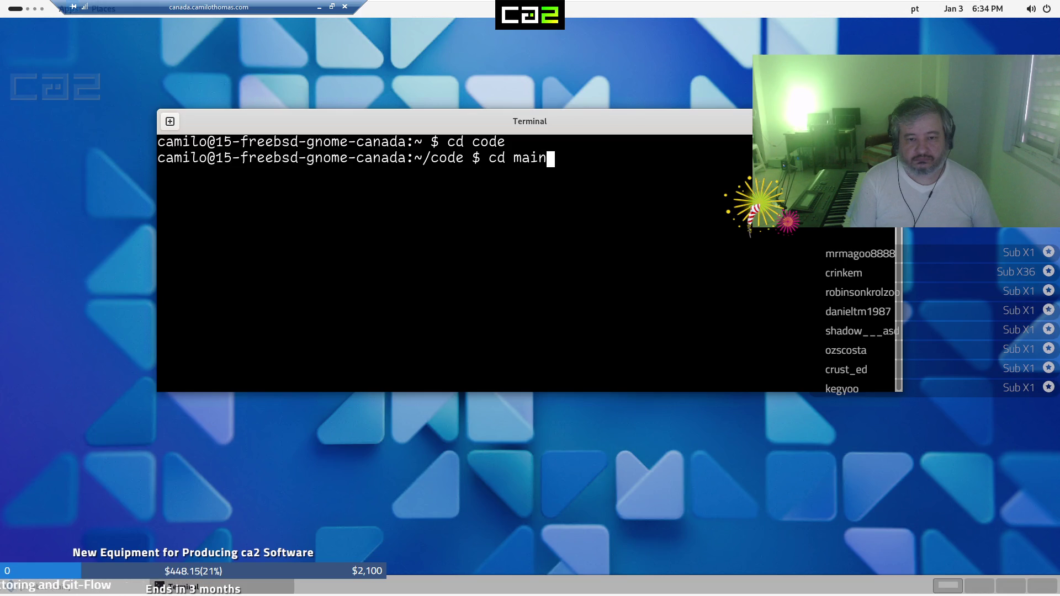
{"action": "key", "text": "Return"}
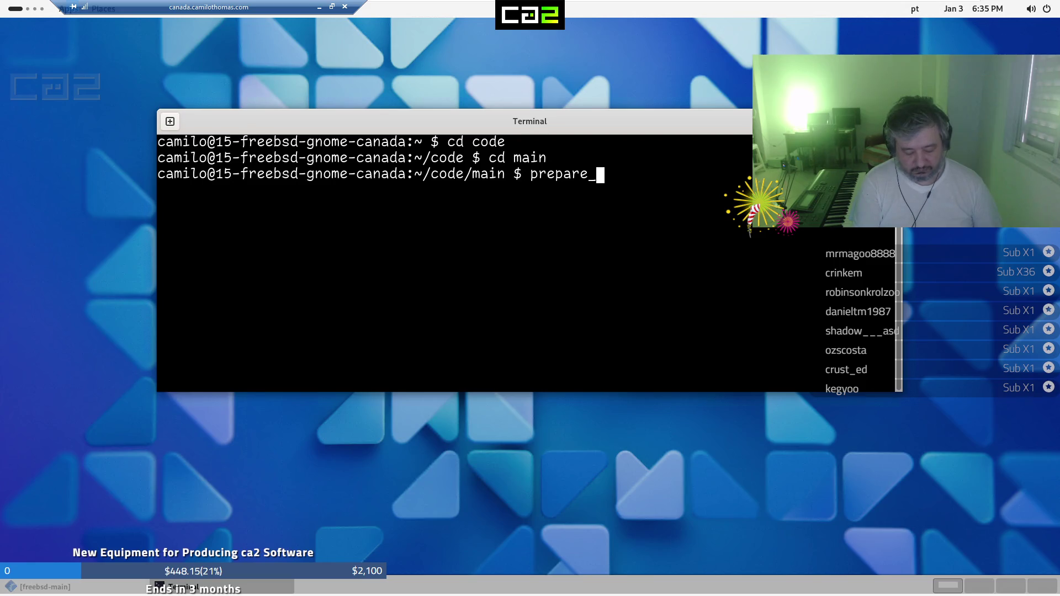
{"action": "type", "text": "prepare_applicatio"}
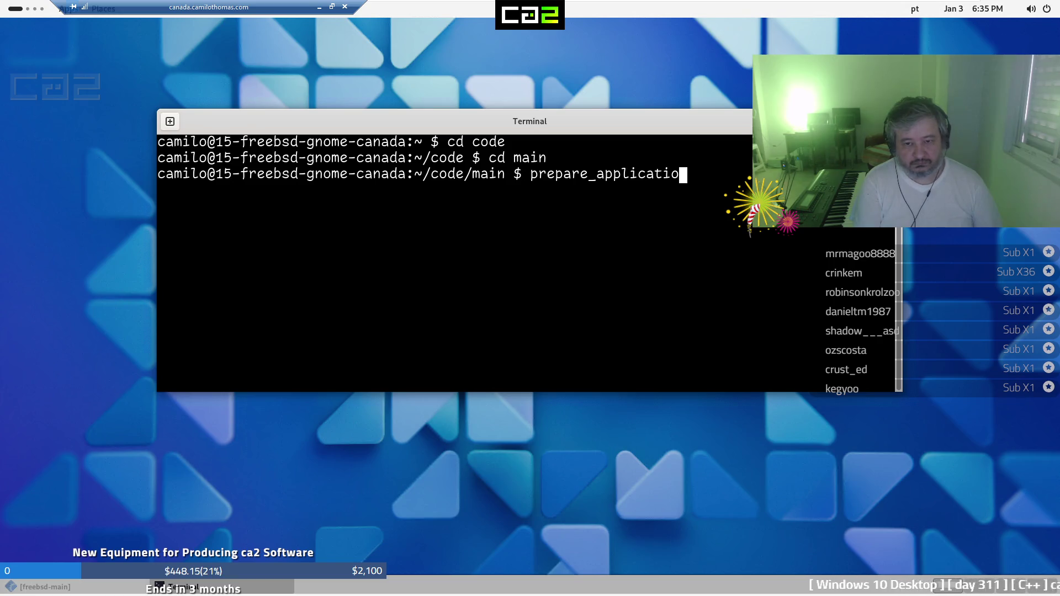
{"action": "type", "text": "ns"}
{"action": "key", "text": "Return"}
{"action": "type", "text": "package"}
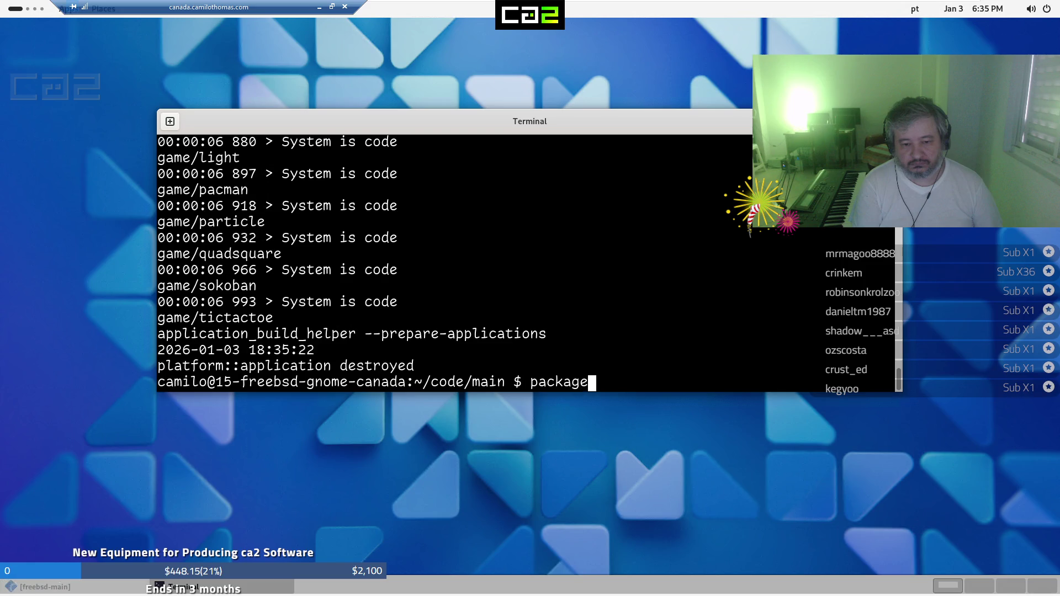
{"action": "key", "text": "Return"}
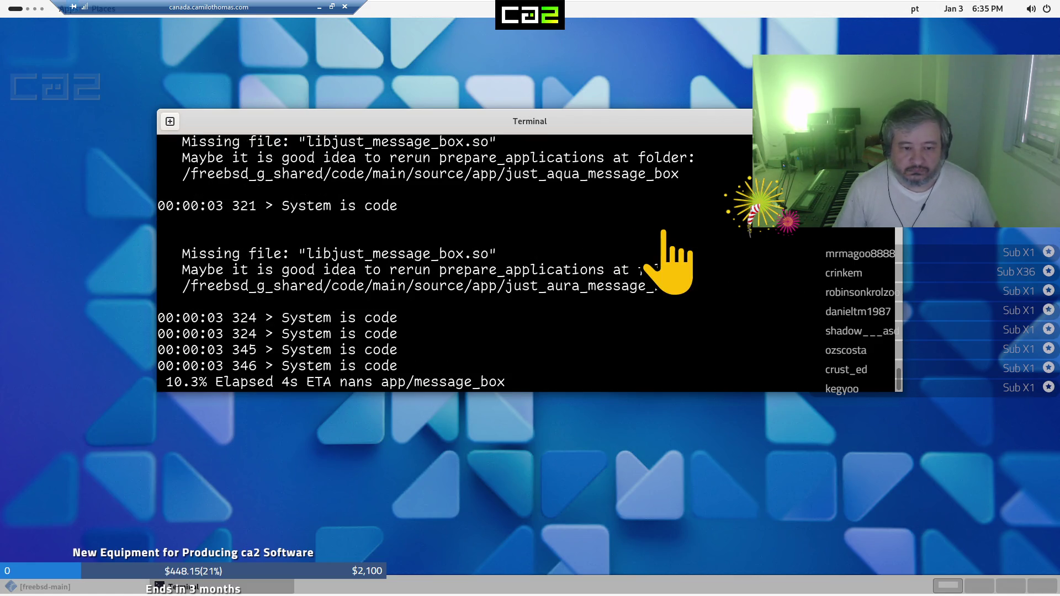
{"action": "left_click", "coordinate": [321, 8]}
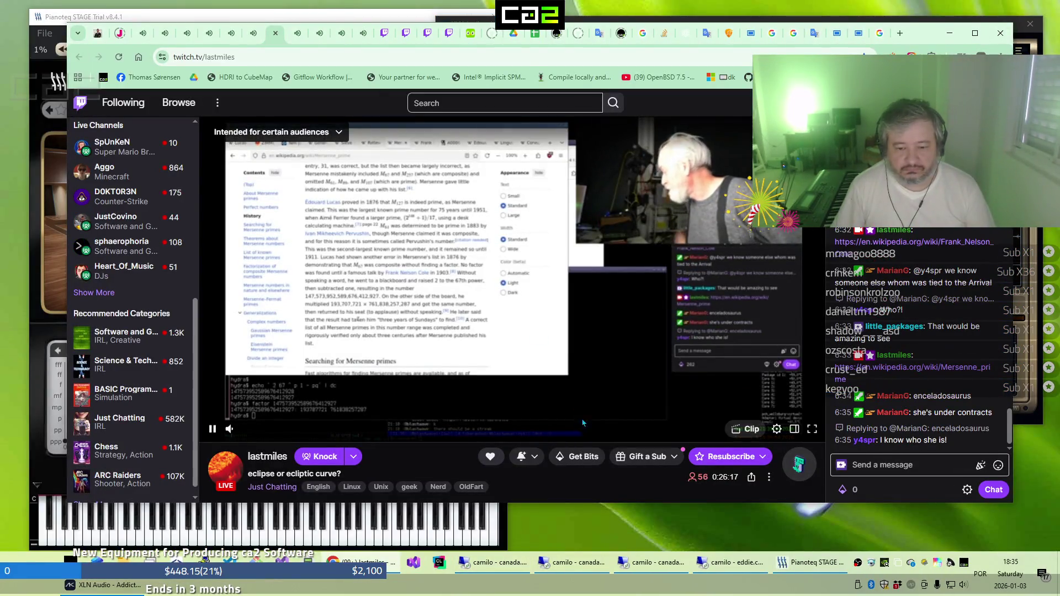
Review the ca2 Store Building spreadsheet, then switch to the remote Debian LXQt desktop
{"action": "left_click", "coordinate": [657, 563]}
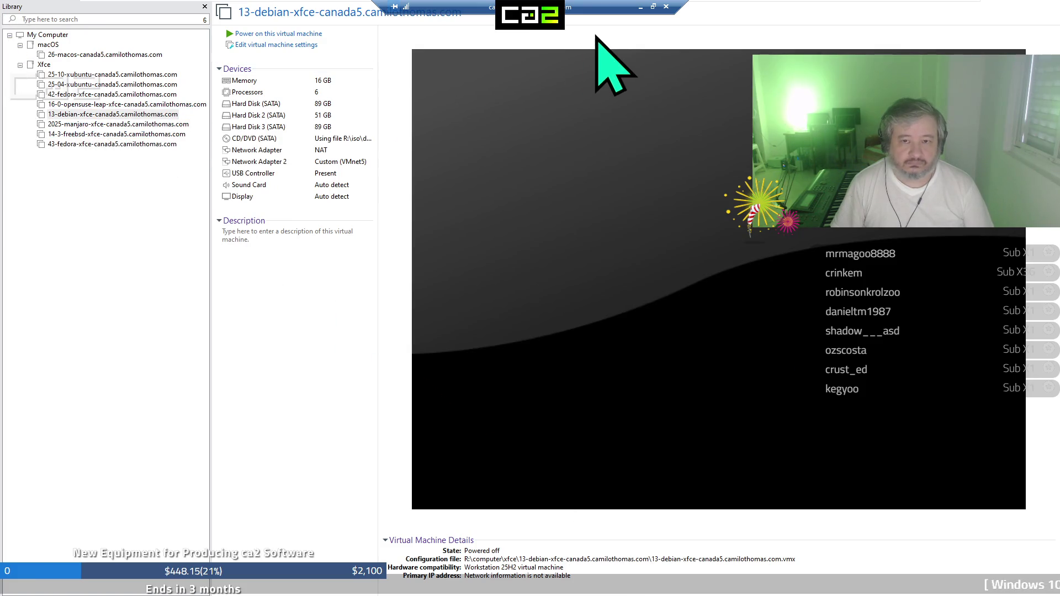
{"action": "left_click", "coordinate": [640, 7]}
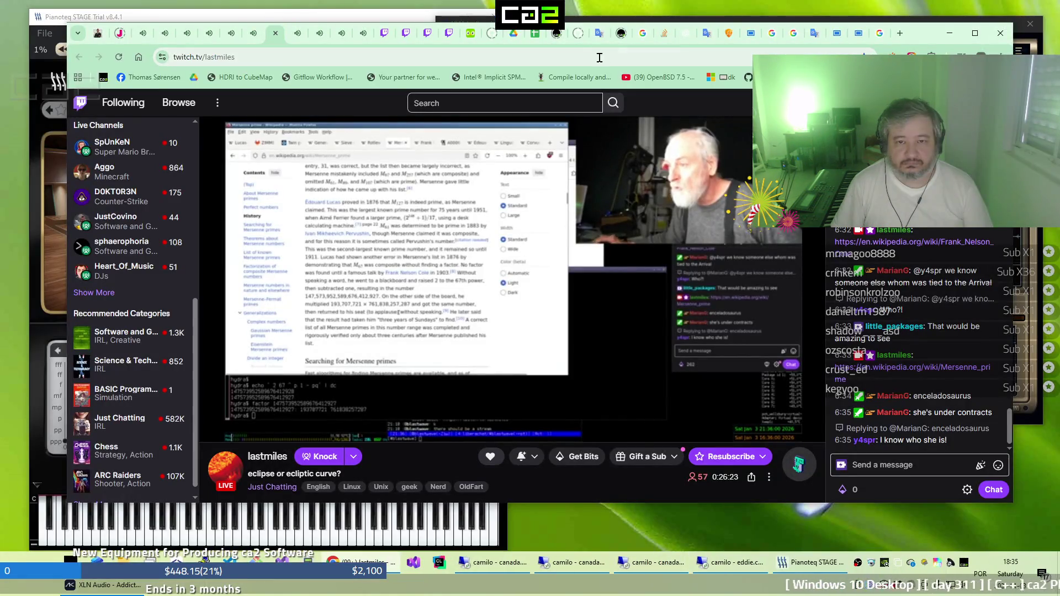
{"action": "left_click", "coordinate": [535, 34]}
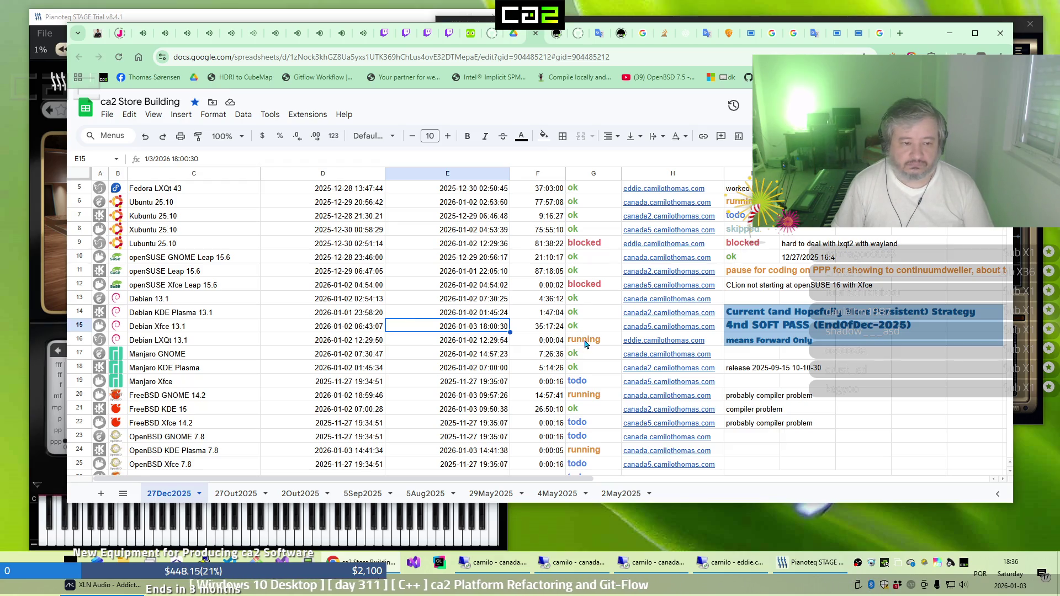
{"action": "left_click", "coordinate": [711, 570]}
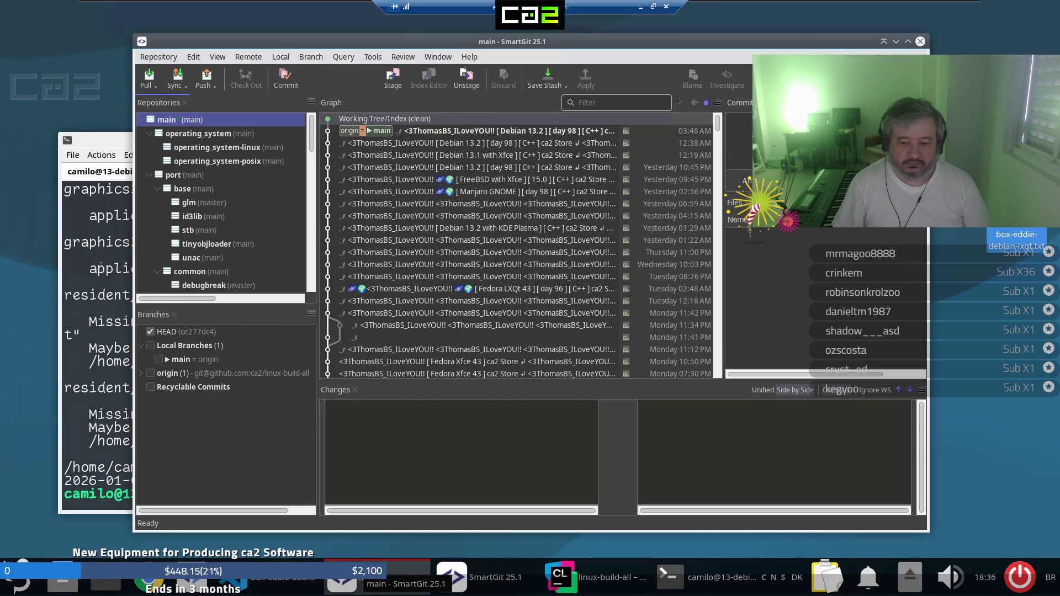
Minimize SmartGit, move into the Desktop folder in the terminal, and hide the remote session
{"action": "left_click", "coordinate": [896, 41]}
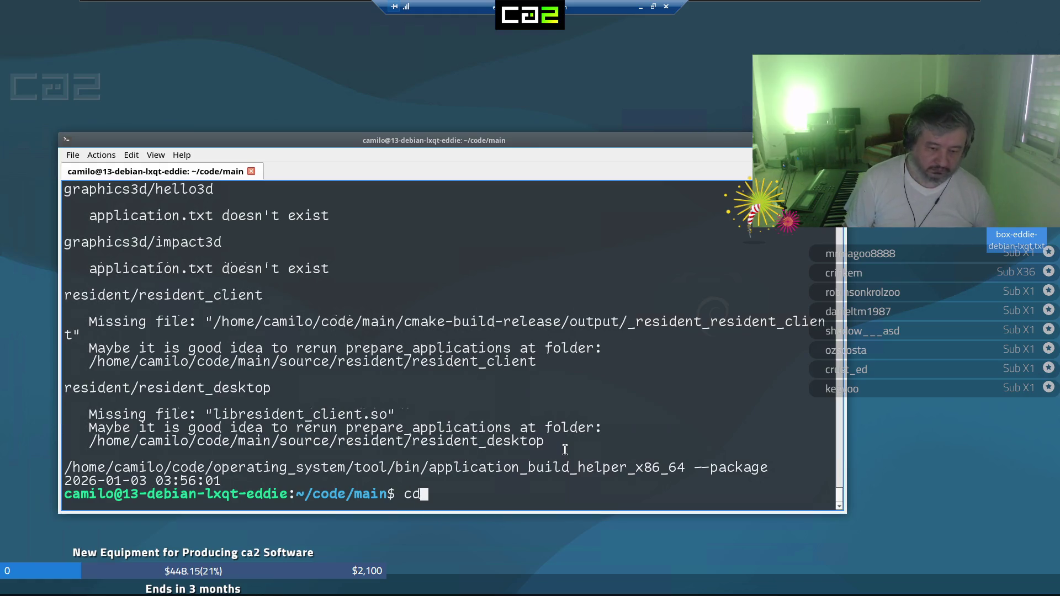
{"action": "key", "text": "Return"}
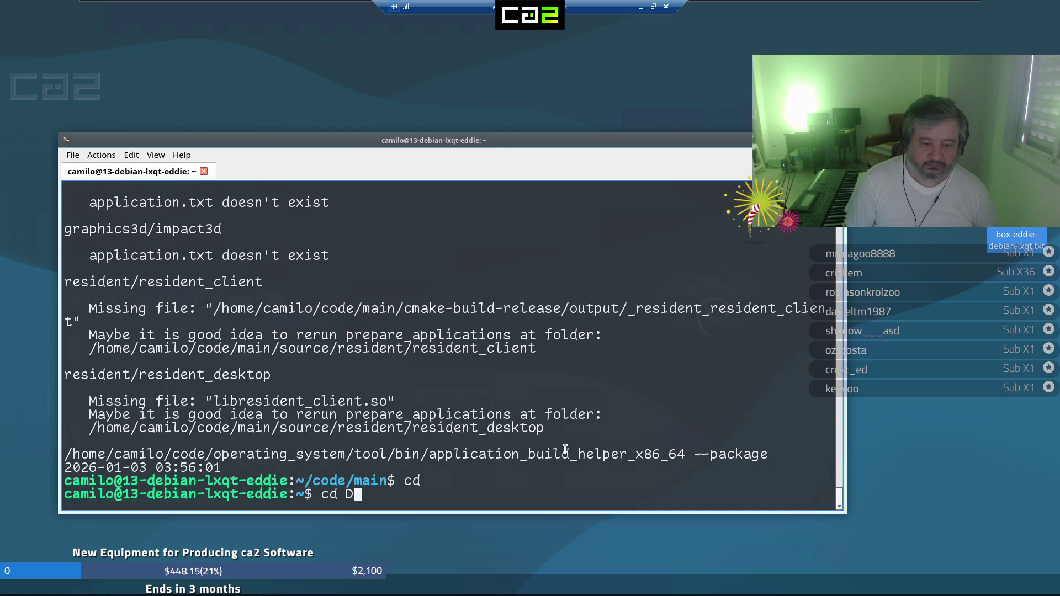
{"action": "type", "text": "cd Desktop"}
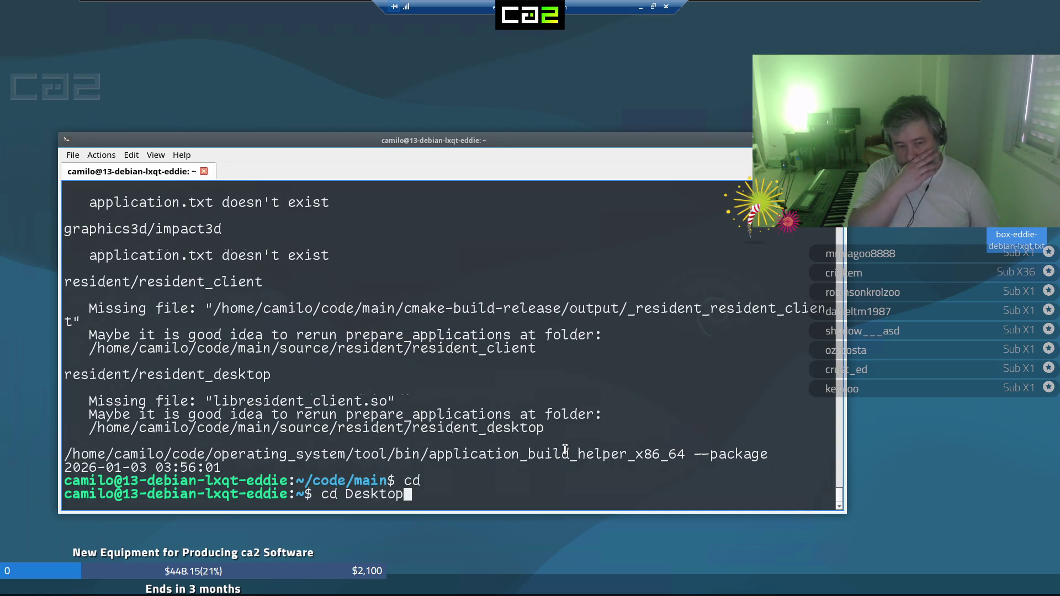
{"action": "key", "text": "Return"}
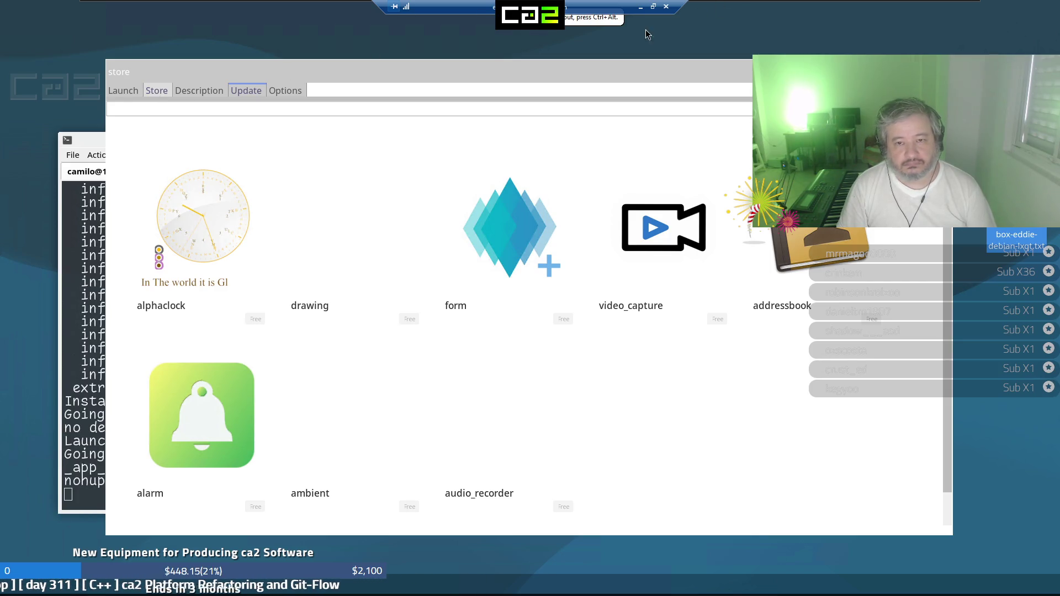
{"action": "left_click", "coordinate": [642, 8]}
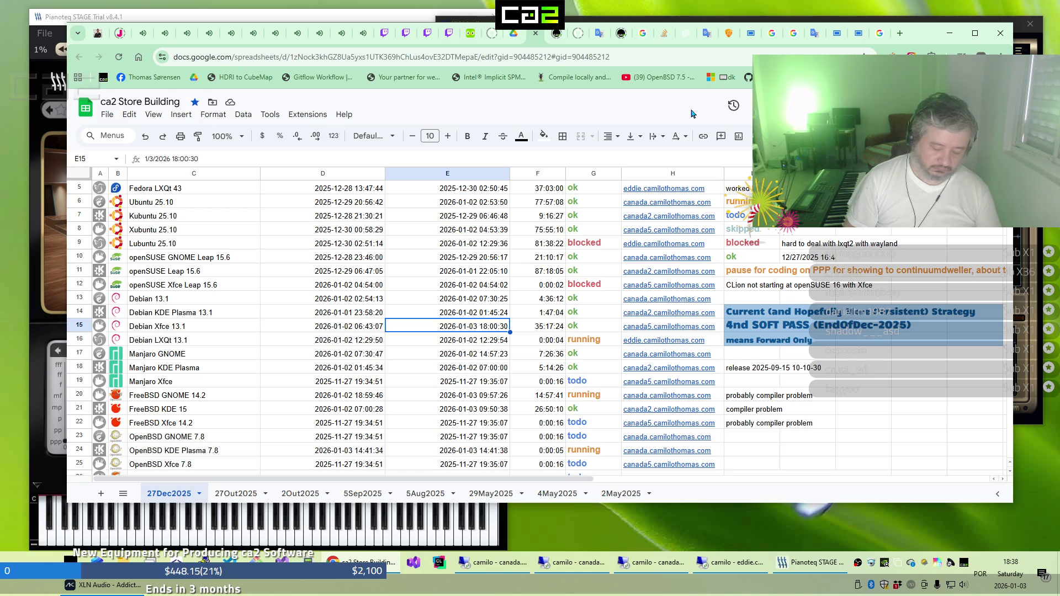
Search Google in a new tab for 'the best tina chords'
{"action": "key", "text": "ctrl+t"}
{"action": "type", "text": "the"}
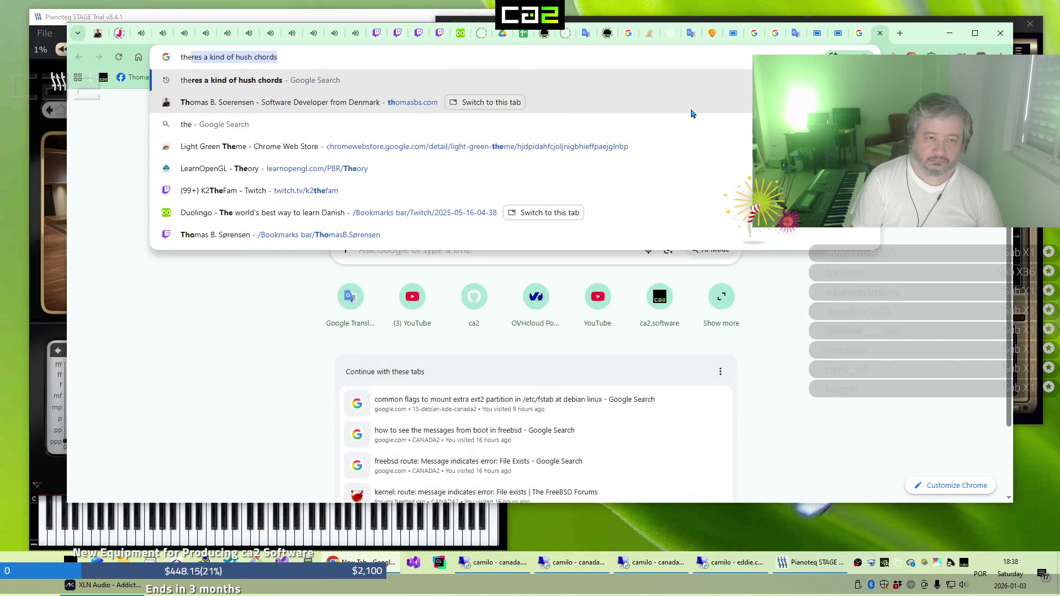
{"action": "type", "text": " best"}
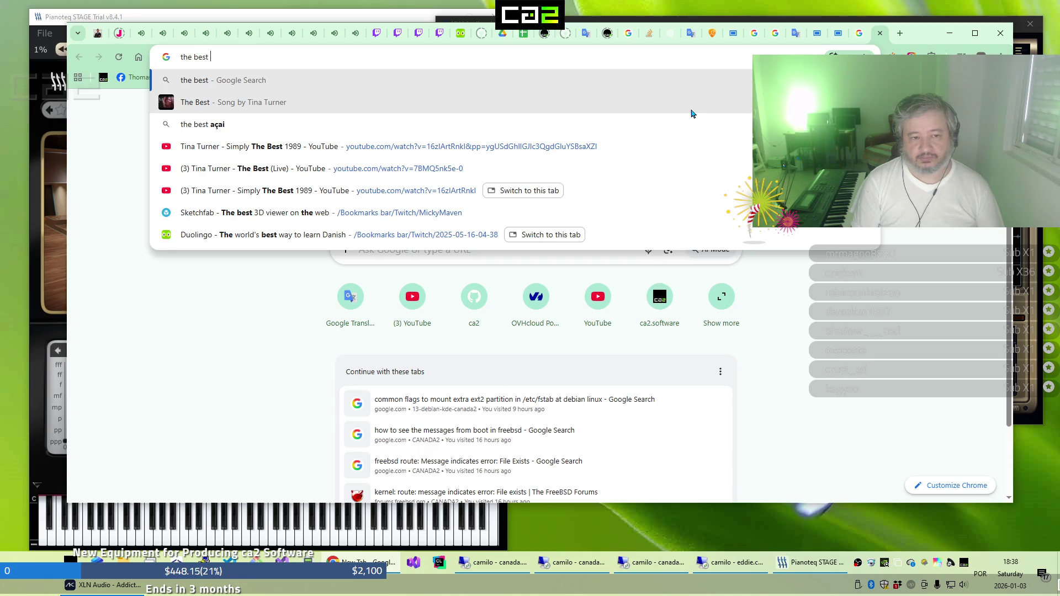
{"action": "type", "text": "ti"}
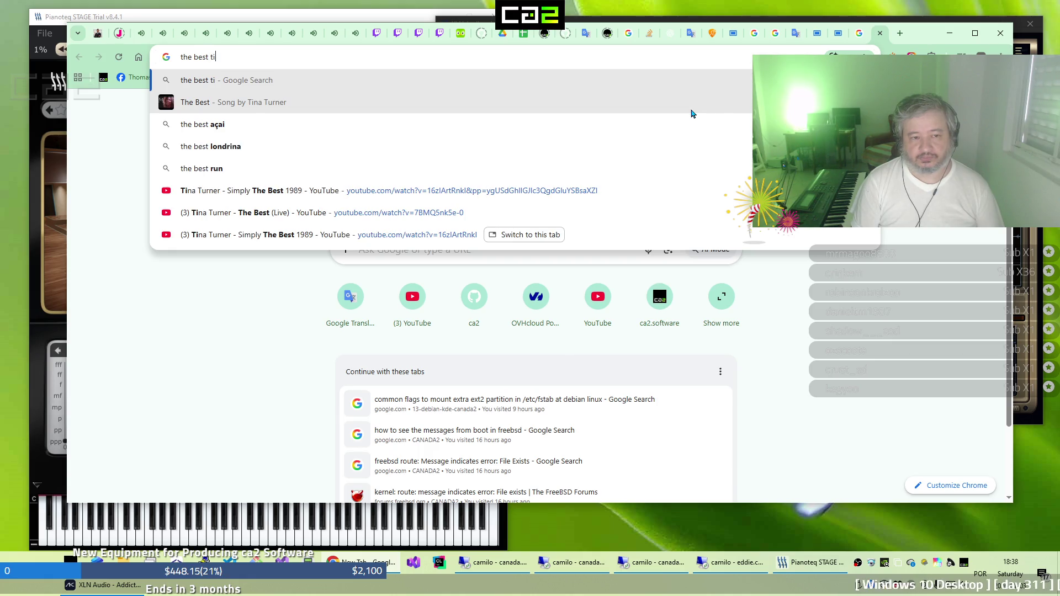
{"action": "type", "text": "na chords"}
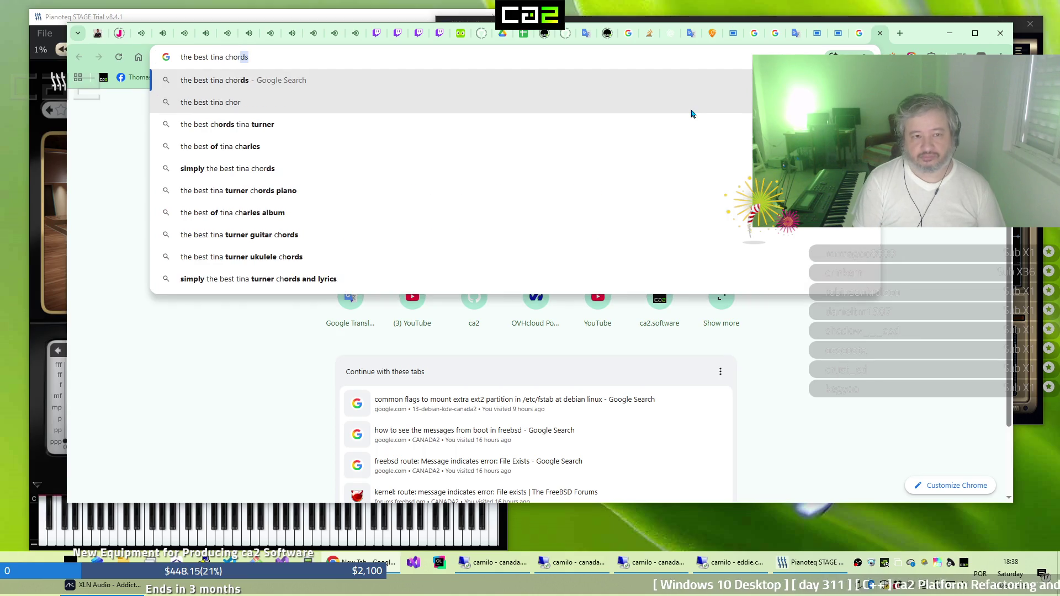
{"action": "key", "text": "Return"}
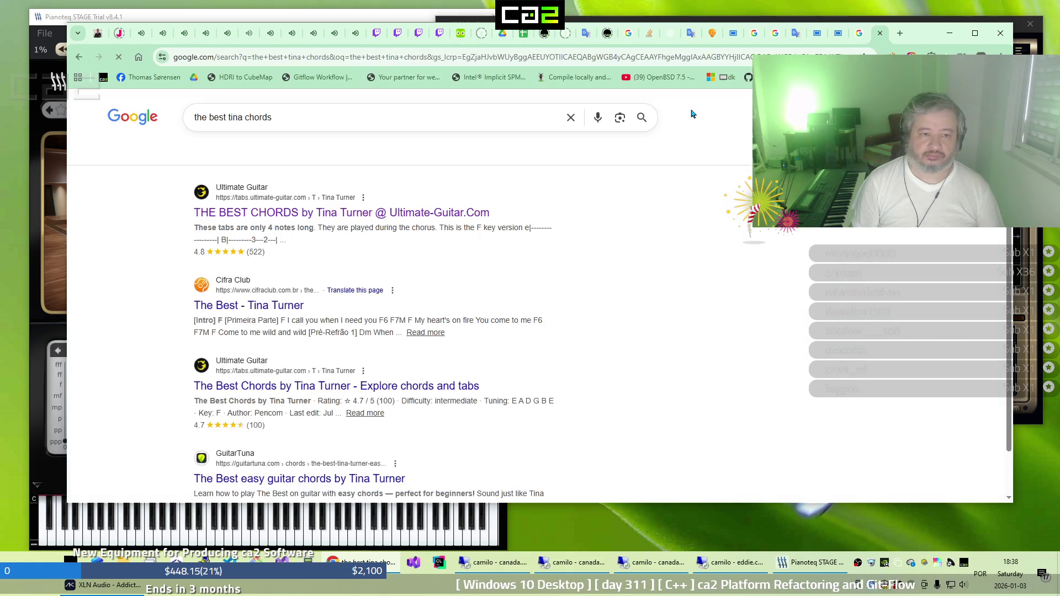
Open Ultimate Guitar's The Best chords, check the Tab version, then pick version 3
{"action": "left_click", "coordinate": [309, 217]}
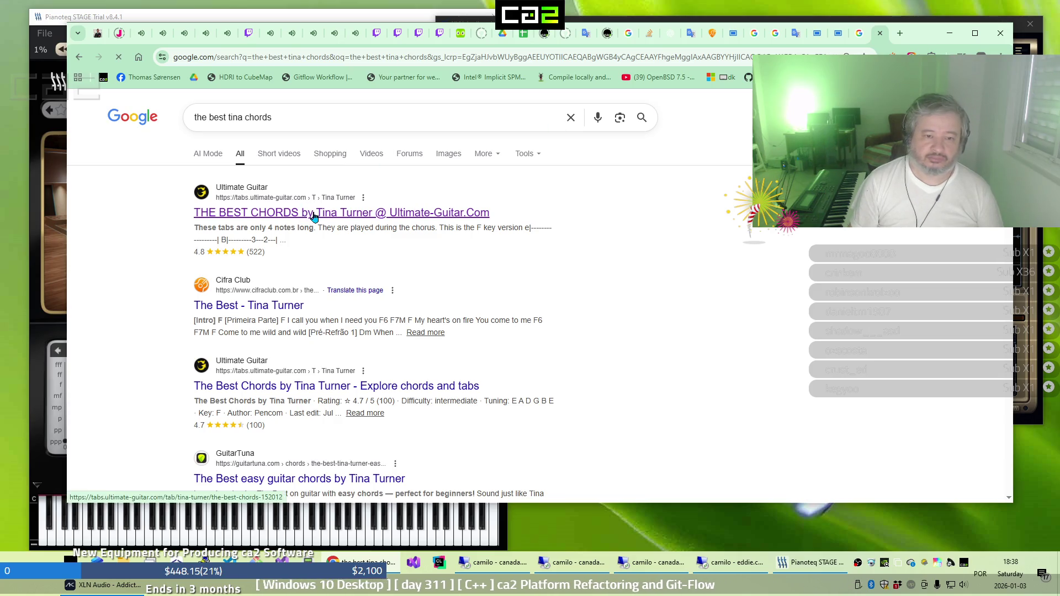
{"action": "scroll", "coordinate": [633, 352], "scroll_direction": "down", "scroll_amount": 4}
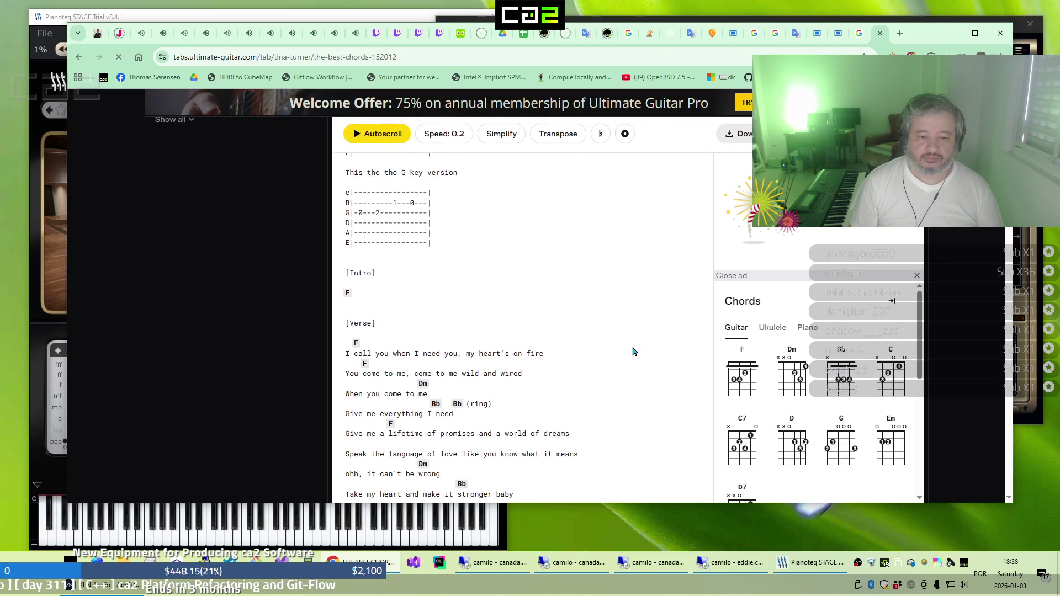
{"action": "scroll", "coordinate": [607, 348], "scroll_direction": "up", "scroll_amount": 3}
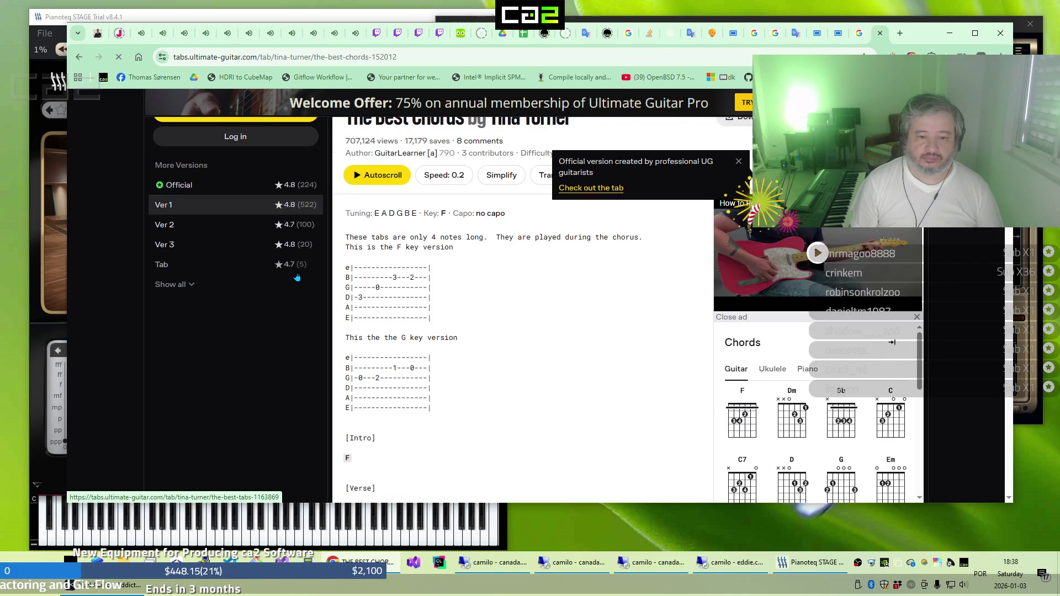
{"action": "left_click", "coordinate": [297, 274]}
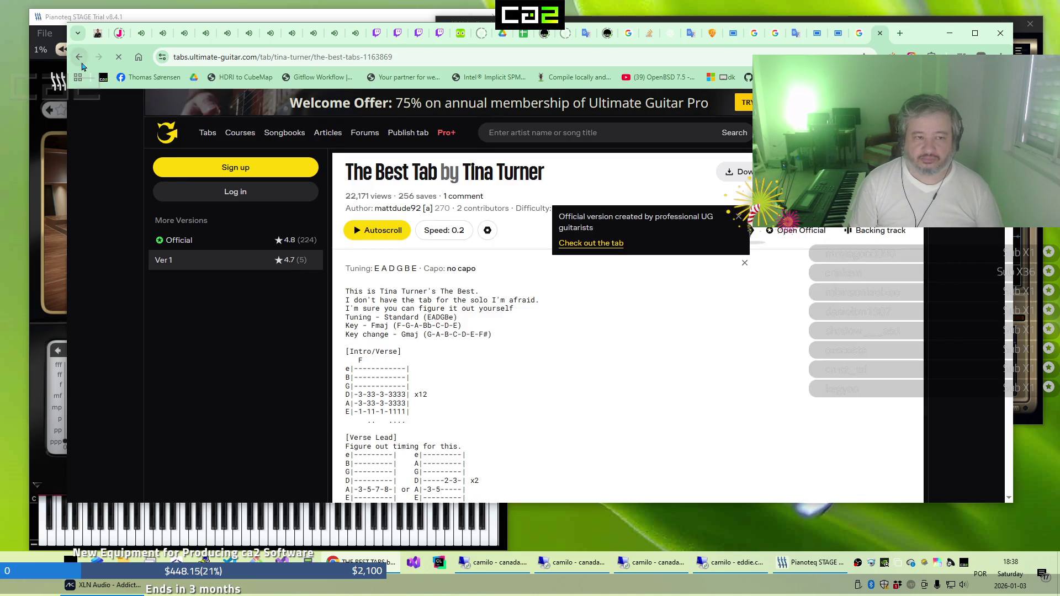
{"action": "key", "text": "alt+Left"}
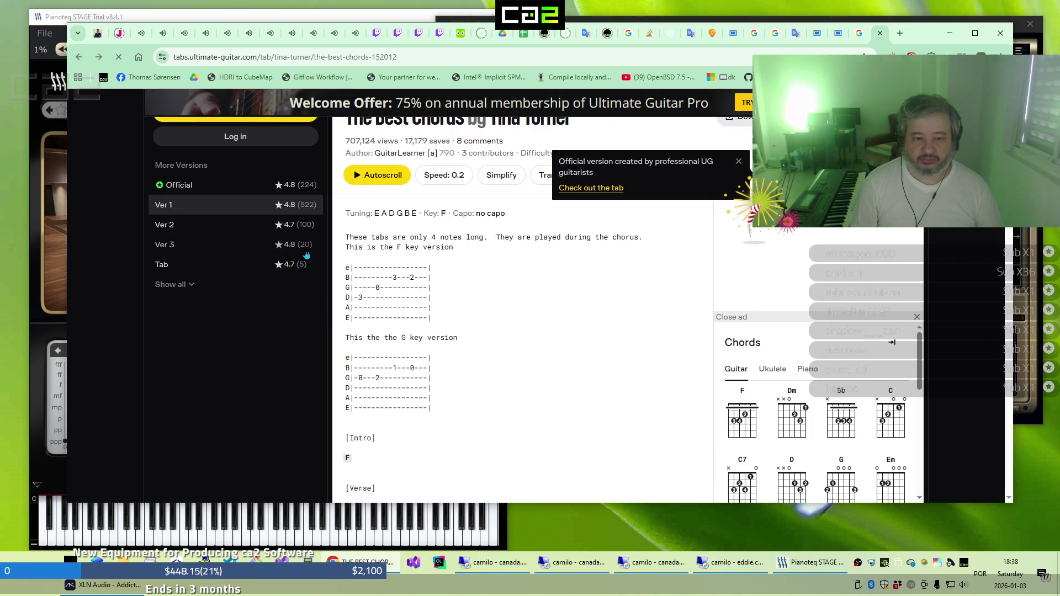
{"action": "left_click", "coordinate": [305, 250]}
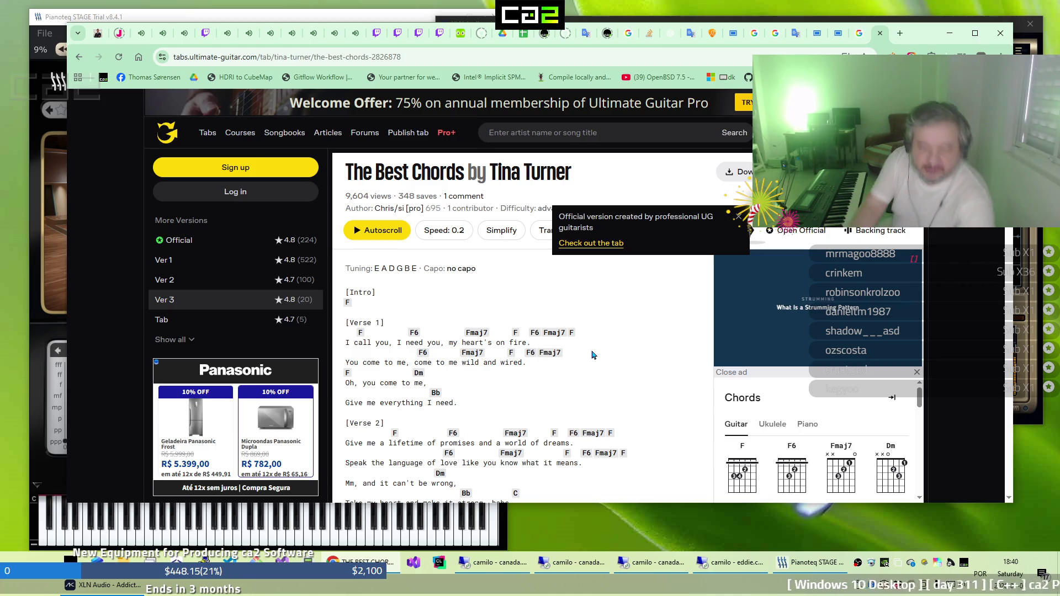
Read through the version 3 chord sheet down to the Coda
{"action": "scroll", "coordinate": [593, 355], "scroll_direction": "down", "scroll_amount": 2}
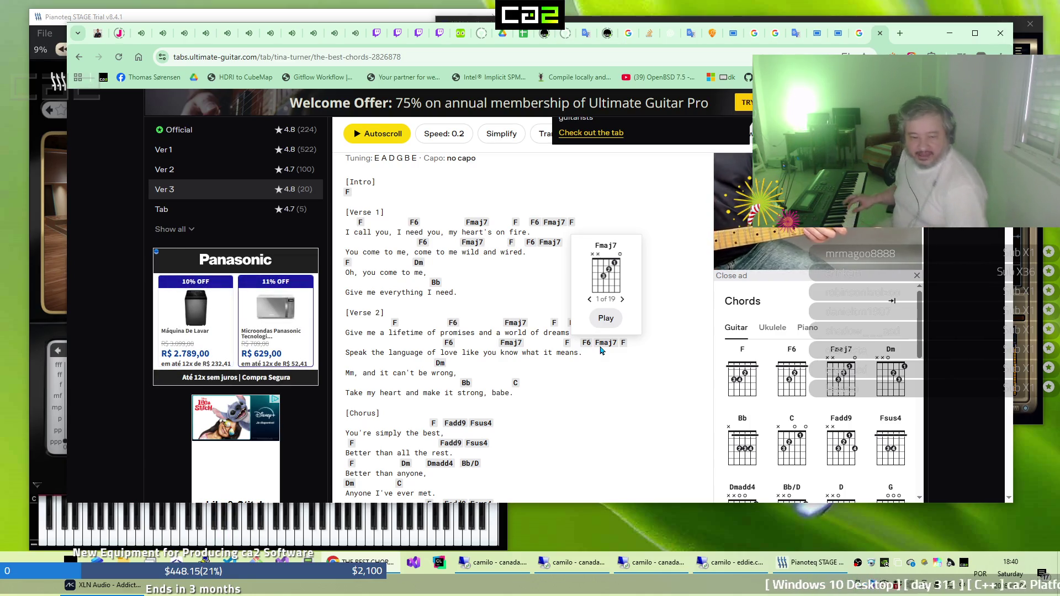
{"action": "scroll", "coordinate": [607, 345], "scroll_direction": "down", "scroll_amount": 2}
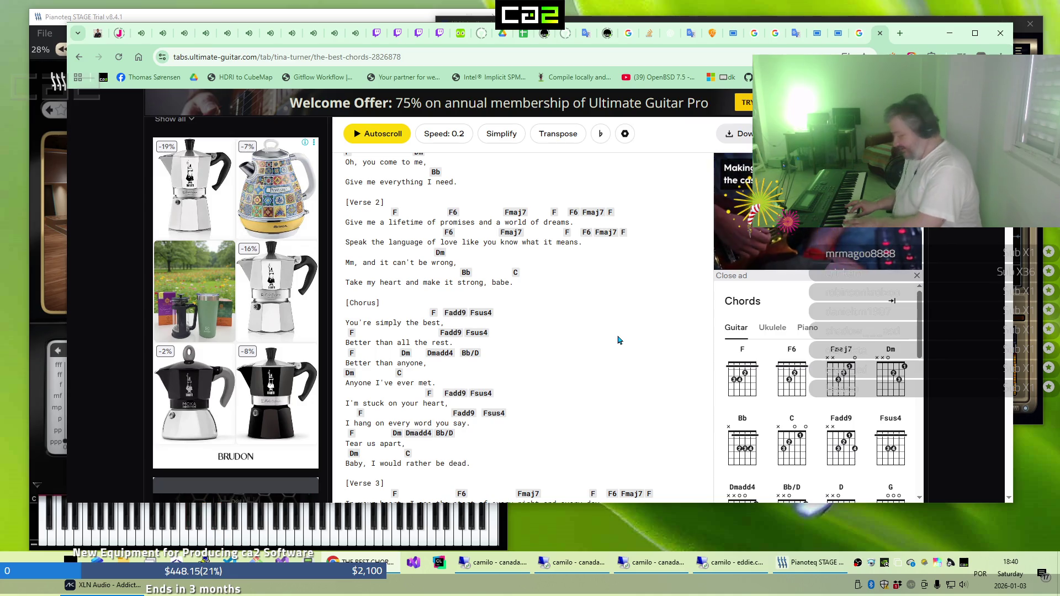
{"action": "scroll", "coordinate": [621, 338], "scroll_direction": "down", "scroll_amount": 4}
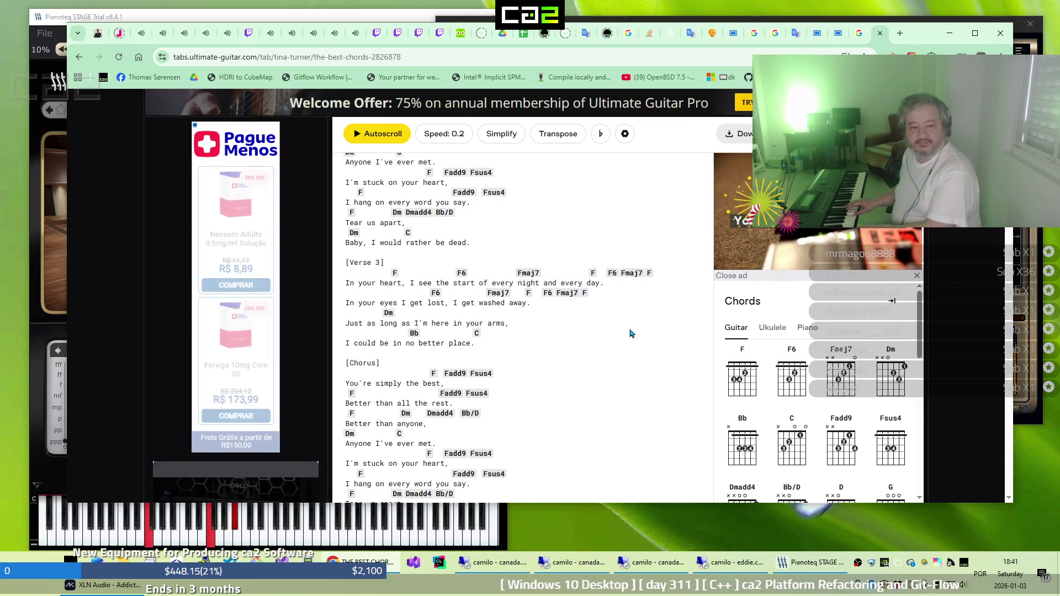
{"action": "scroll", "coordinate": [652, 256], "scroll_direction": "down", "scroll_amount": 1}
{"action": "scroll", "coordinate": [652, 255], "scroll_direction": "down", "scroll_amount": 1}
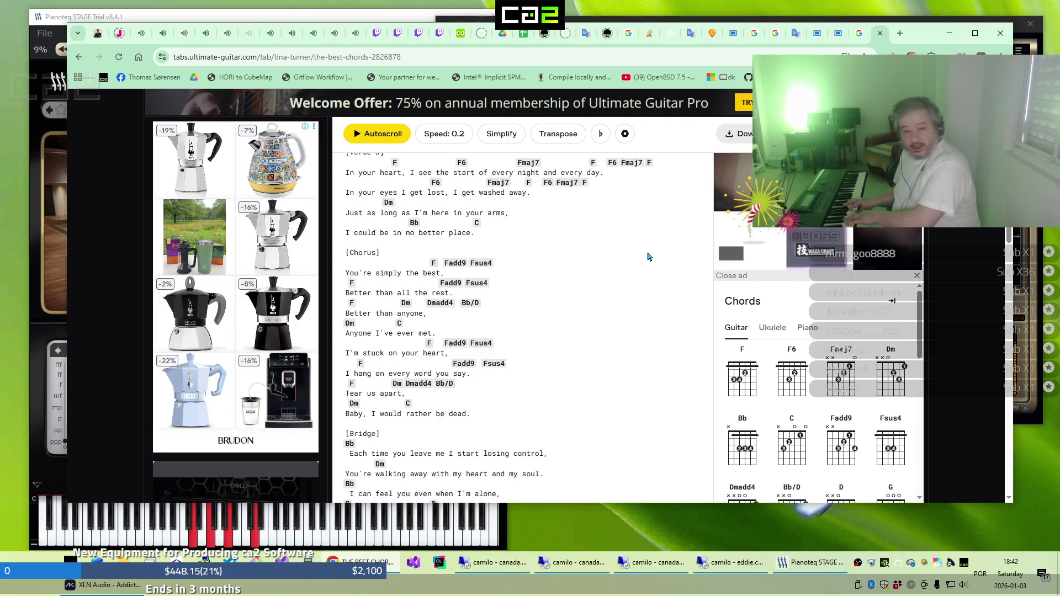
{"action": "scroll", "coordinate": [649, 256], "scroll_direction": "down", "scroll_amount": 2}
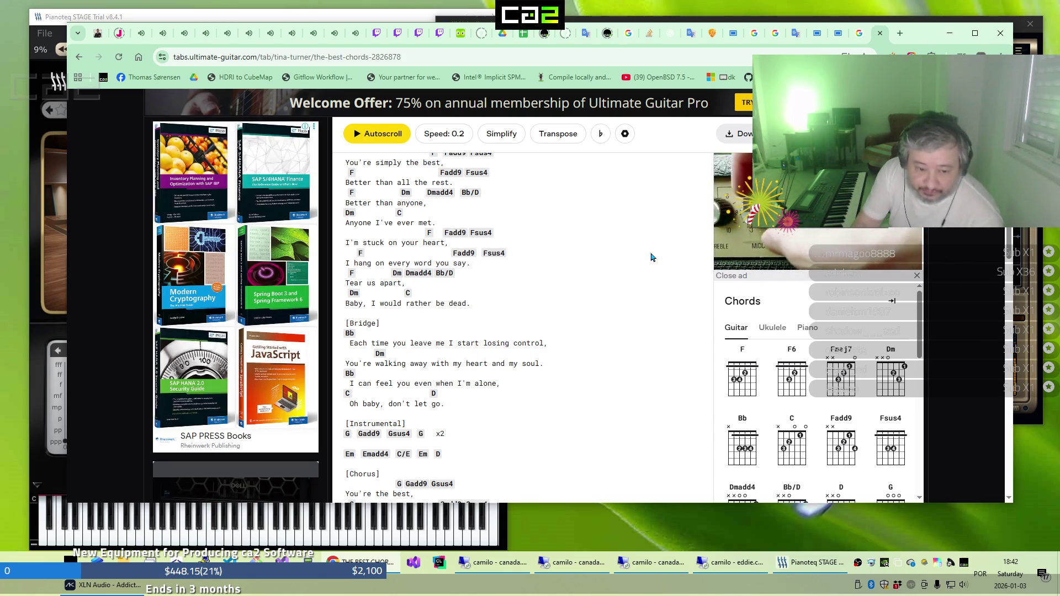
{"action": "scroll", "coordinate": [651, 258], "scroll_direction": "down", "scroll_amount": 3}
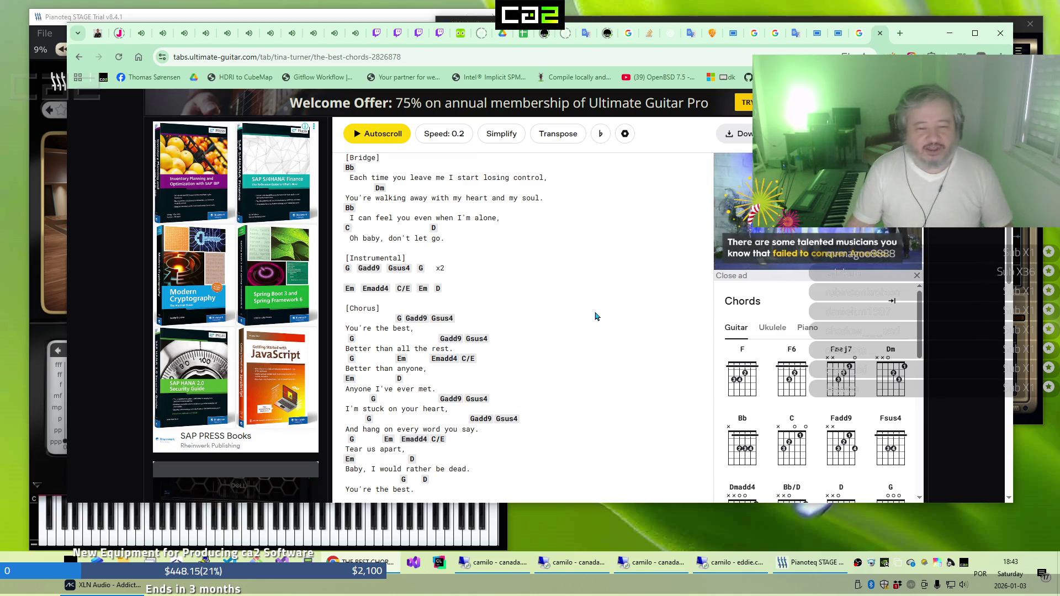
{"action": "scroll", "coordinate": [595, 314], "scroll_direction": "down", "scroll_amount": 2}
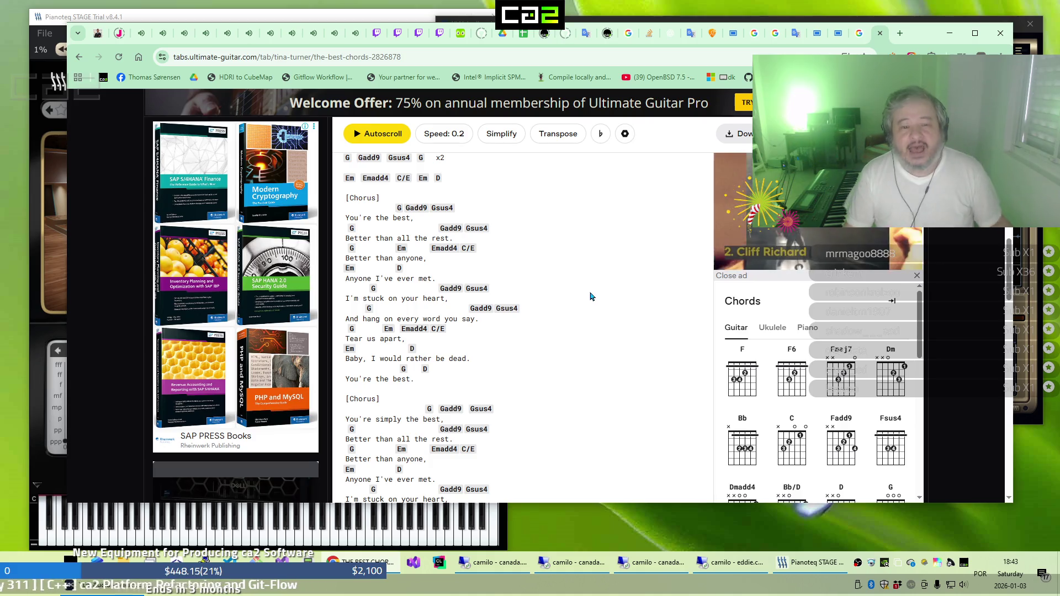
{"action": "scroll", "coordinate": [570, 302], "scroll_direction": "down", "scroll_amount": 1}
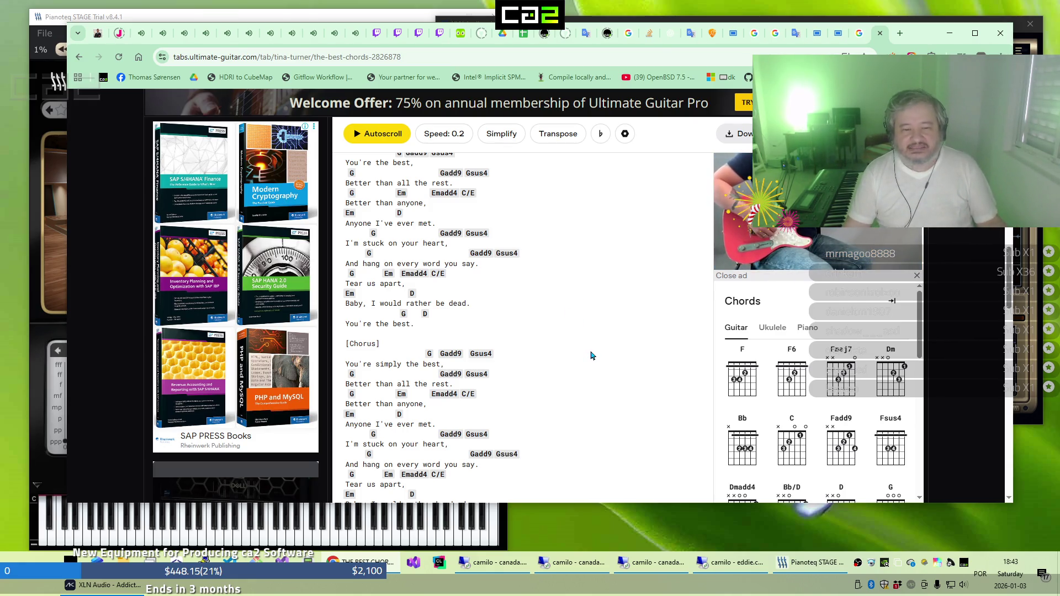
{"action": "scroll", "coordinate": [592, 354], "scroll_direction": "down", "scroll_amount": 1}
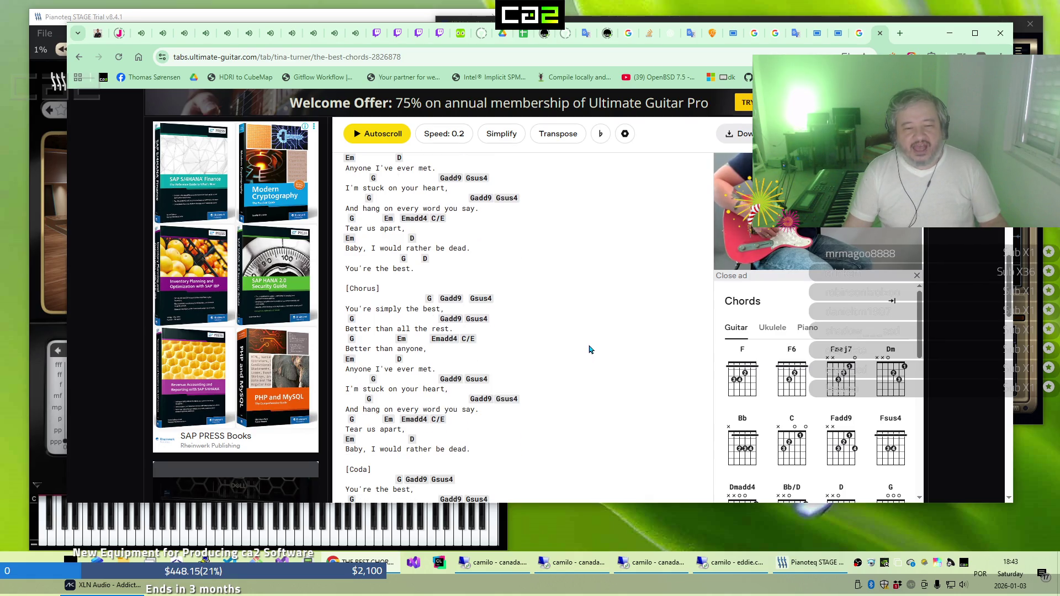
{"action": "scroll", "coordinate": [591, 350], "scroll_direction": "down", "scroll_amount": 2}
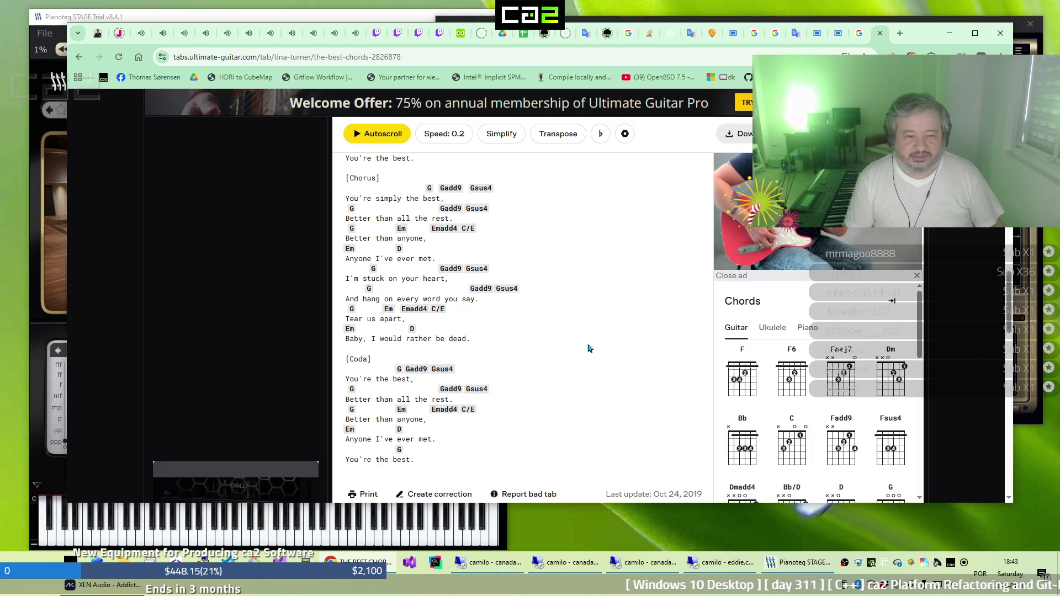
Browse the Twitch stream tabs up to the terminal-coding stream
{"action": "left_click", "coordinate": [141, 36]}
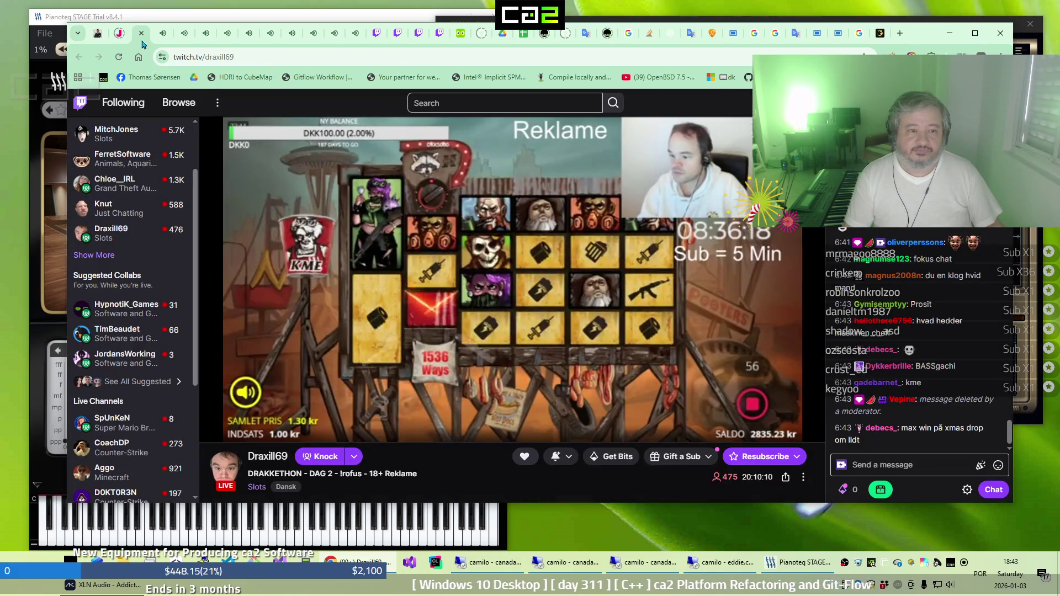
{"action": "left_click", "coordinate": [163, 34]}
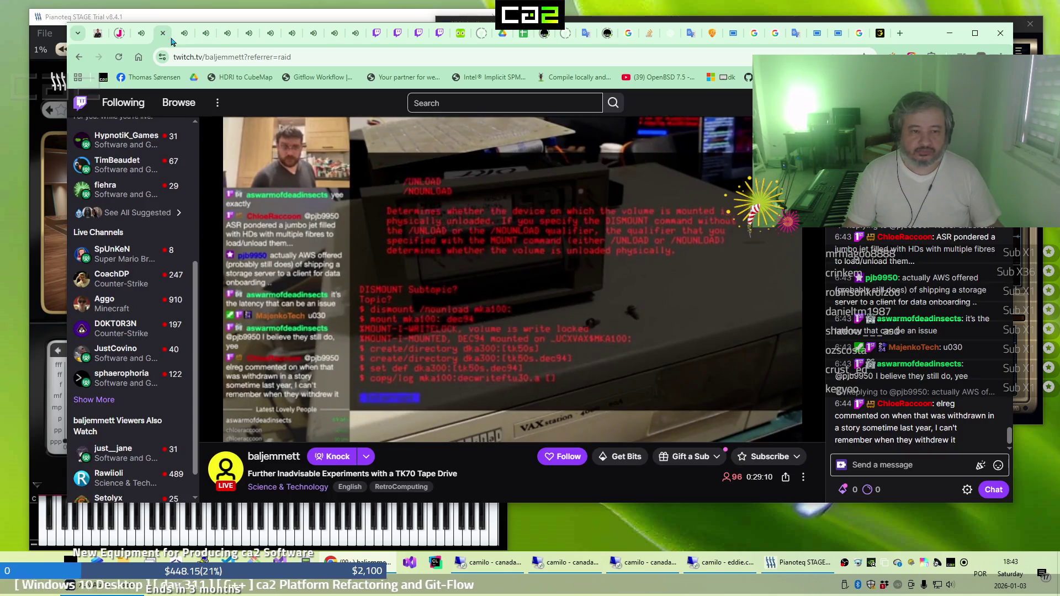
{"action": "left_click", "coordinate": [176, 42]}
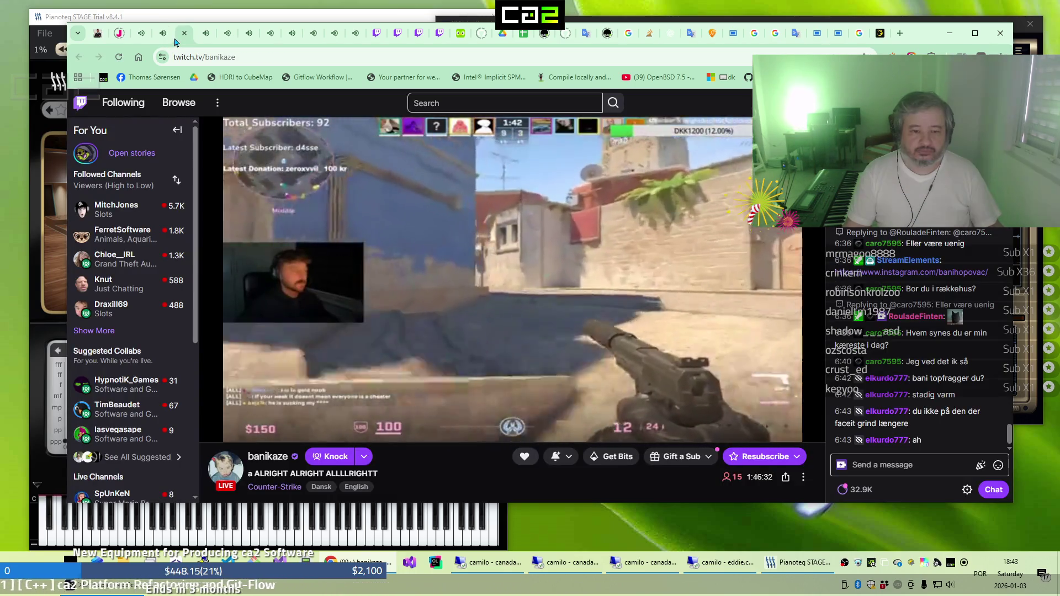
{"action": "left_click", "coordinate": [197, 42]}
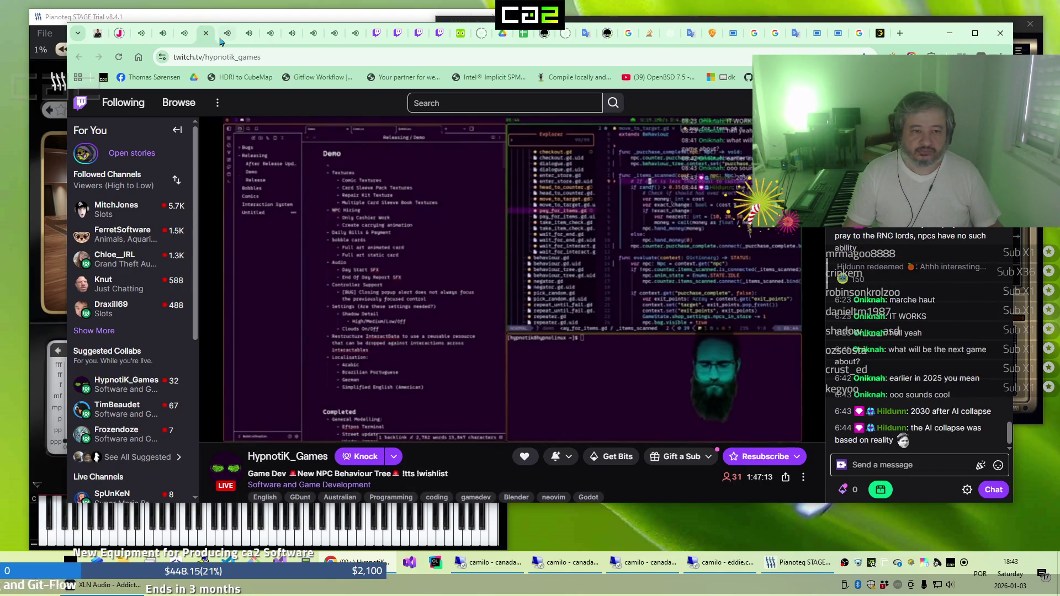
{"action": "left_click", "coordinate": [221, 42]}
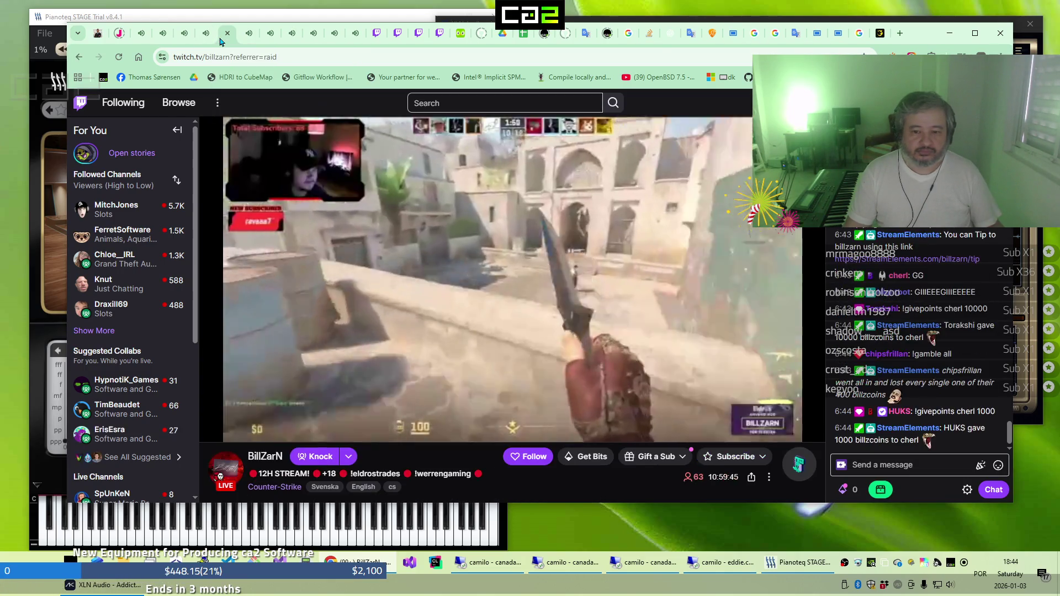
{"action": "left_click", "coordinate": [246, 43]}
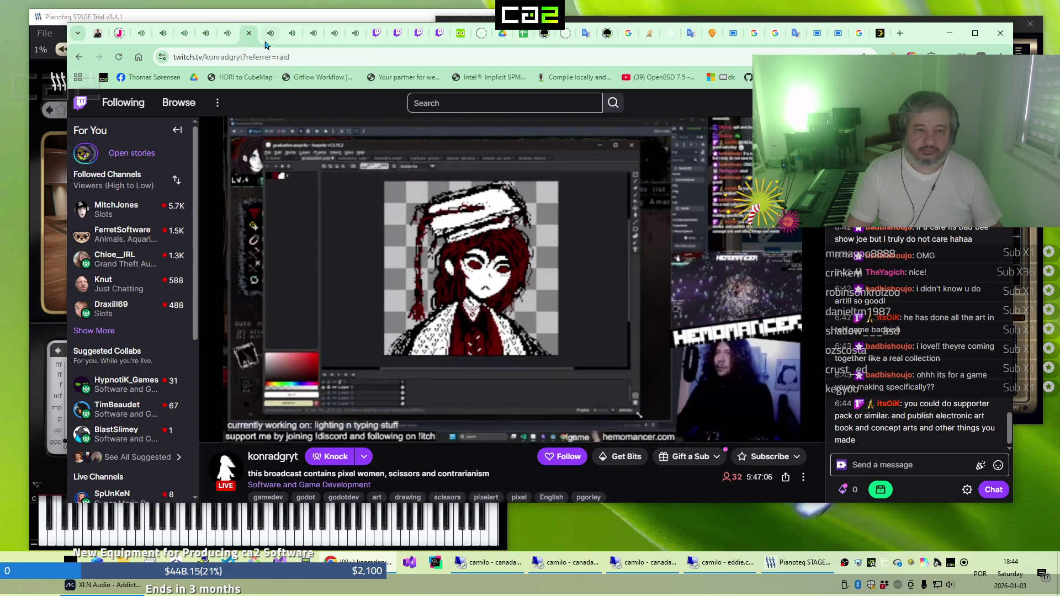
{"action": "left_click", "coordinate": [270, 43]}
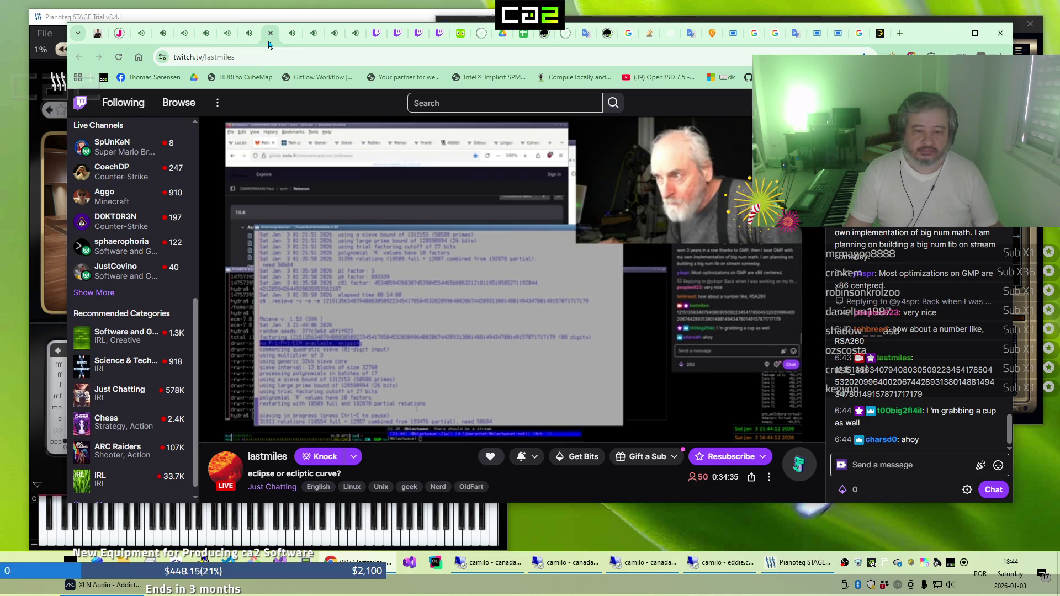
Expand the followed channels, check the last streams including Minecraft, and return to The Best chords
{"action": "scroll", "coordinate": [133, 320], "scroll_direction": "up", "scroll_amount": 6}
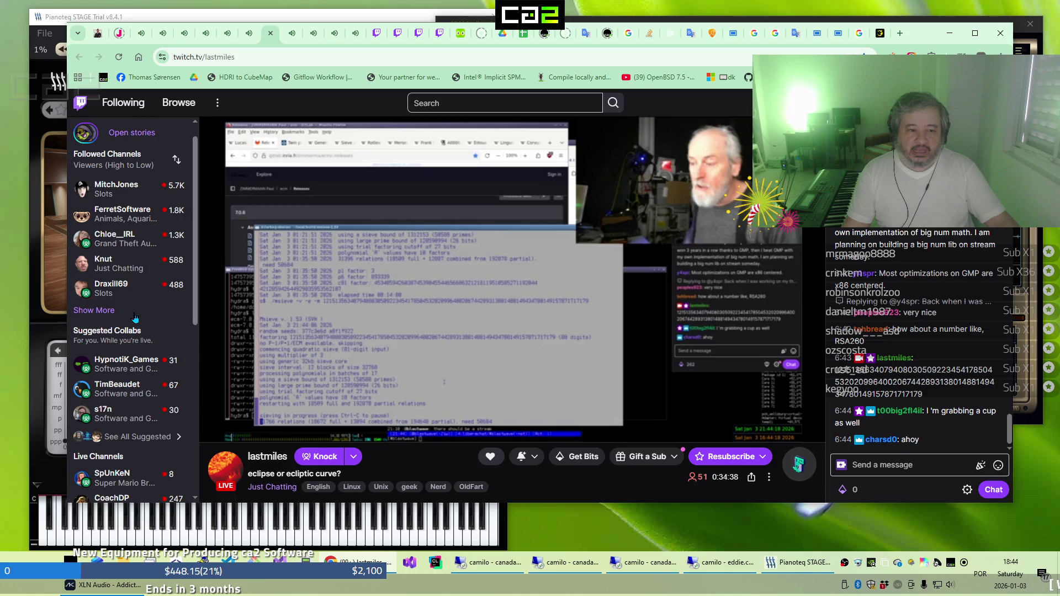
{"action": "scroll", "coordinate": [135, 319], "scroll_direction": "up", "scroll_amount": 1}
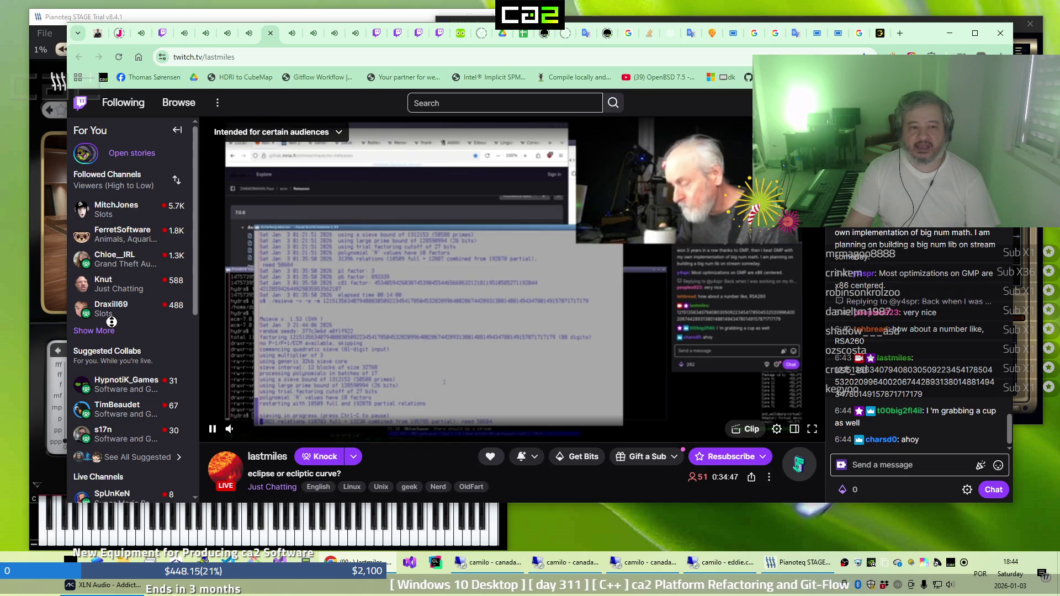
{"action": "mouse_move", "coordinate": [116, 312]}
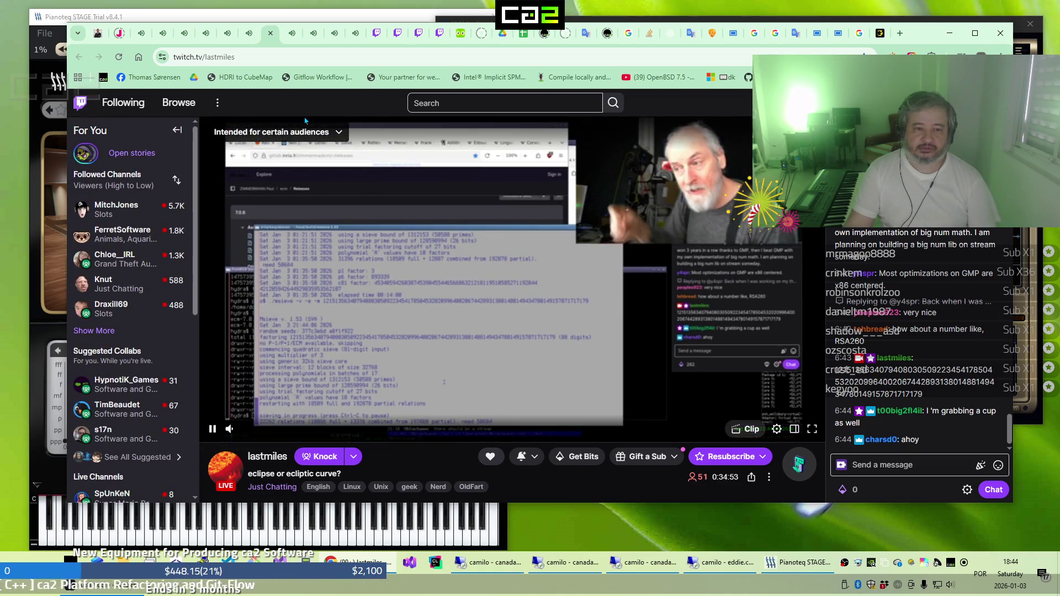
{"action": "left_click", "coordinate": [101, 335]}
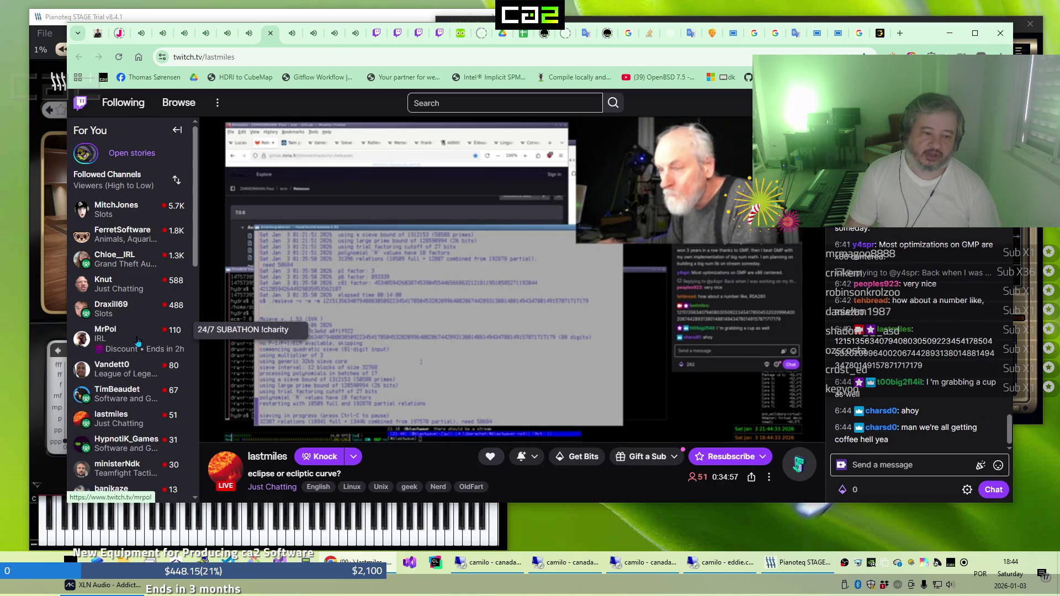
{"action": "scroll", "coordinate": [137, 340], "scroll_direction": "down", "scroll_amount": 2}
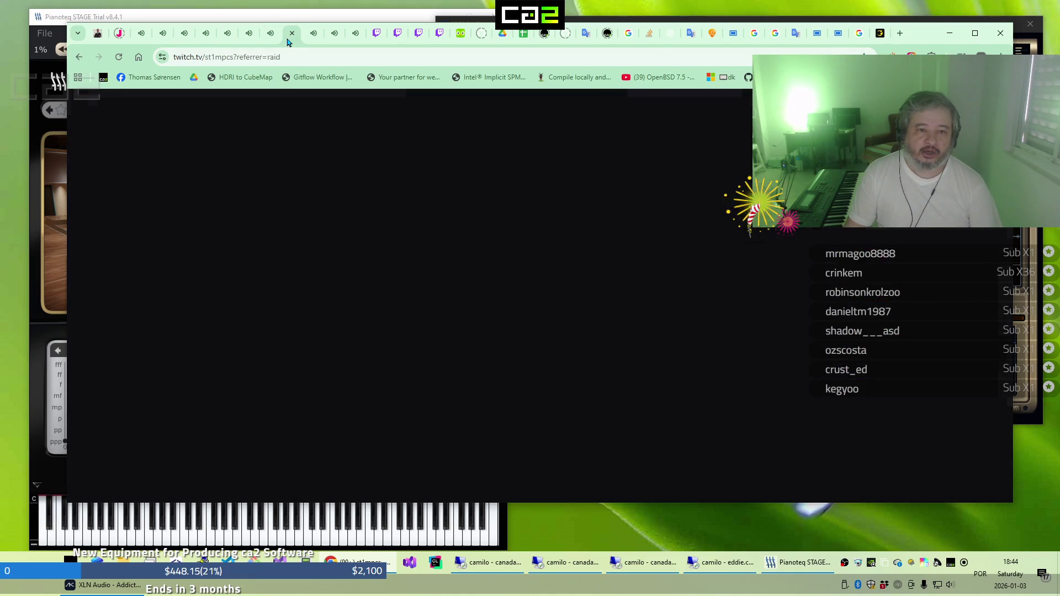
{"action": "left_click", "coordinate": [309, 41]}
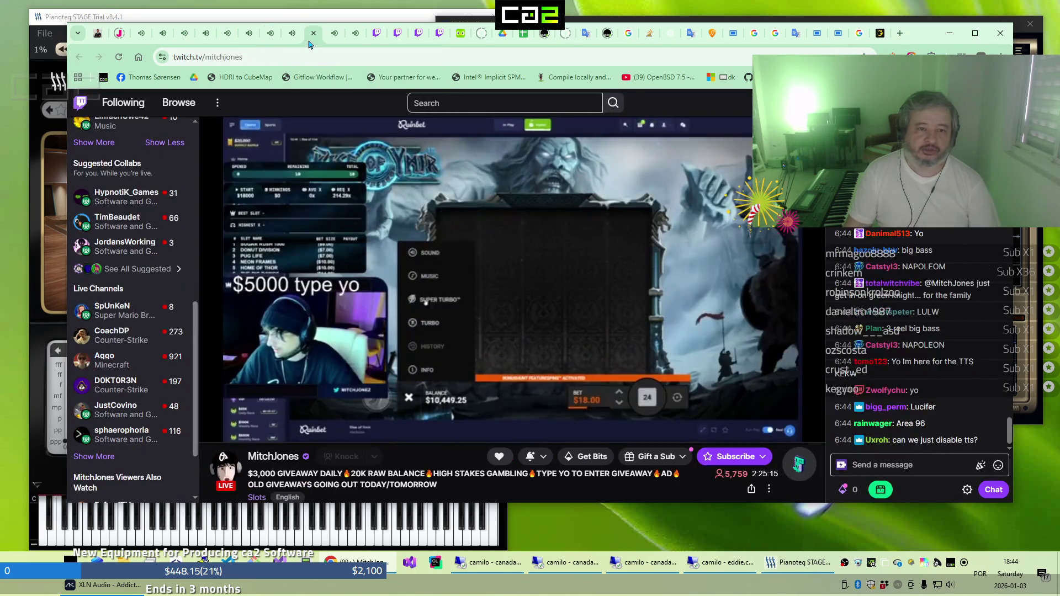
{"action": "left_click", "coordinate": [337, 41]}
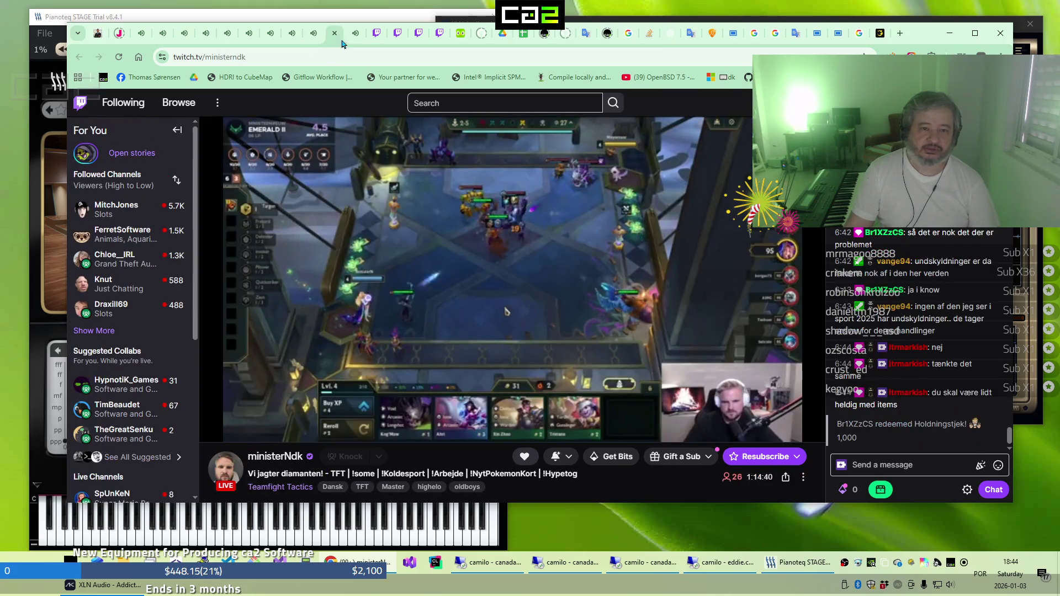
{"action": "left_click", "coordinate": [348, 42]}
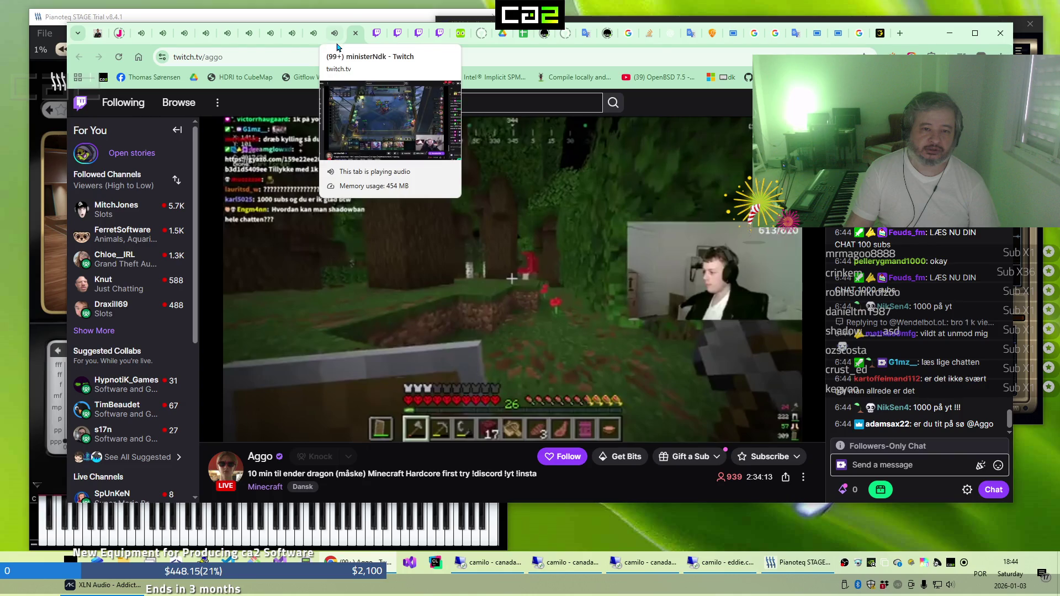
{"action": "left_click", "coordinate": [878, 39]}
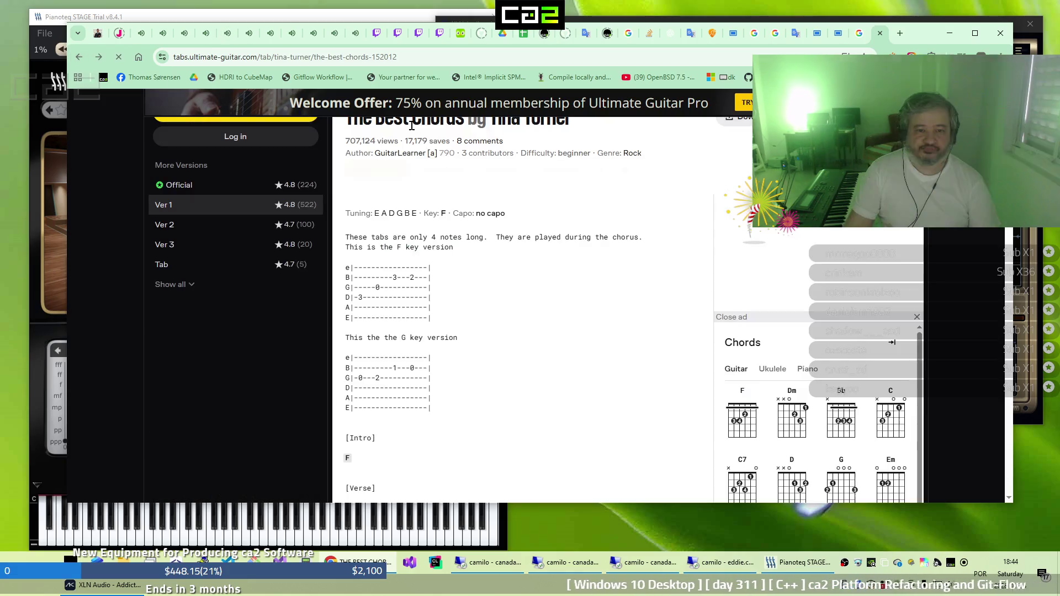
Search Google for 'how deep is your love chords' and open the Ultimate Guitar result
{"action": "left_click", "coordinate": [838, 34]}
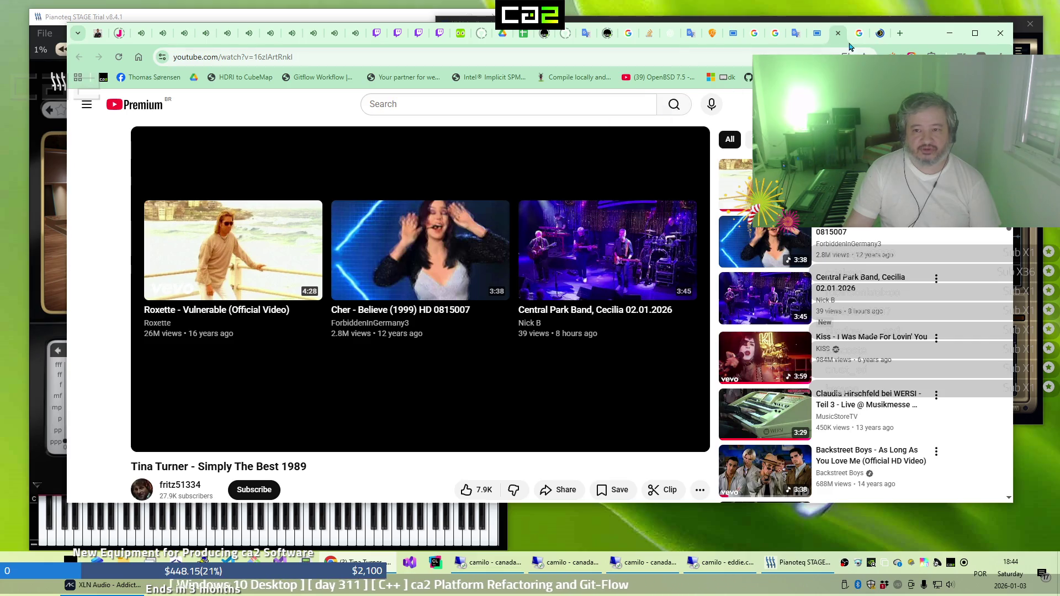
{"action": "left_click", "coordinate": [859, 34]}
{"action": "triple_click", "coordinate": [440, 114]}
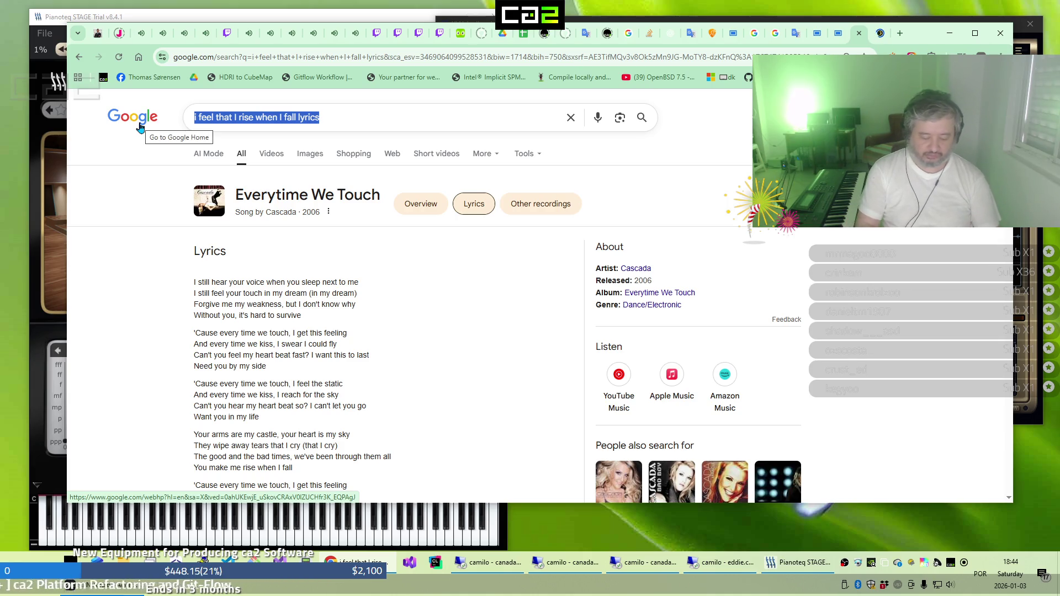
{"action": "type", "text": "how deep"}
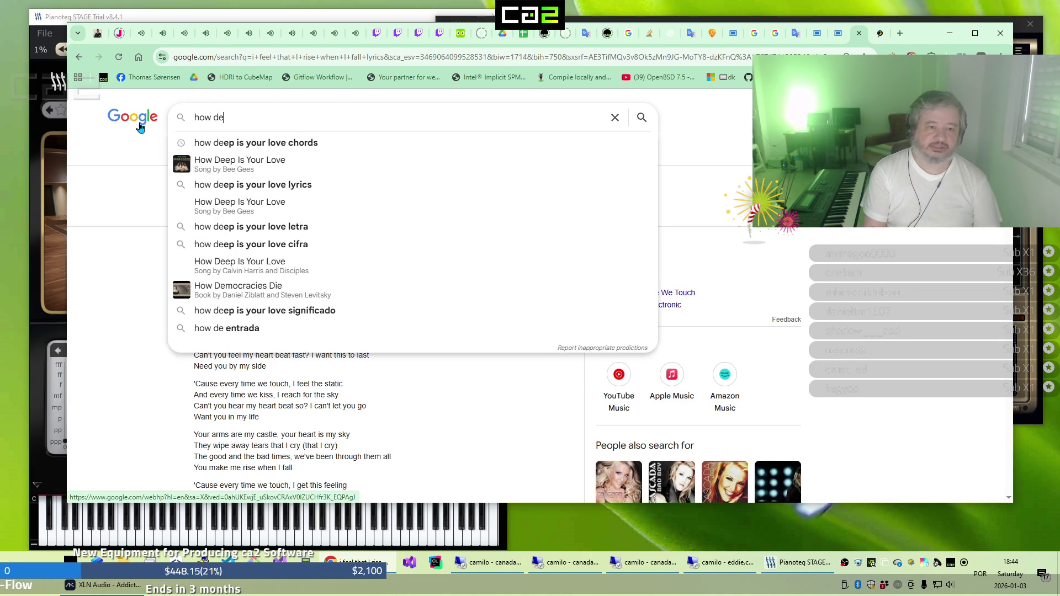
{"action": "key", "text": "Down"}
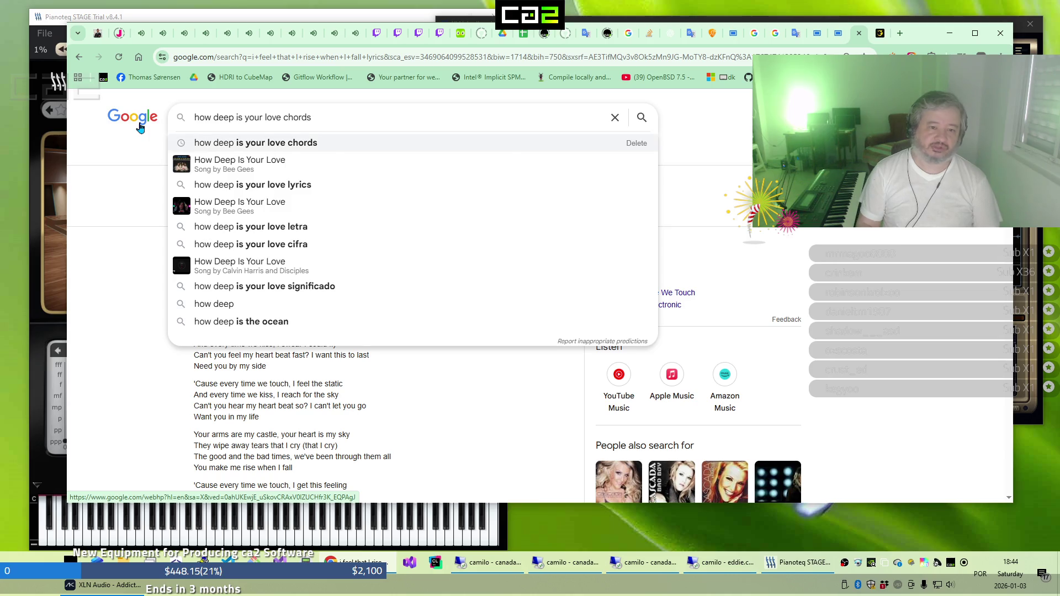
{"action": "key", "text": "Return"}
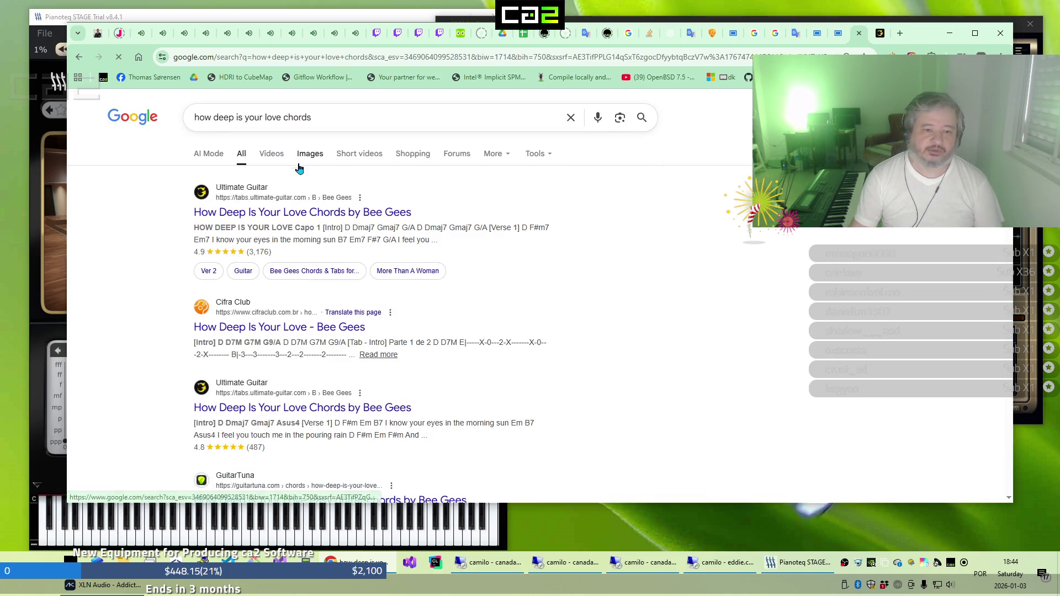
{"action": "left_click", "coordinate": [287, 215]}
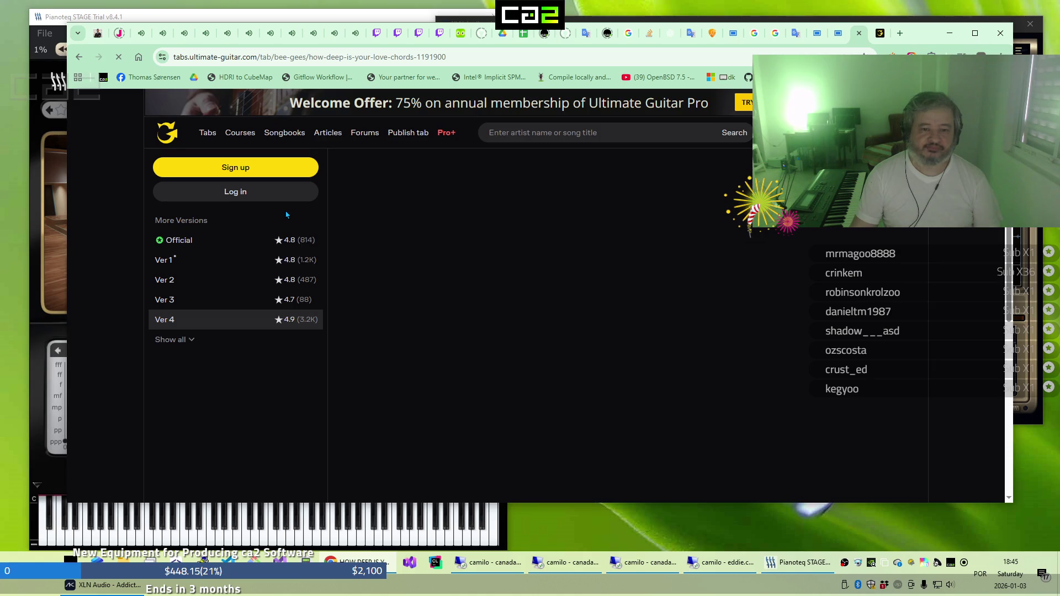
Scroll down the How Deep Is Your Love chords, then bring Pianoteq 8 Stage forward
{"action": "scroll", "coordinate": [541, 324], "scroll_direction": "down", "scroll_amount": 1}
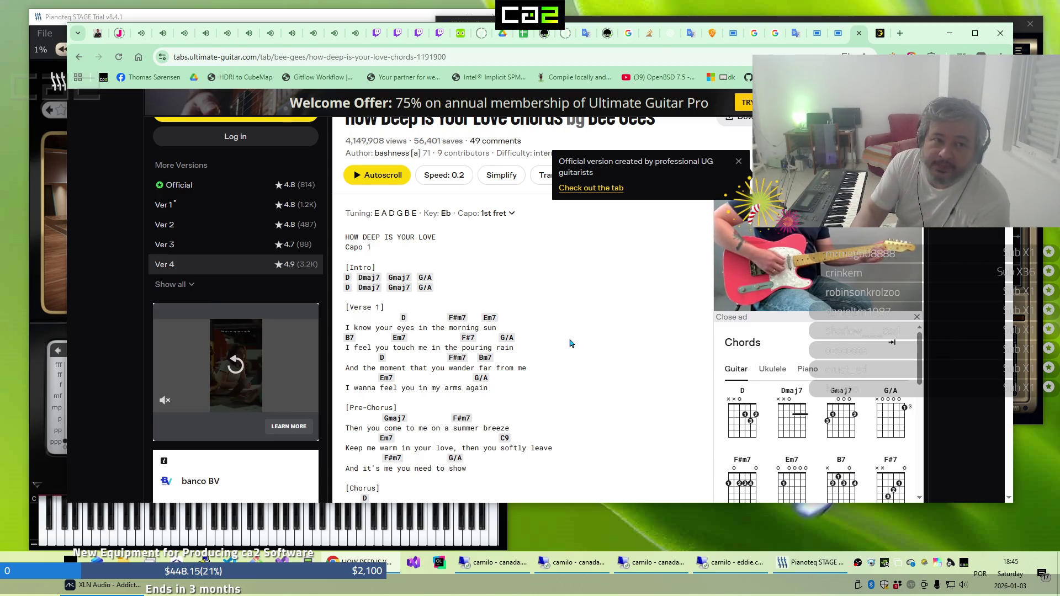
{"action": "left_click", "coordinate": [286, 17]}
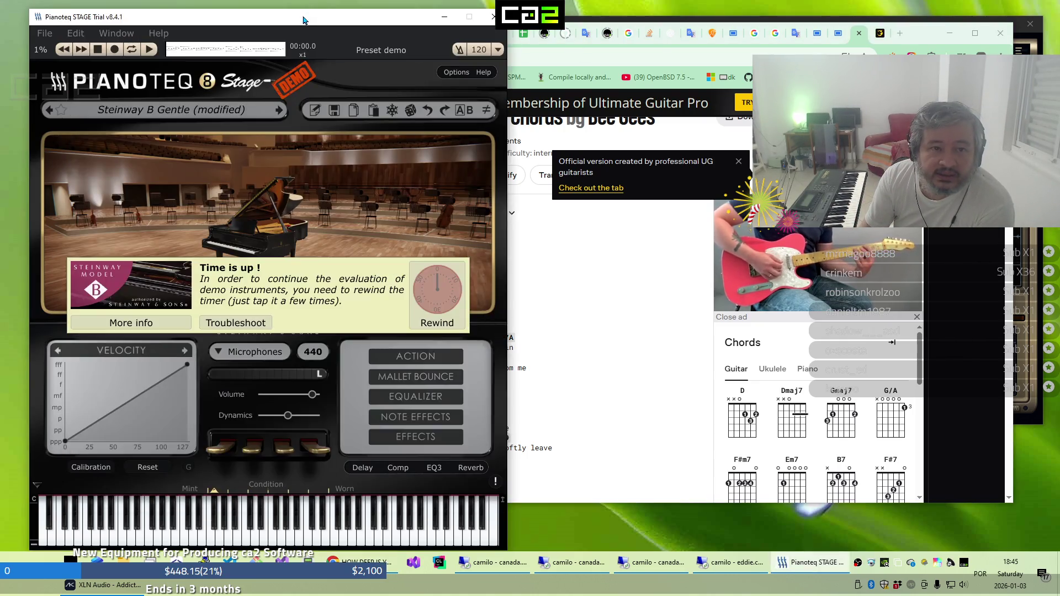
Rewind Pianoteq's expired demo evaluation timer using the Rewind dial
{"action": "left_click", "coordinate": [430, 291]}
{"action": "left_click", "coordinate": [429, 290]}
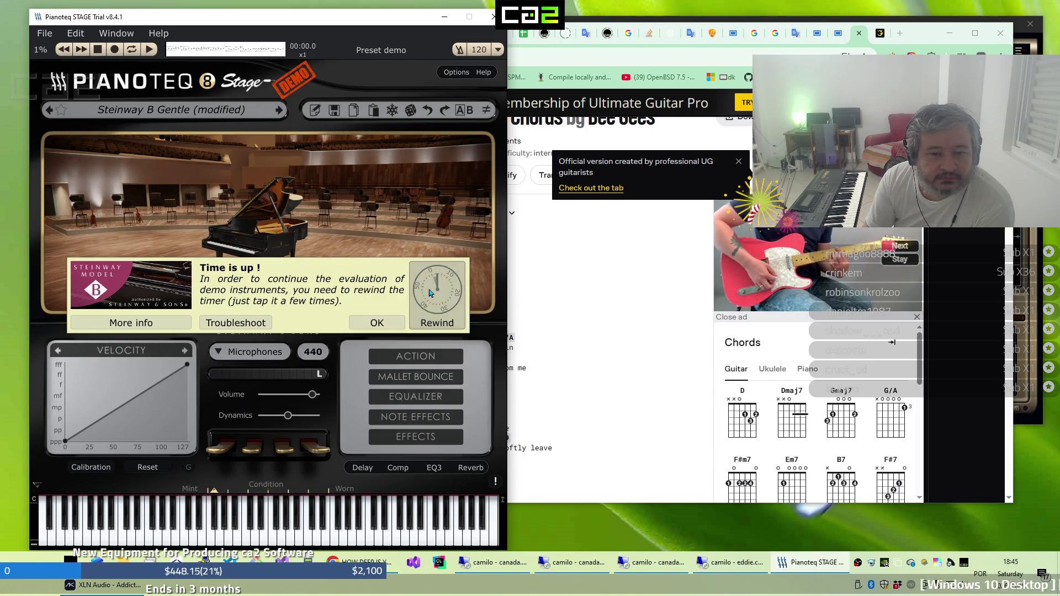
{"action": "left_click", "coordinate": [431, 292]}
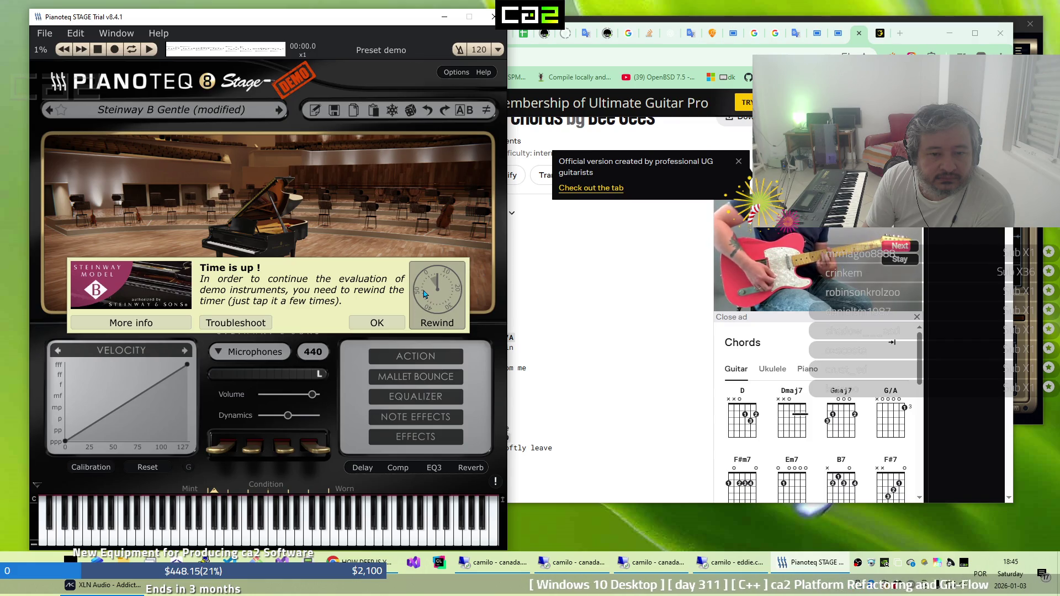
{"action": "left_click", "coordinate": [426, 293]}
{"action": "left_click", "coordinate": [424, 294]}
{"action": "left_click", "coordinate": [425, 294]}
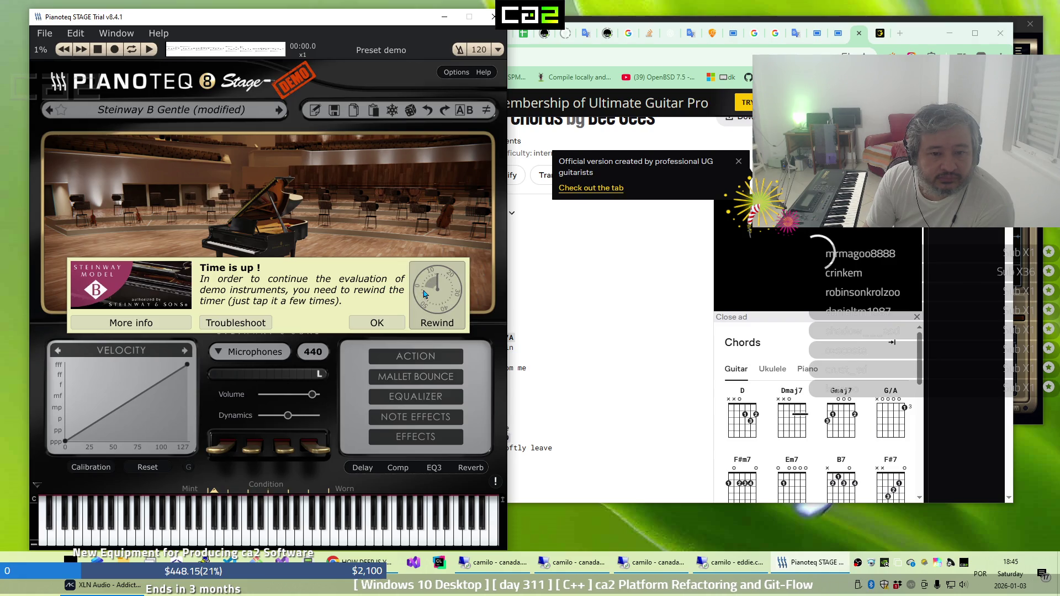
{"action": "left_click", "coordinate": [425, 294]}
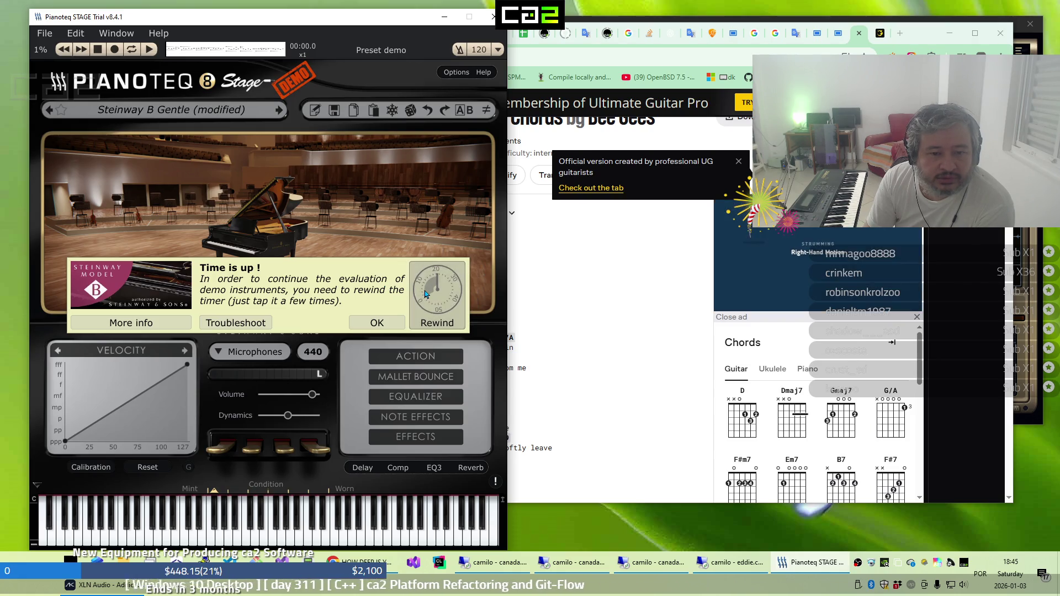
{"action": "left_click", "coordinate": [425, 294]}
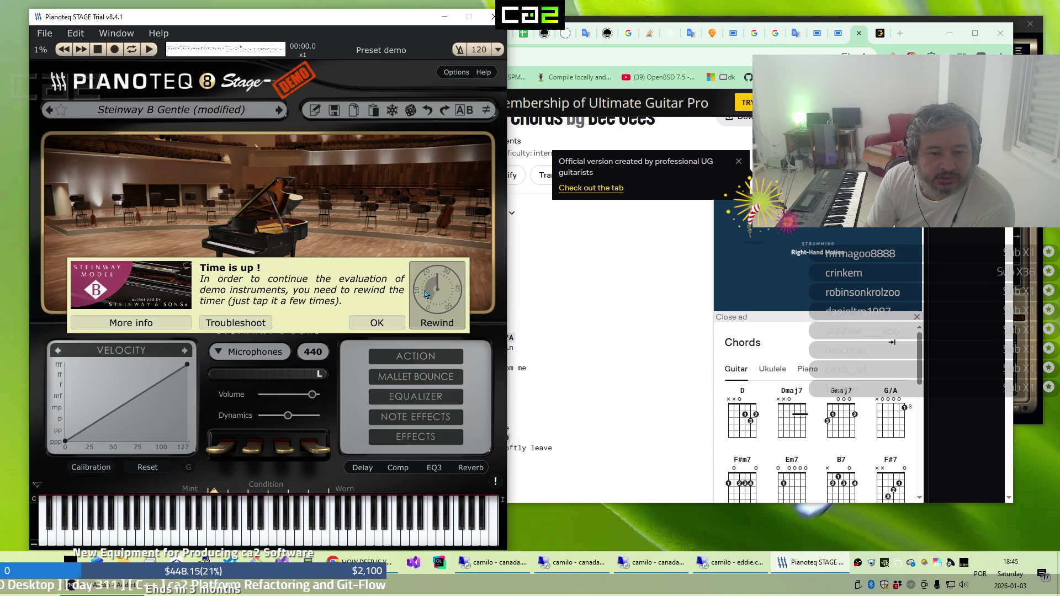
{"action": "left_click", "coordinate": [425, 294]}
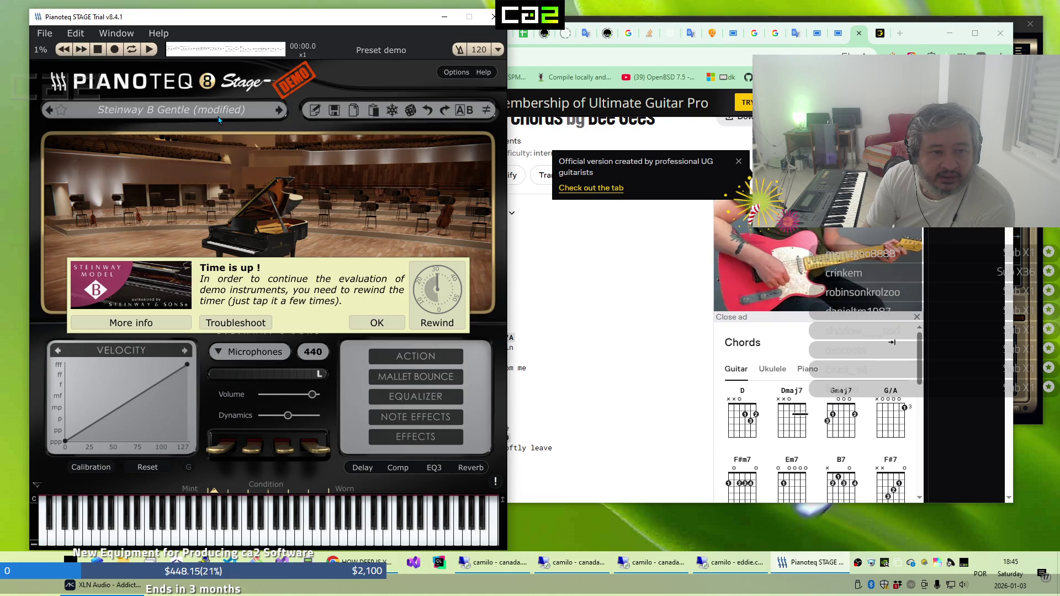
Load the Grand Steinway B > Steinway B Felt I preset and raise volume about 1.8 dB
{"action": "left_click", "coordinate": [218, 118]}
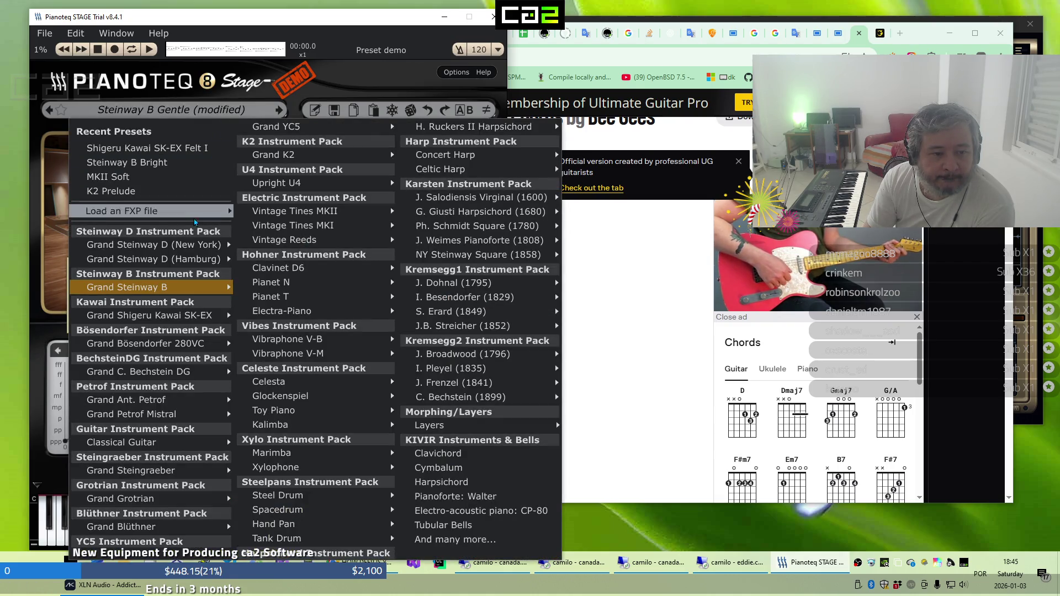
{"action": "mouse_move", "coordinate": [185, 290]}
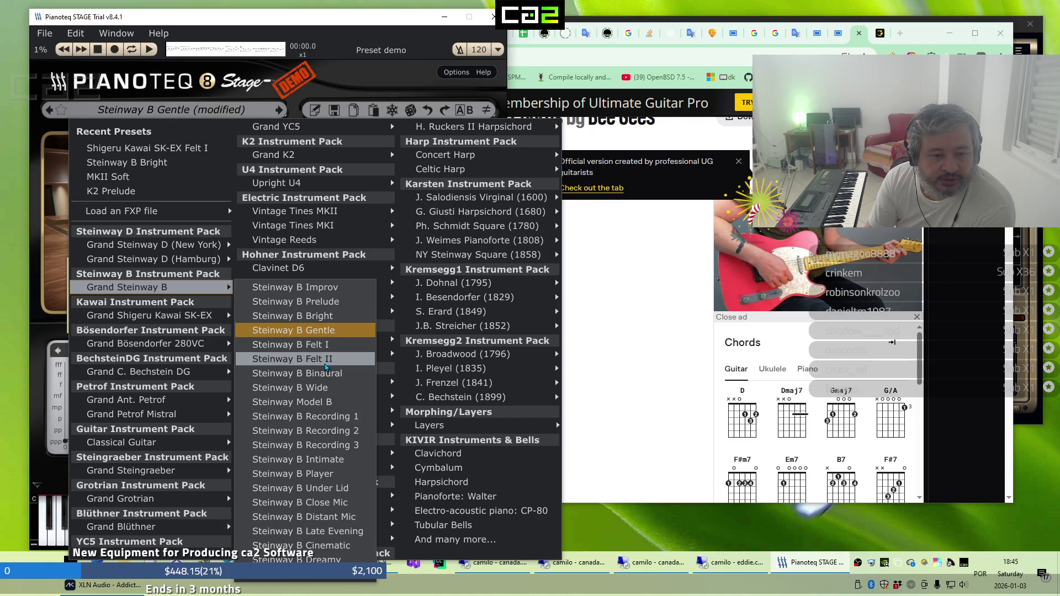
{"action": "left_click", "coordinate": [330, 347]}
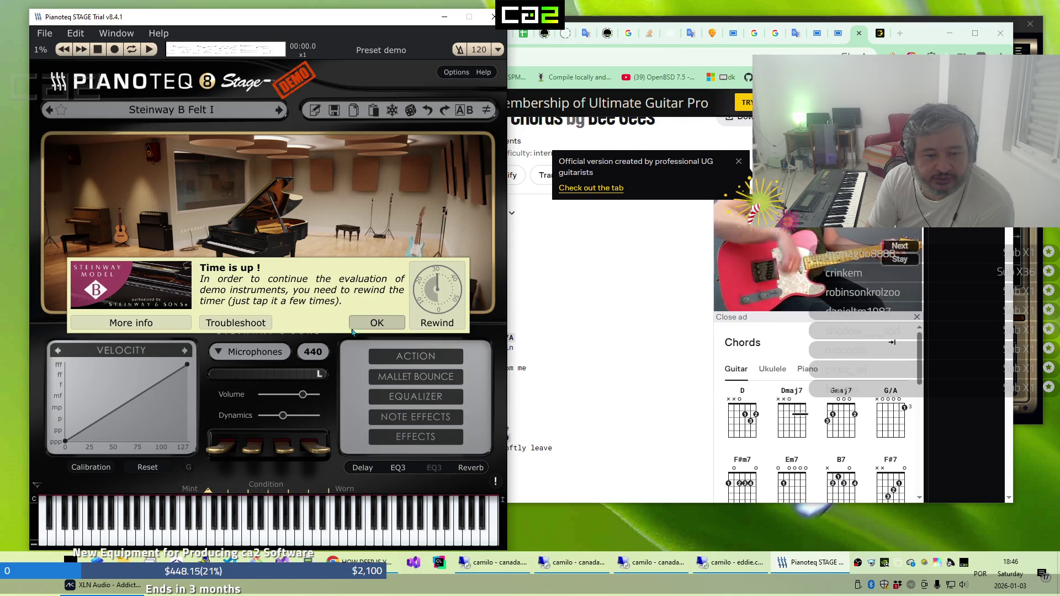
{"action": "left_click_drag", "start_coordinate": [302, 394], "coordinate": [311, 398]}
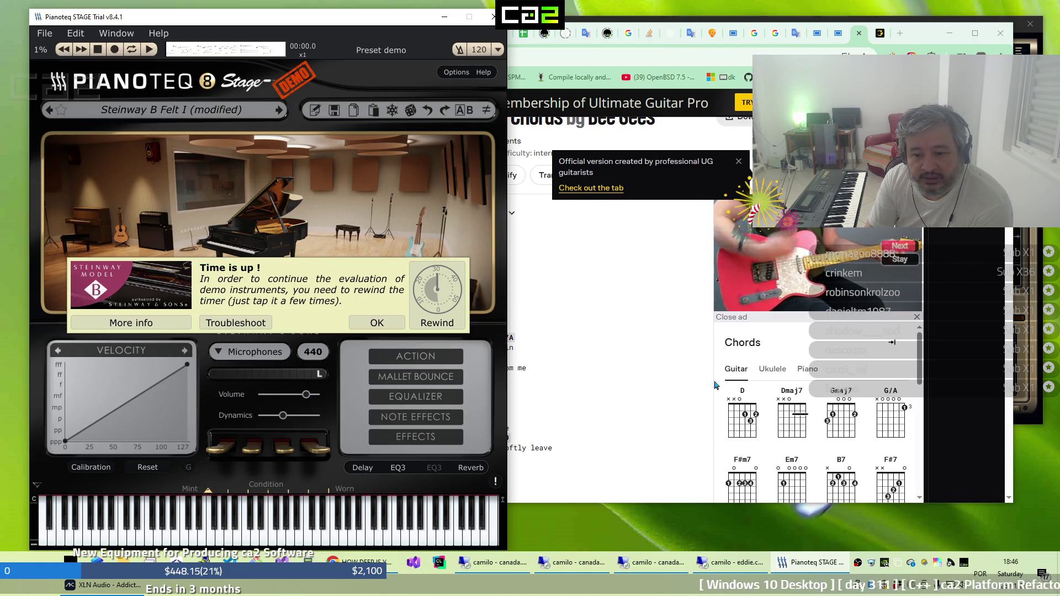
{"action": "left_click", "coordinate": [1020, 390]}
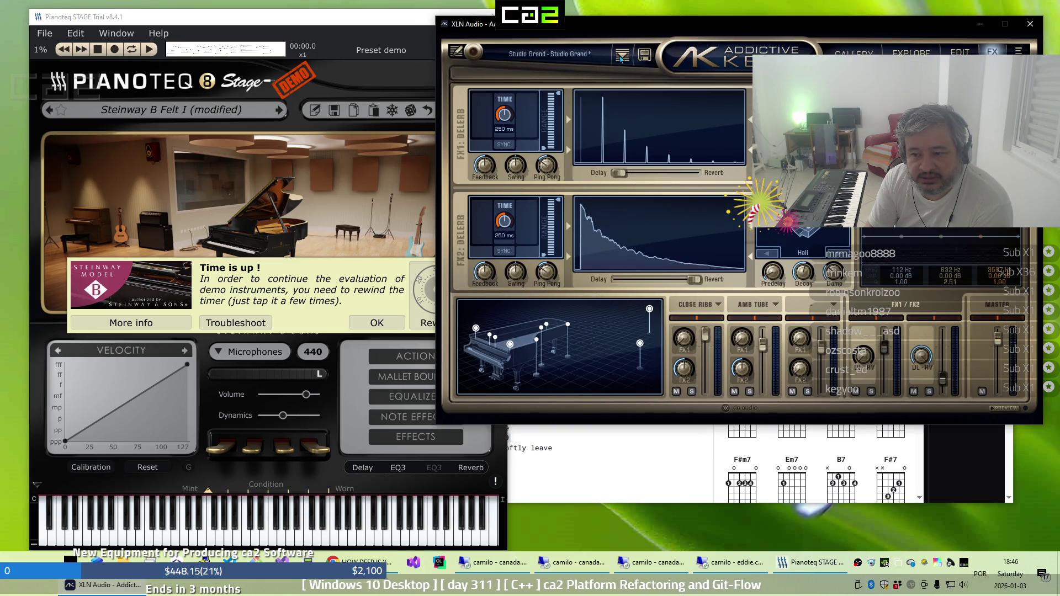
Load Studio Grand - Intimate from the Preset Browser, then show the FX page
{"action": "left_click", "coordinate": [959, 52]}
{"action": "left_click", "coordinate": [596, 60]}
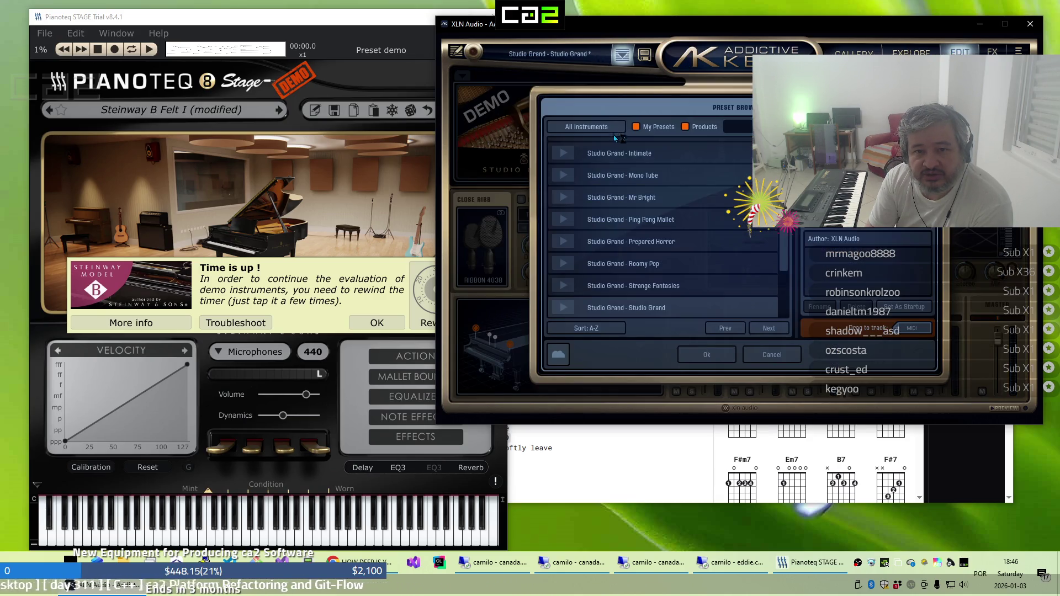
{"action": "left_click", "coordinate": [624, 151]}
{"action": "left_click", "coordinate": [723, 360]}
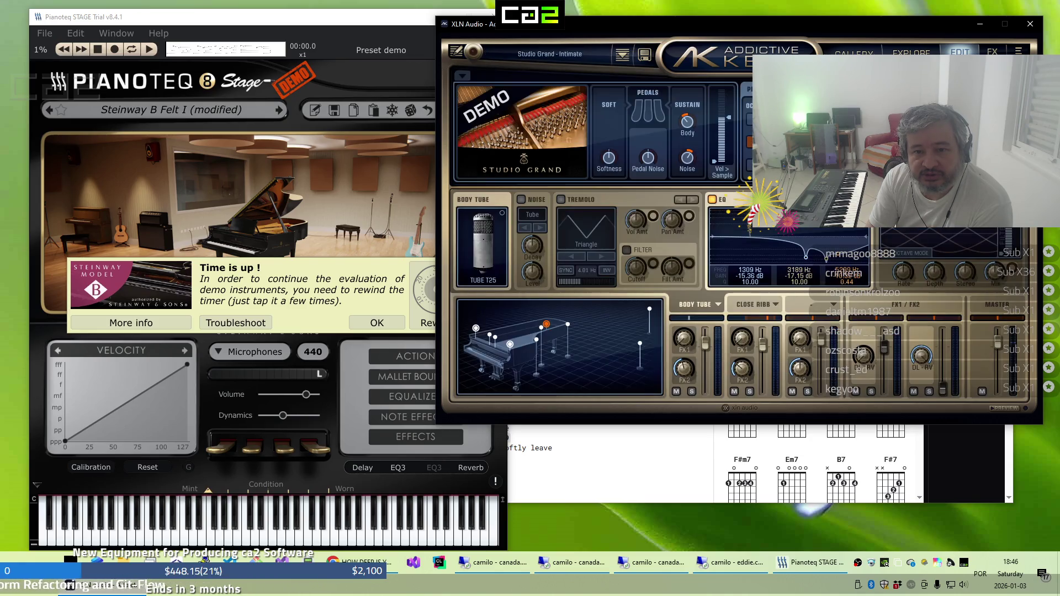
{"action": "left_click", "coordinate": [991, 51]}
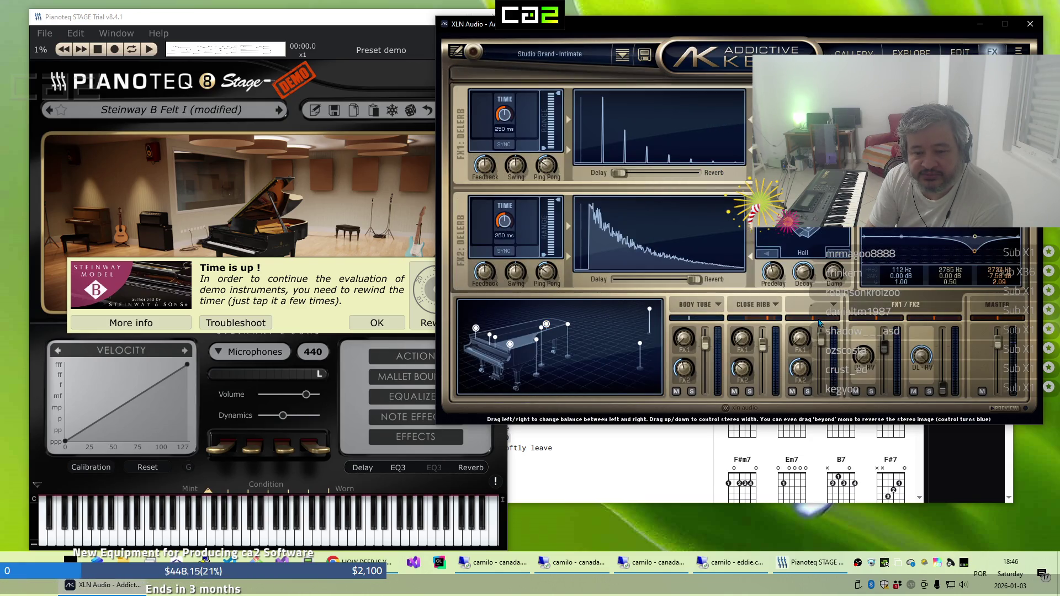
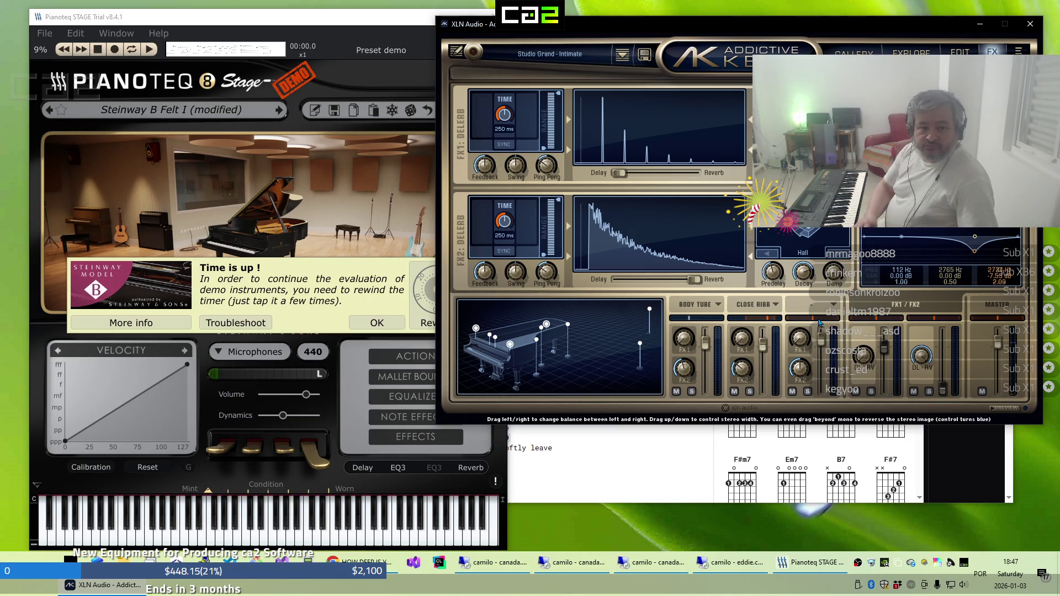
Bring the 'How Deep Is Your Love' chord sheet to the front and scroll it down
{"action": "left_click", "coordinate": [600, 487]}
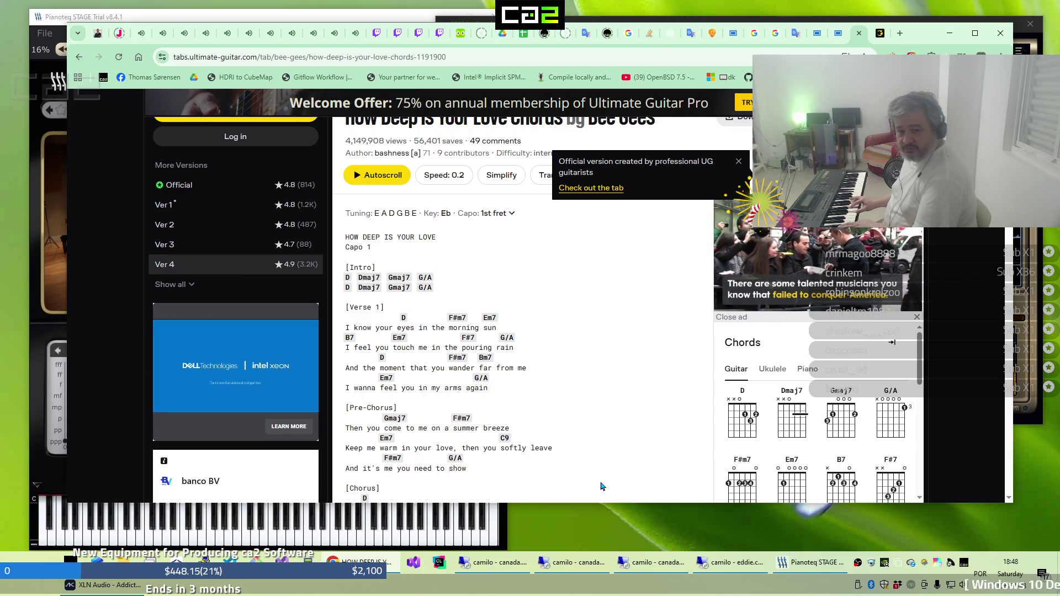
{"action": "scroll", "coordinate": [601, 486], "scroll_direction": "down", "scroll_amount": 4}
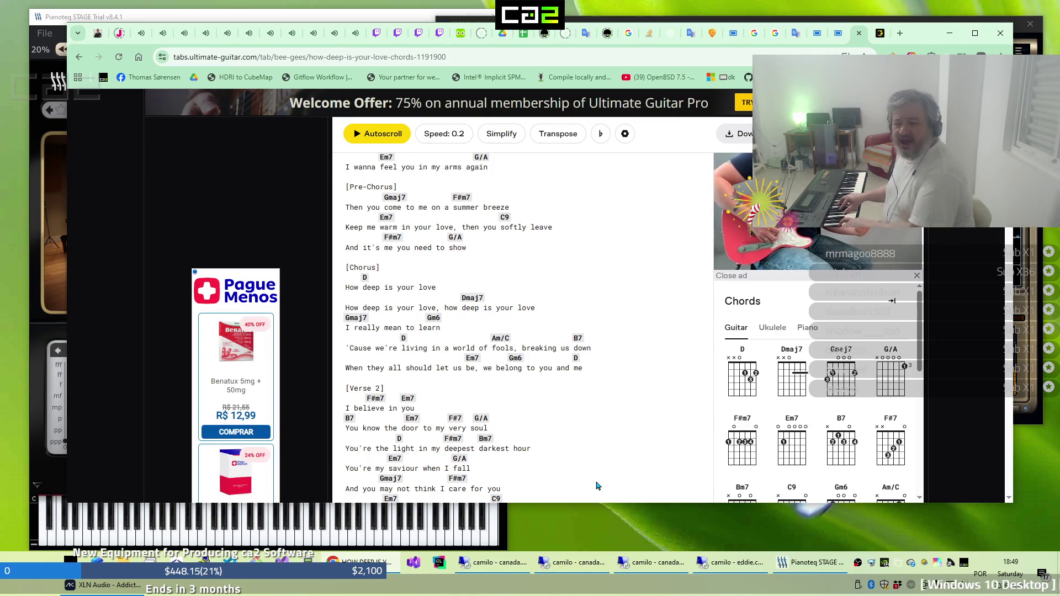
Scroll the chord sheet down to the pre-chorus, first chorus and start of Verse 2
{"action": "scroll", "coordinate": [596, 485], "scroll_direction": "down", "scroll_amount": 4}
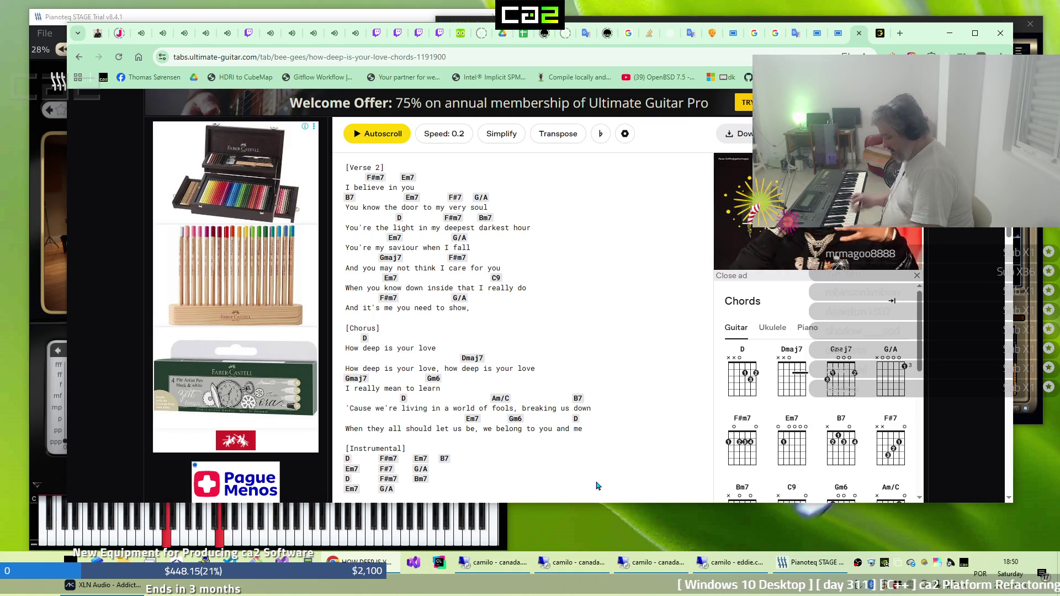
Scroll the chord sheet down past the Instrumental, Pre-Chorus and Chorus to the Interlude
{"action": "scroll", "coordinate": [596, 485], "scroll_direction": "down", "scroll_amount": 4}
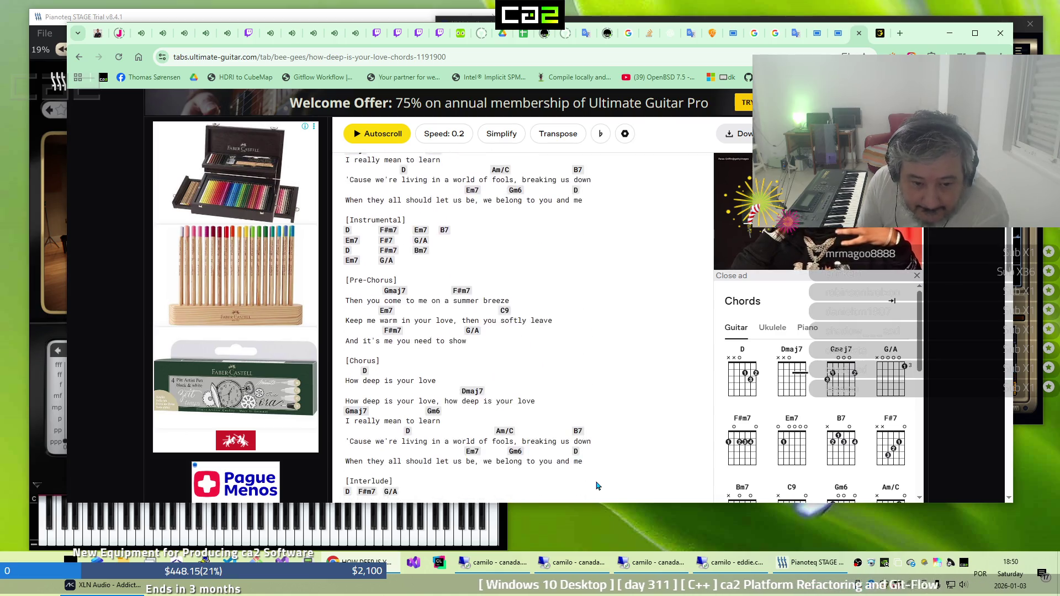
{"action": "scroll", "coordinate": [596, 485], "scroll_direction": "down", "scroll_amount": 1}
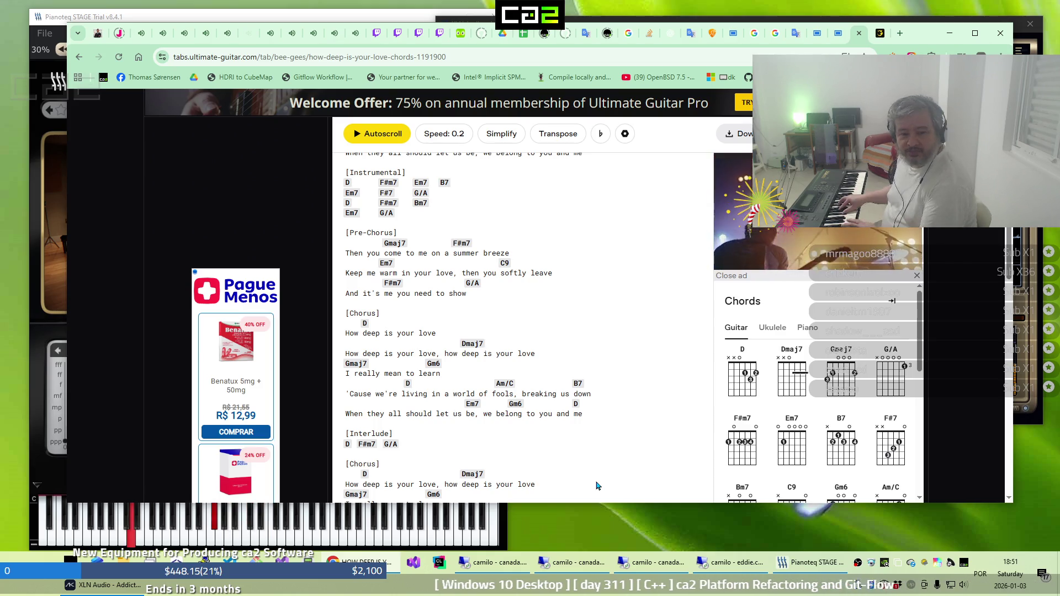
{"action": "scroll", "coordinate": [596, 486], "scroll_direction": "down", "scroll_amount": 3}
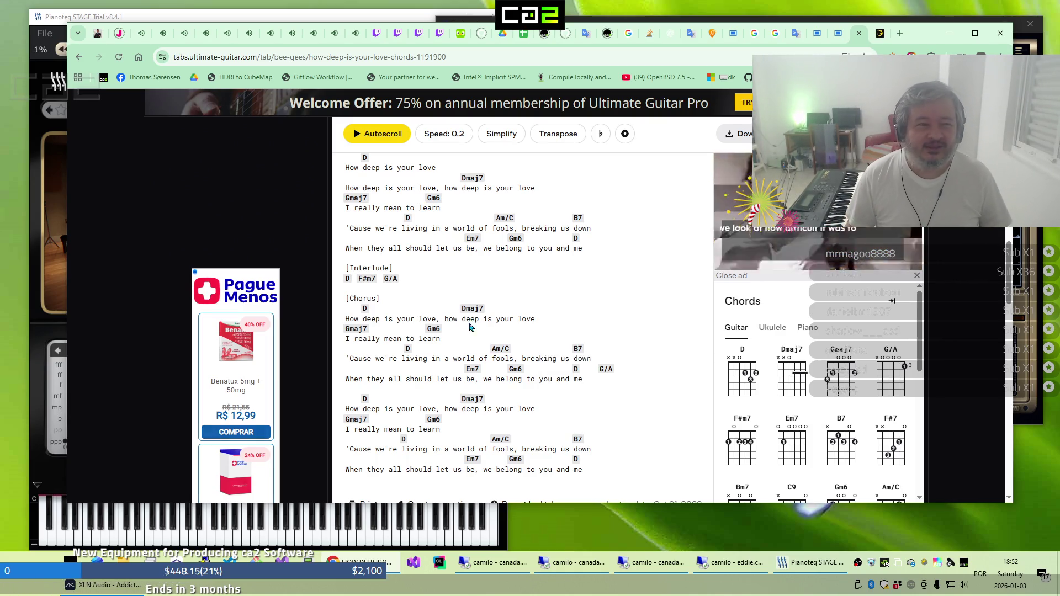
Switch from the chord sheet to the first Twitch stream tab
{"action": "left_click", "coordinate": [141, 33]}
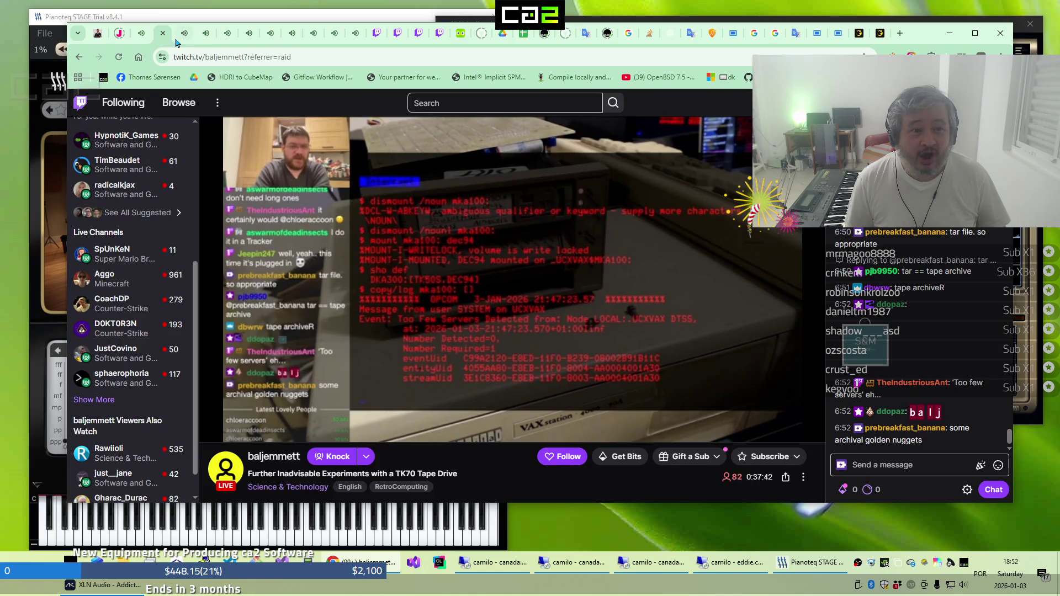
Step through the Counter-Strike, game-development and other stream tabs, ending on the Minecraft stream
{"action": "left_click", "coordinate": [177, 41]}
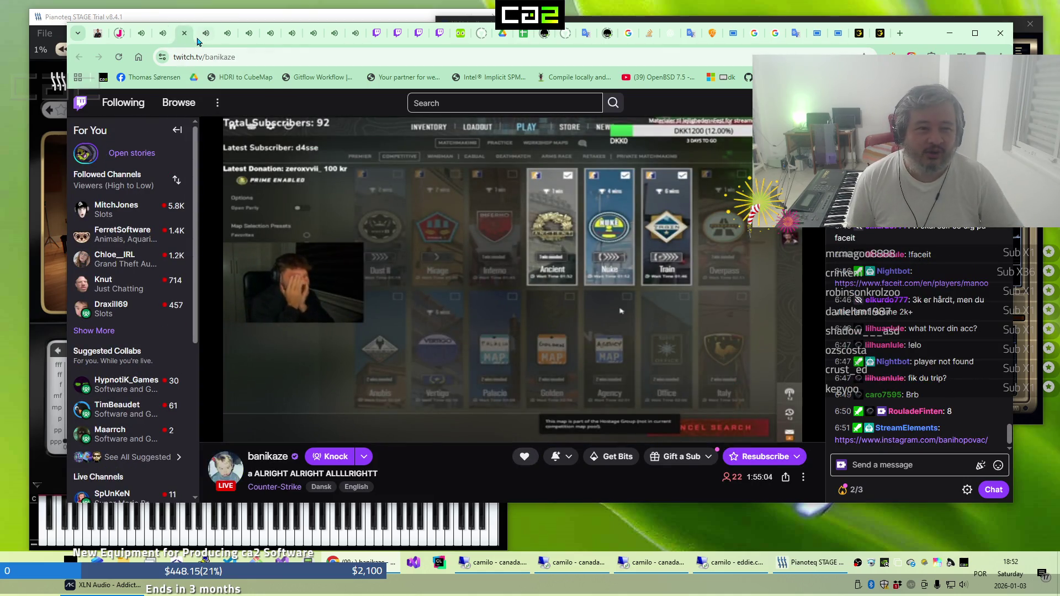
{"action": "left_click", "coordinate": [199, 42]}
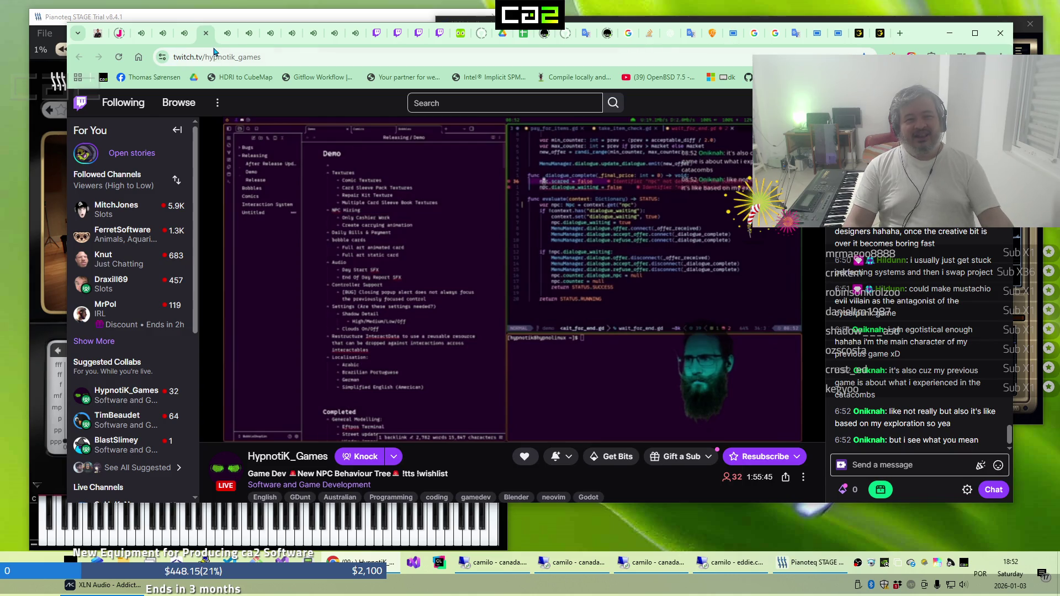
{"action": "left_click", "coordinate": [224, 43]}
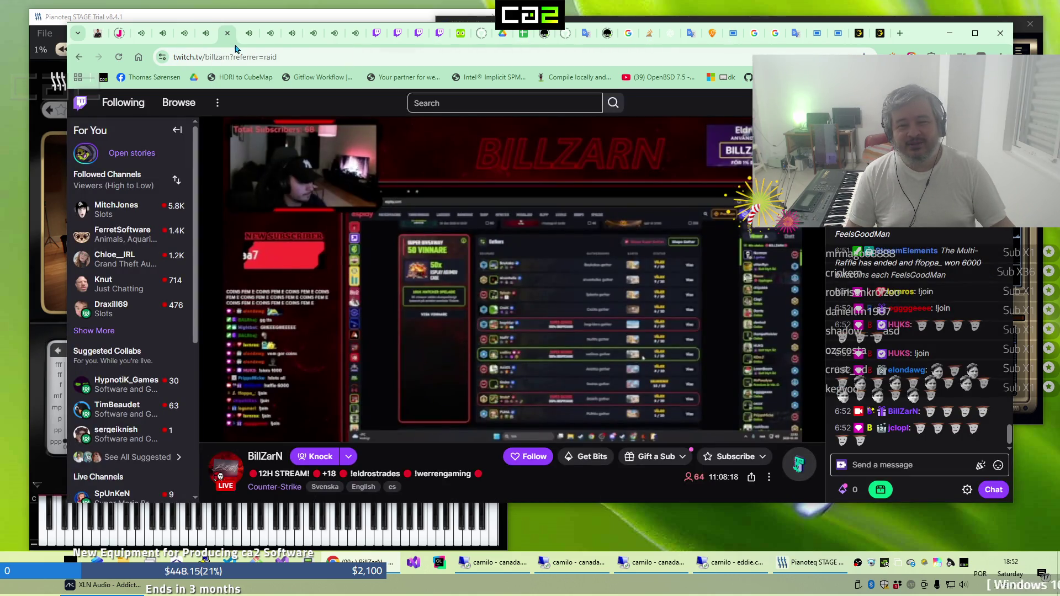
{"action": "left_click", "coordinate": [266, 45]}
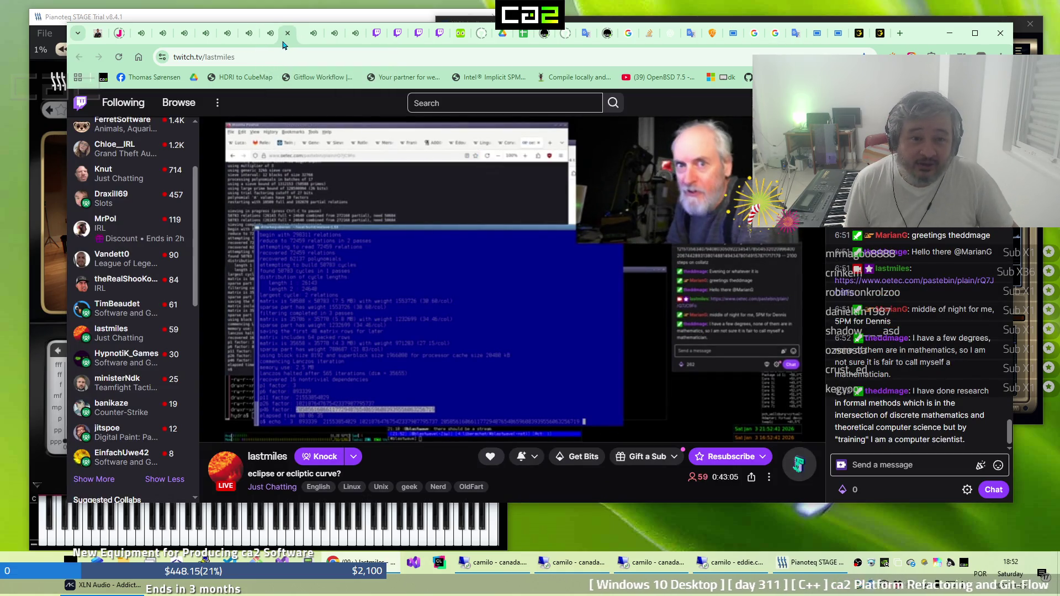
{"action": "left_click", "coordinate": [292, 46]}
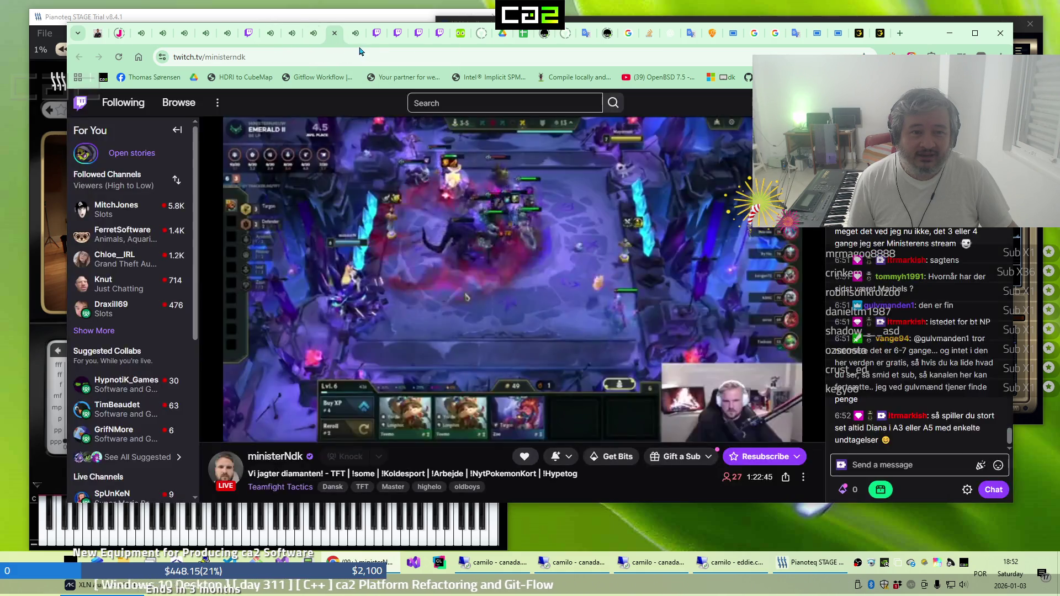
{"action": "left_click", "coordinate": [355, 48]}
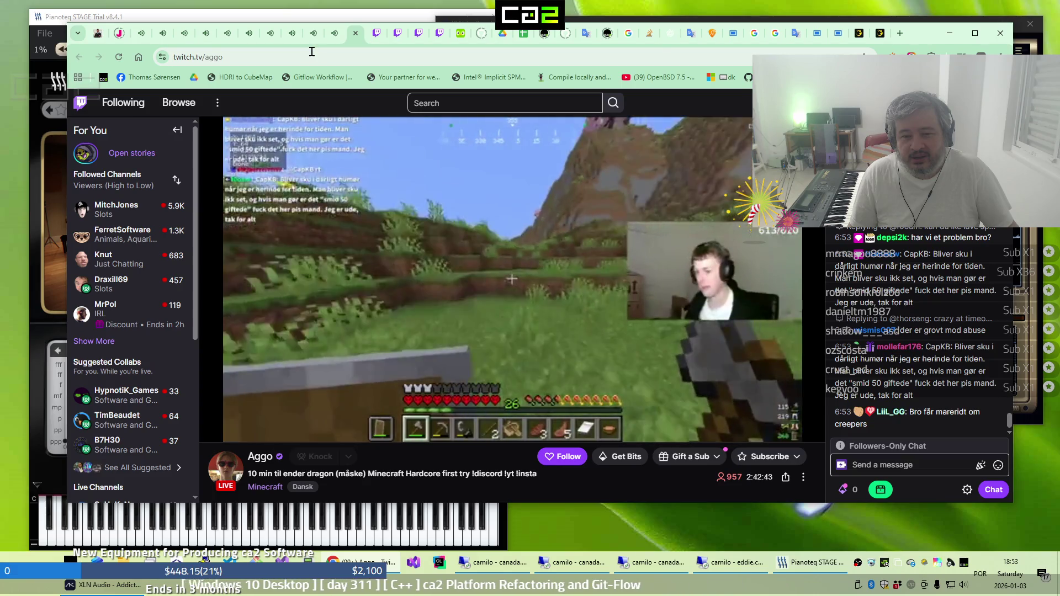
Cycle the stream tabs from the slots stream through Godot and Teamfight Tactics to Minecraft hardcore
{"action": "left_click", "coordinate": [138, 39]}
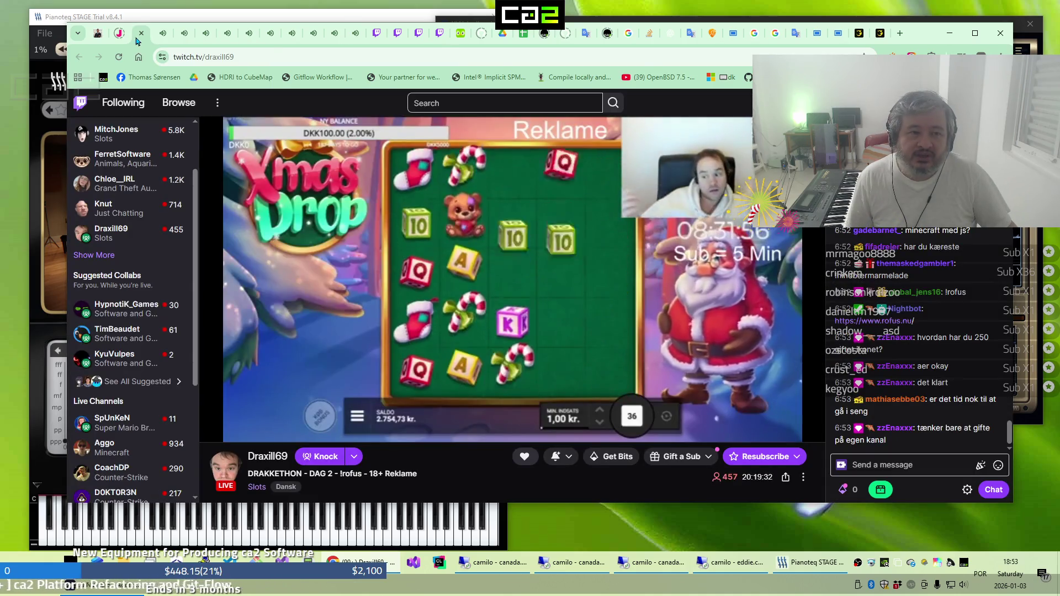
{"action": "left_click", "coordinate": [155, 39]}
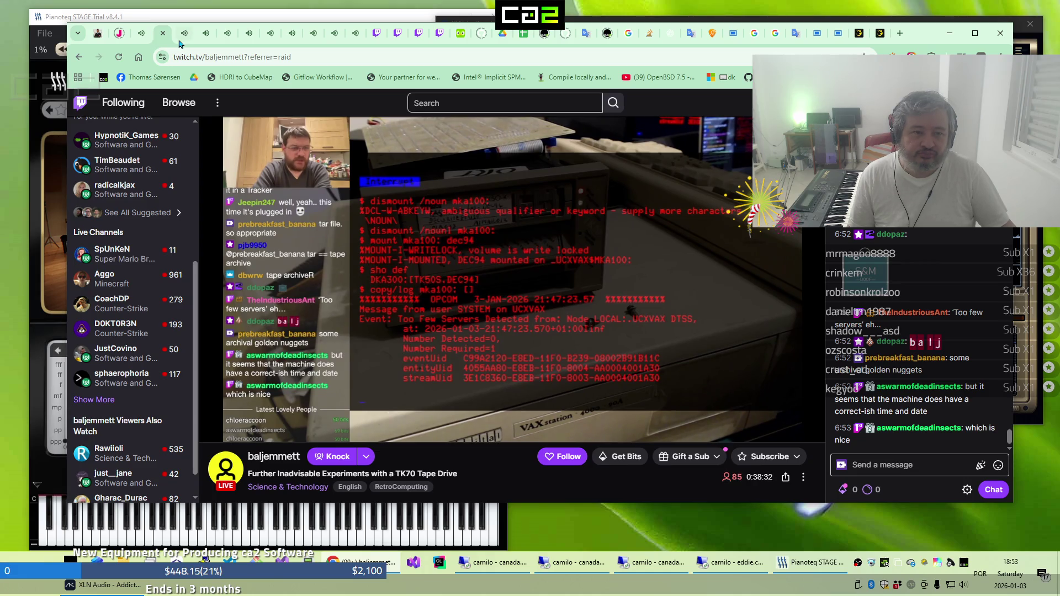
{"action": "left_click", "coordinate": [179, 43]}
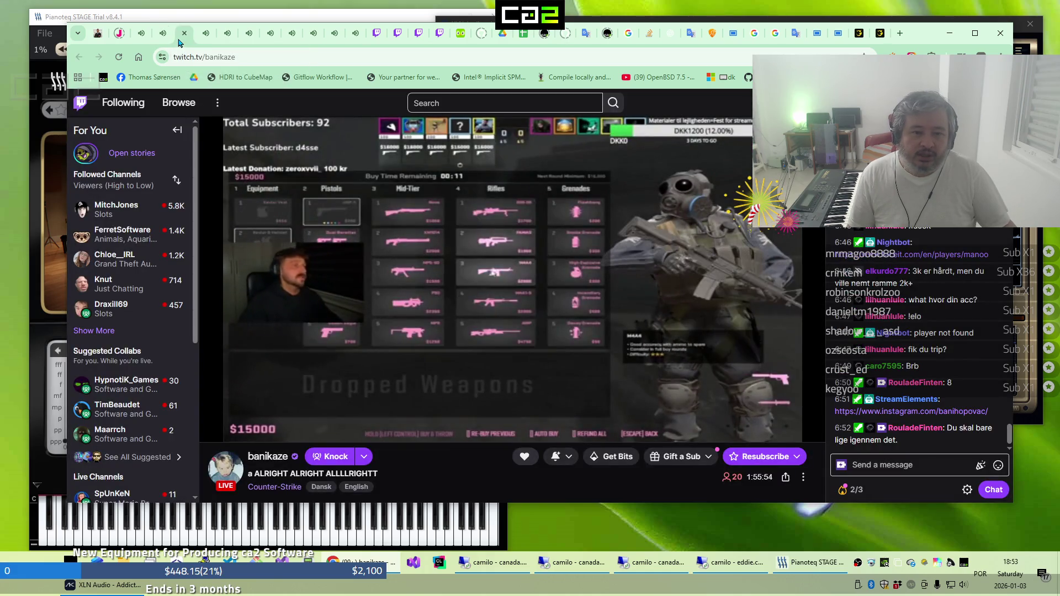
{"action": "left_click", "coordinate": [200, 43]}
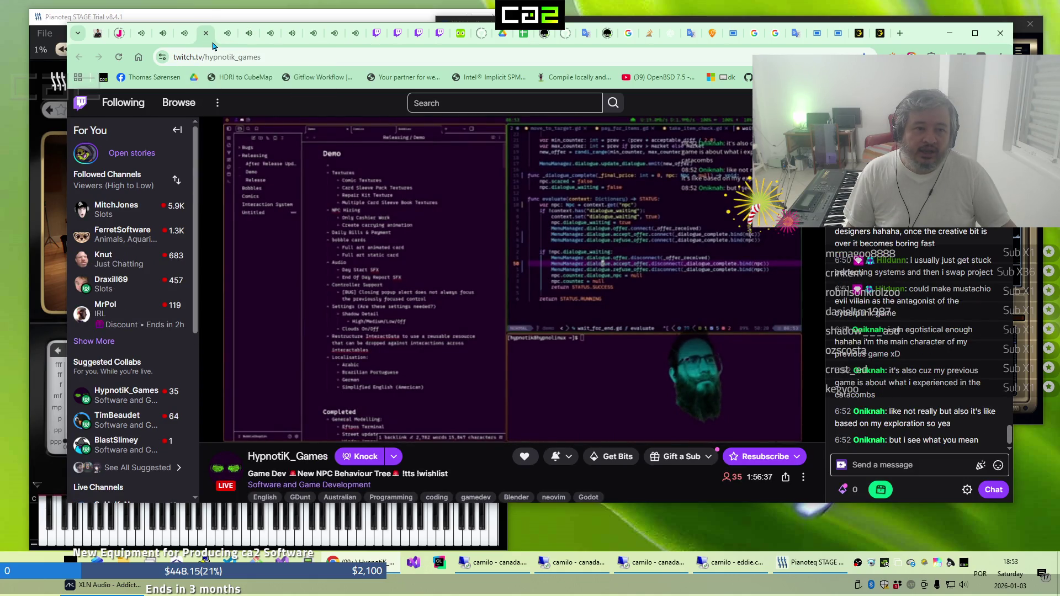
{"action": "left_click", "coordinate": [226, 33]}
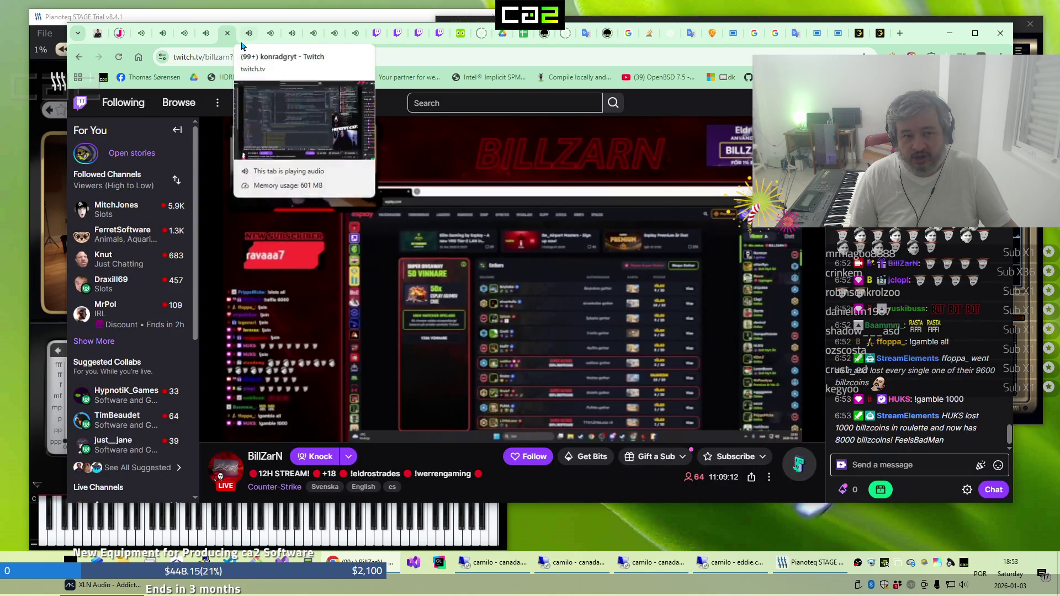
{"action": "left_click", "coordinate": [244, 39]}
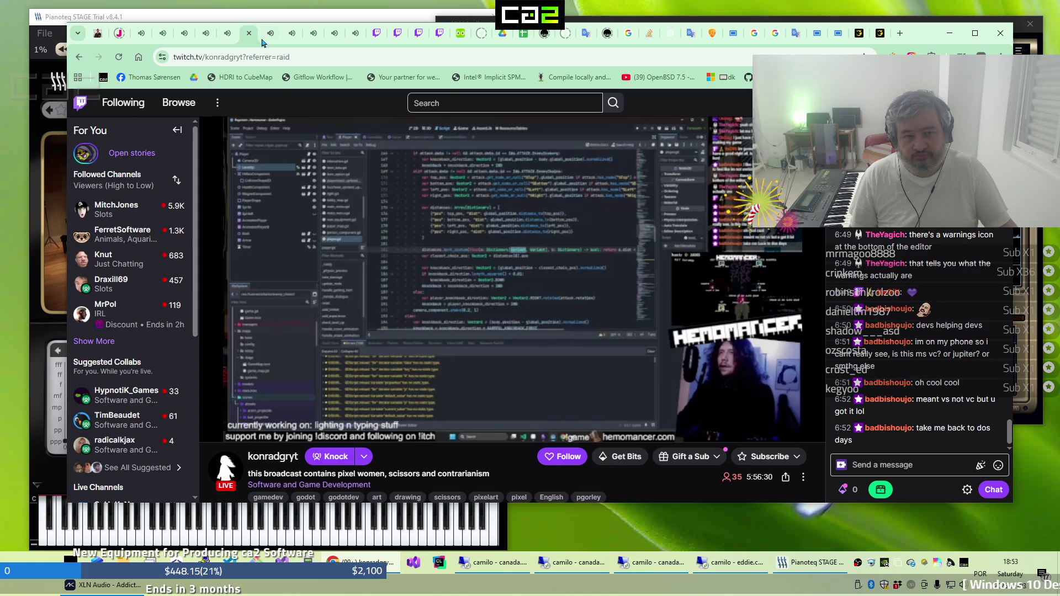
{"action": "left_click", "coordinate": [263, 43]}
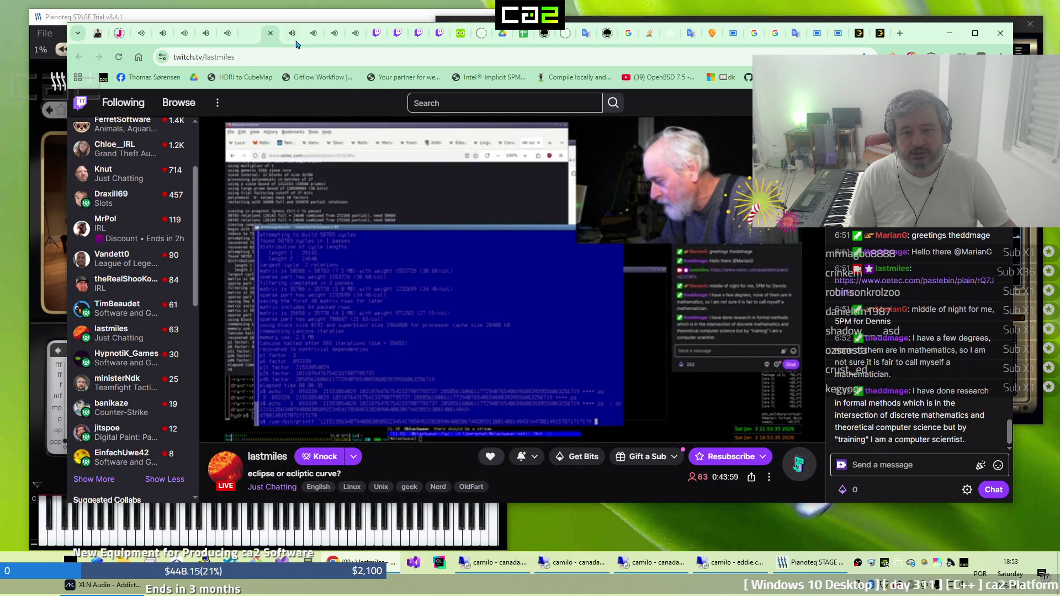
{"action": "left_click", "coordinate": [291, 43]}
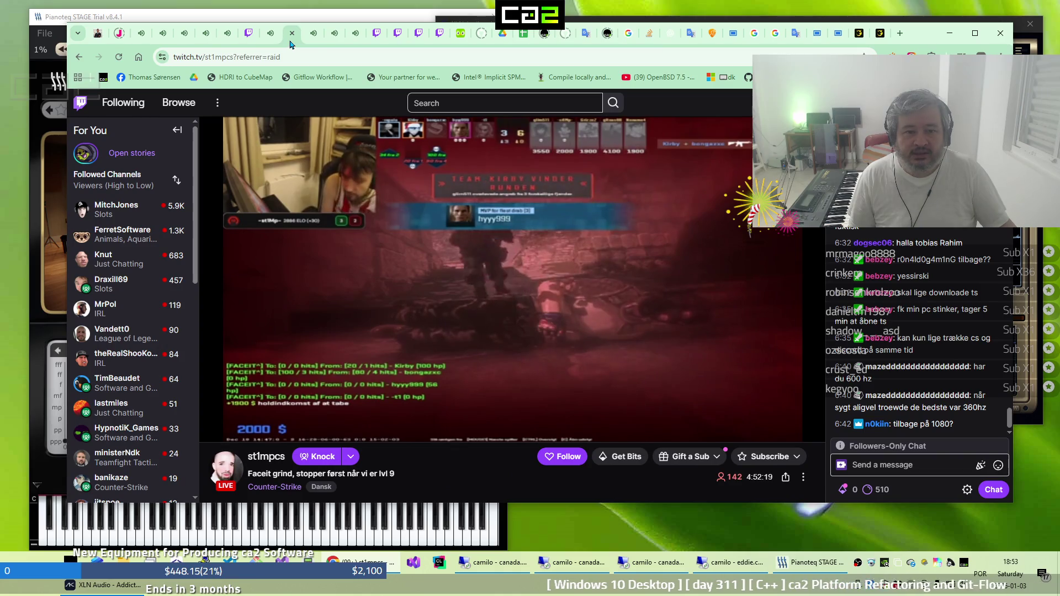
{"action": "left_click", "coordinate": [308, 44]}
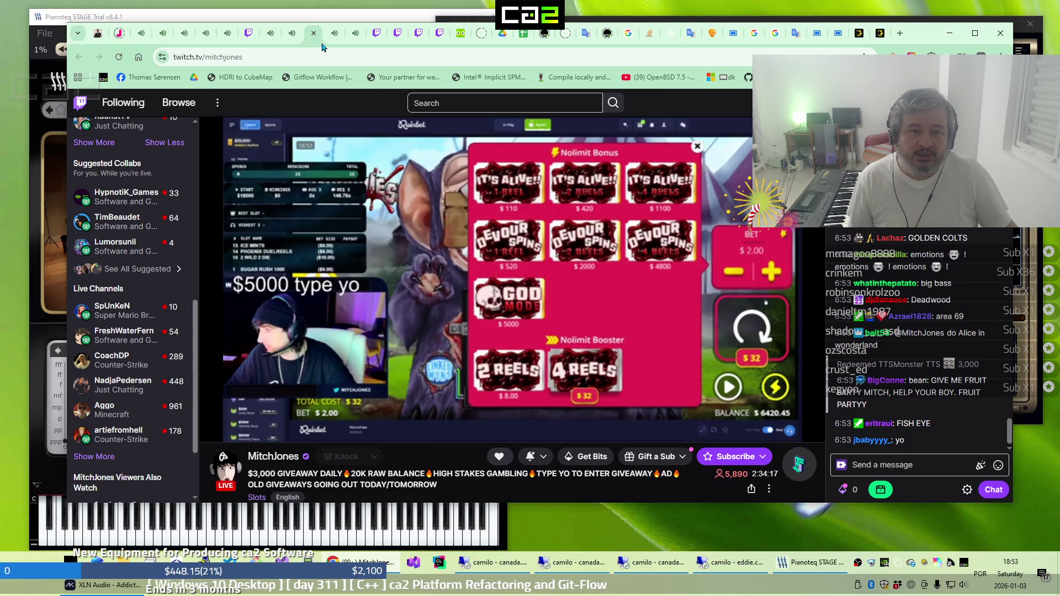
{"action": "left_click", "coordinate": [330, 44]}
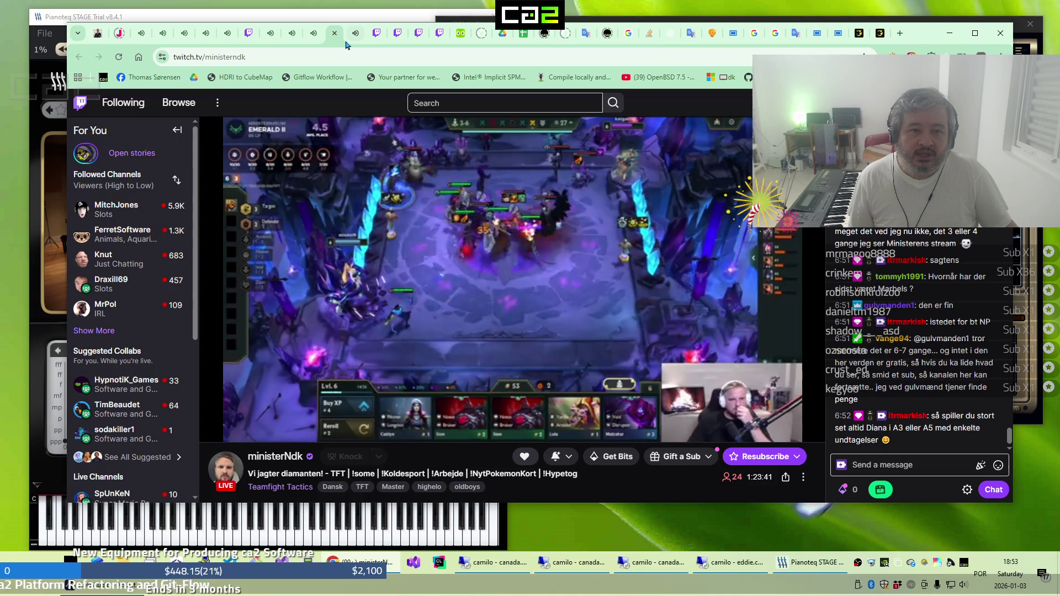
{"action": "left_click", "coordinate": [347, 45]}
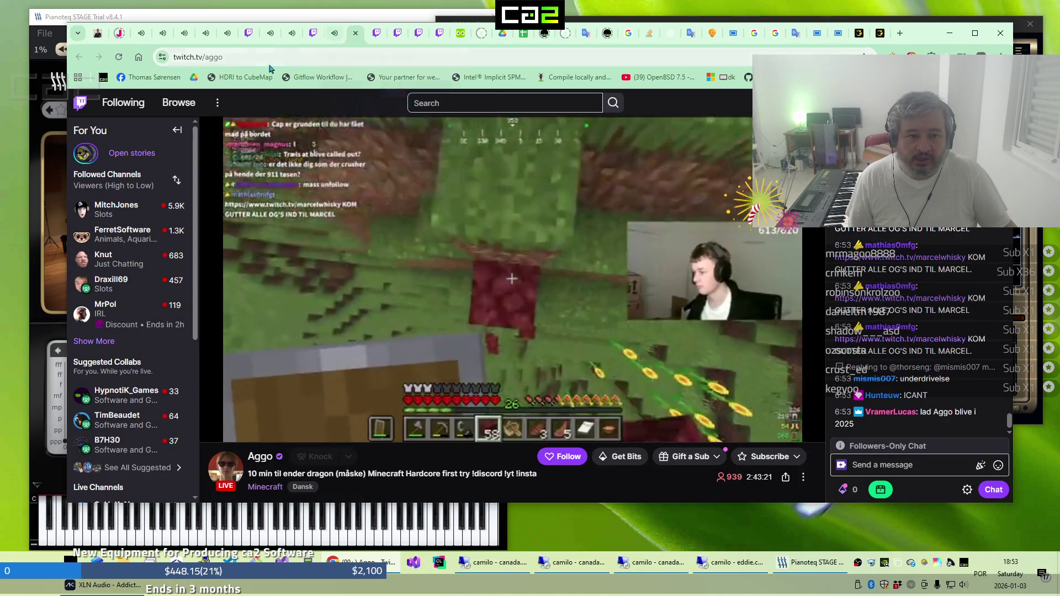
Cycle again from the Xmas Drop slots tab through Gartic Phone and Godot to lastmiles
{"action": "left_click", "coordinate": [141, 38]}
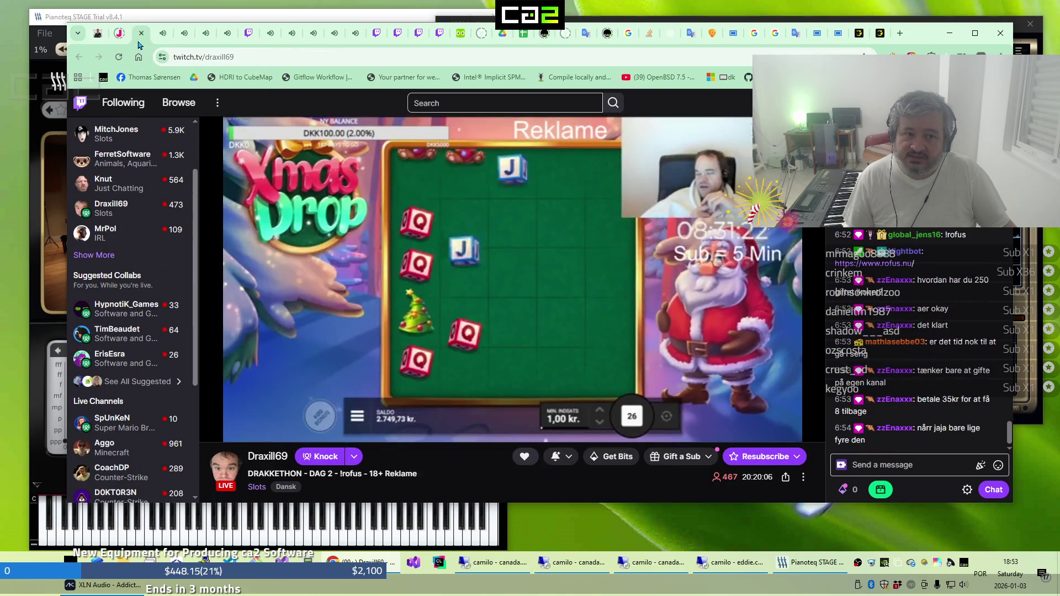
{"action": "left_click", "coordinate": [159, 41]}
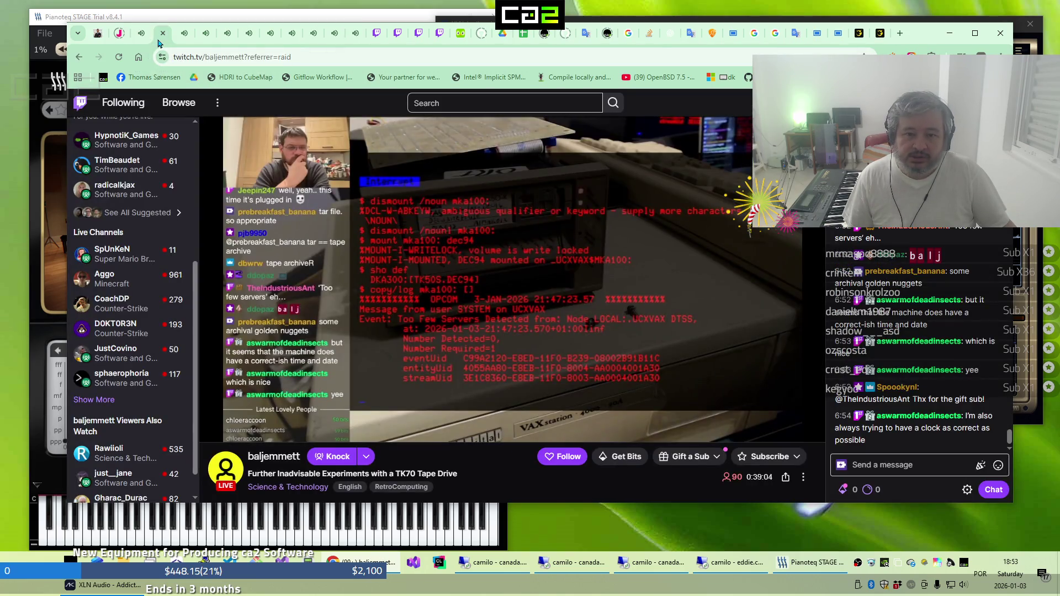
{"action": "left_click", "coordinate": [177, 43]}
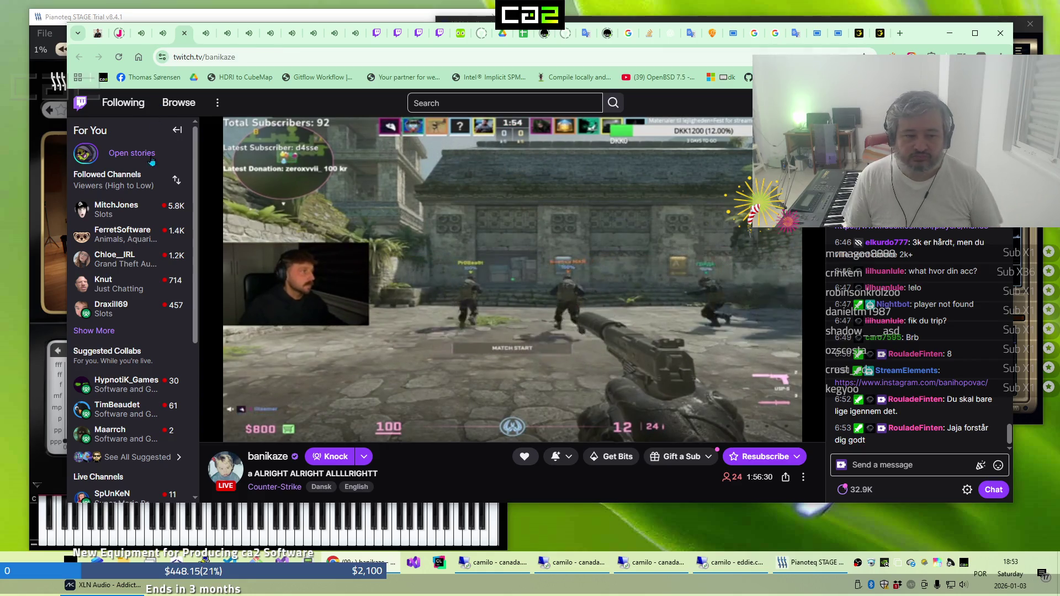
{"action": "scroll", "coordinate": [140, 208], "scroll_direction": "down", "scroll_amount": 2}
{"action": "scroll", "coordinate": [140, 208], "scroll_direction": "down", "scroll_amount": 3}
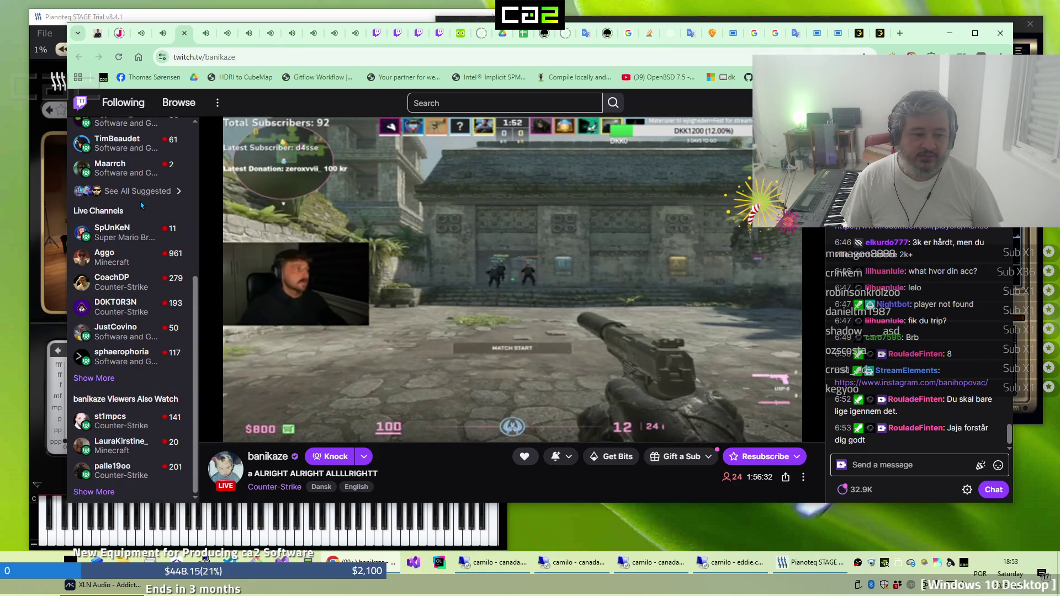
{"action": "left_click", "coordinate": [203, 43]}
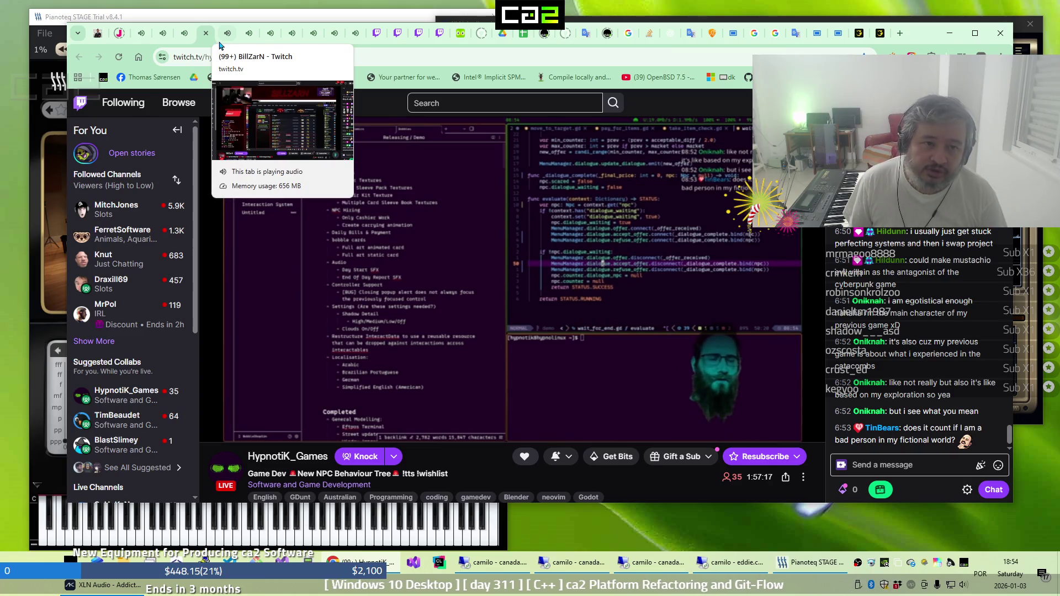
{"action": "left_click", "coordinate": [219, 43]}
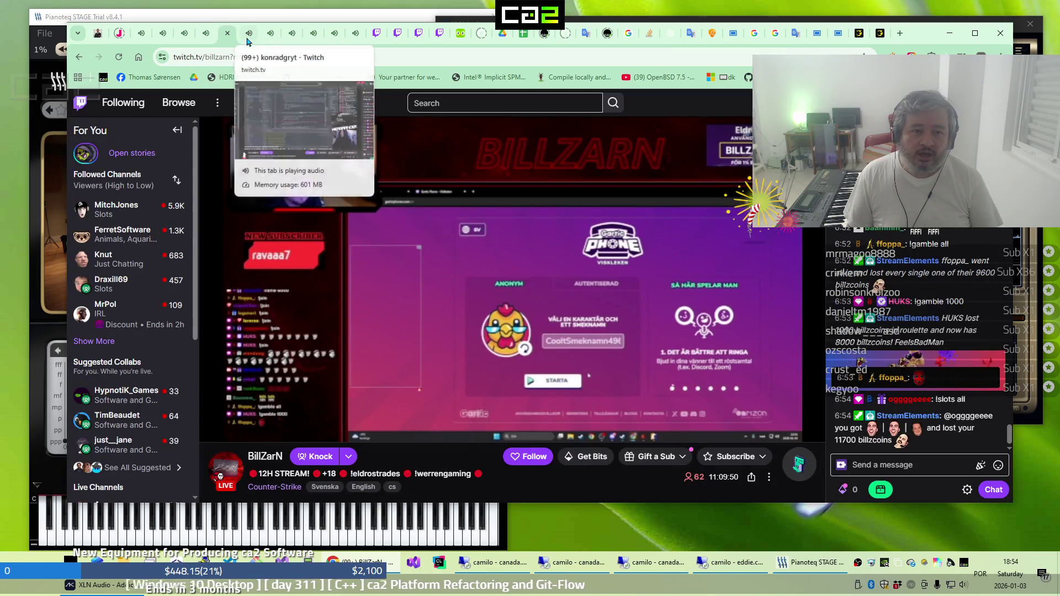
{"action": "left_click", "coordinate": [248, 43]}
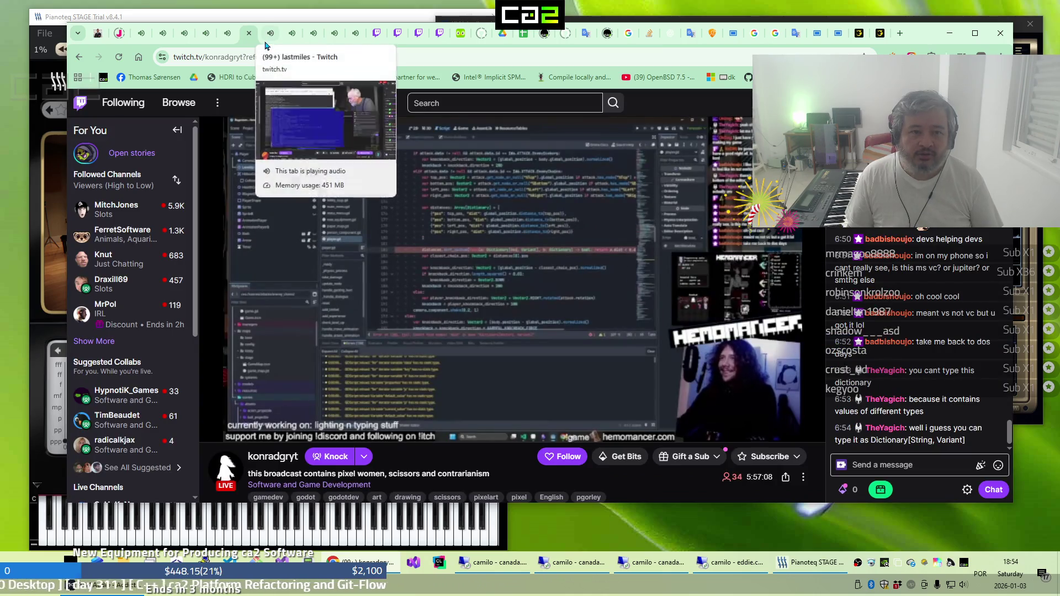
{"action": "left_click", "coordinate": [263, 44]}
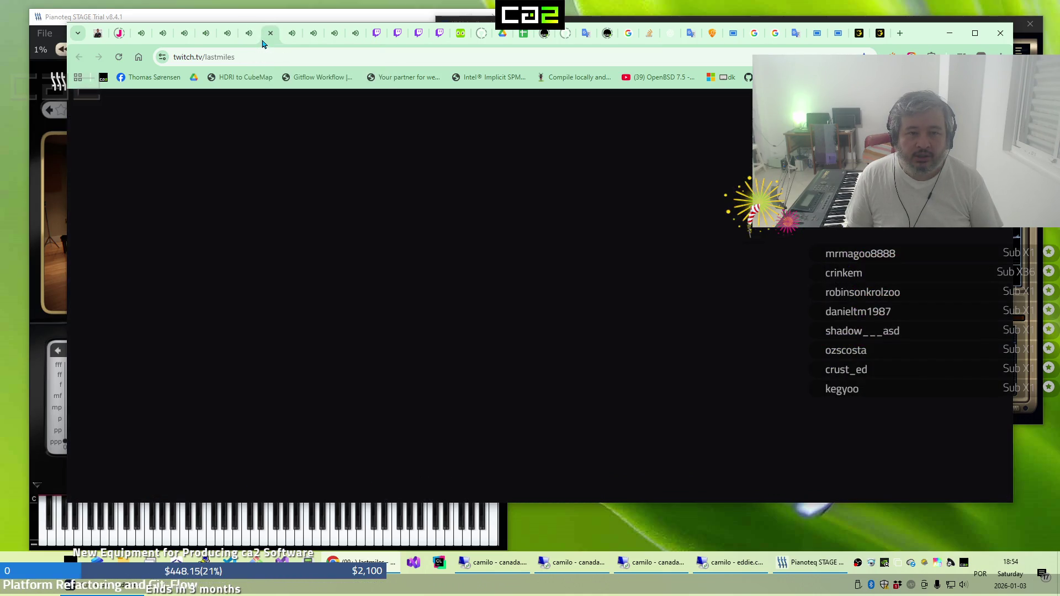
Cycle from the Faceit Counter-Strike tab through every stream to the lastmiles Linux chatting stream
{"action": "left_click", "coordinate": [296, 44]}
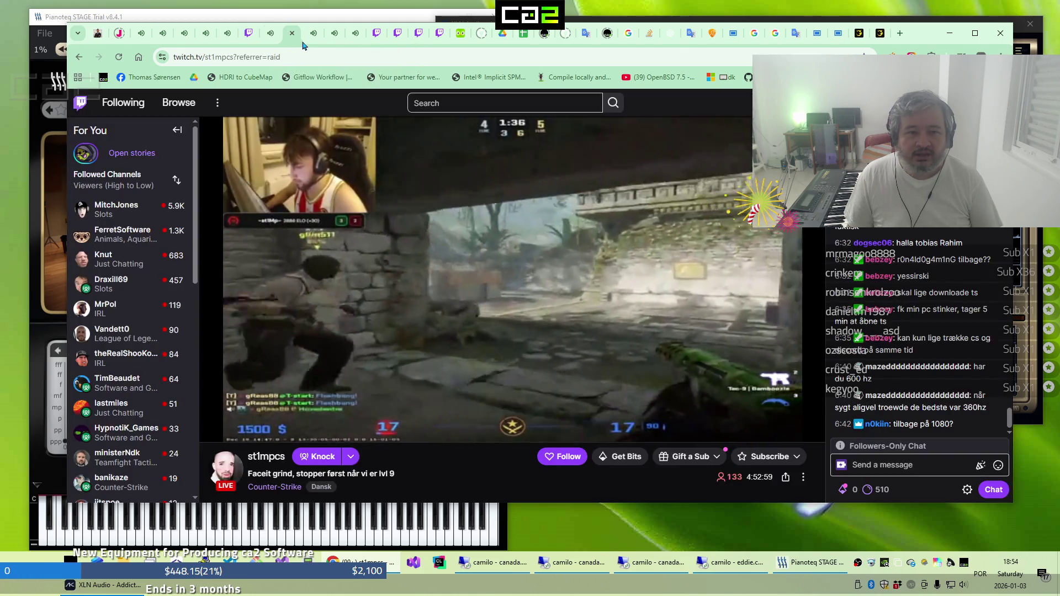
{"action": "left_click", "coordinate": [305, 45]}
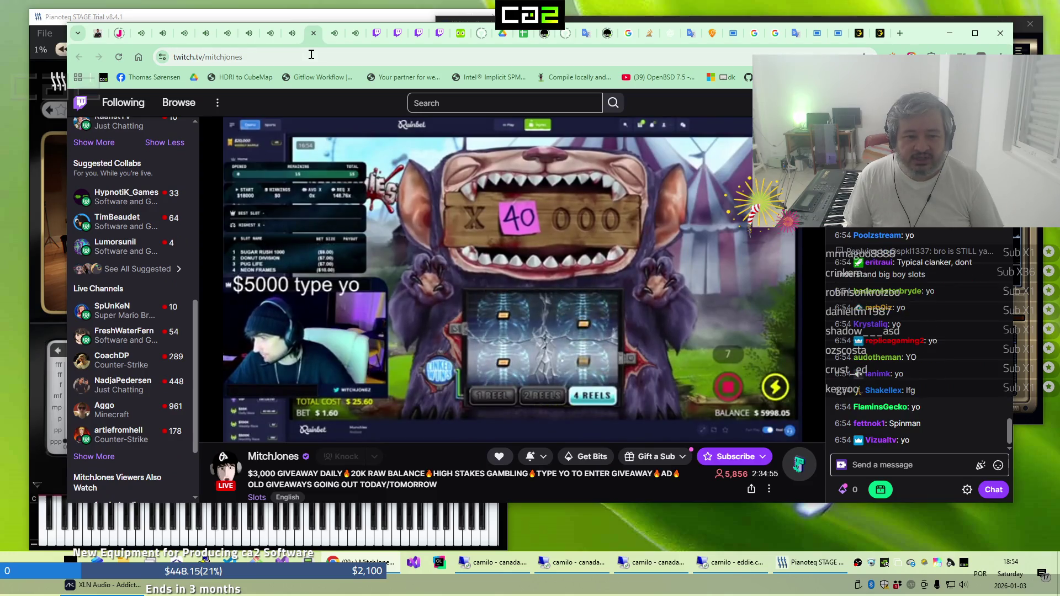
{"action": "left_click", "coordinate": [330, 44]}
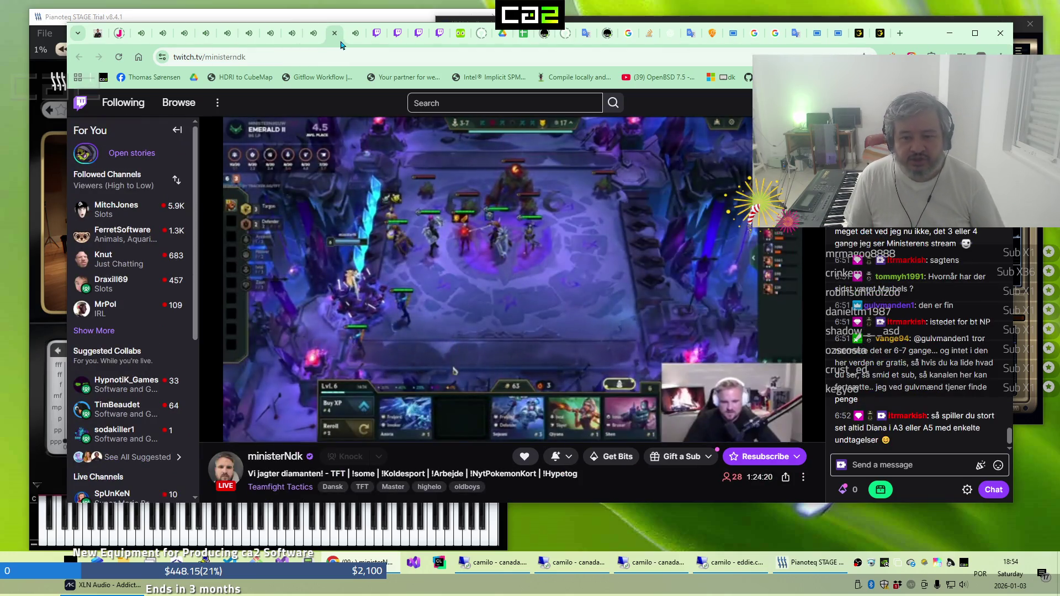
{"action": "left_click", "coordinate": [349, 41]}
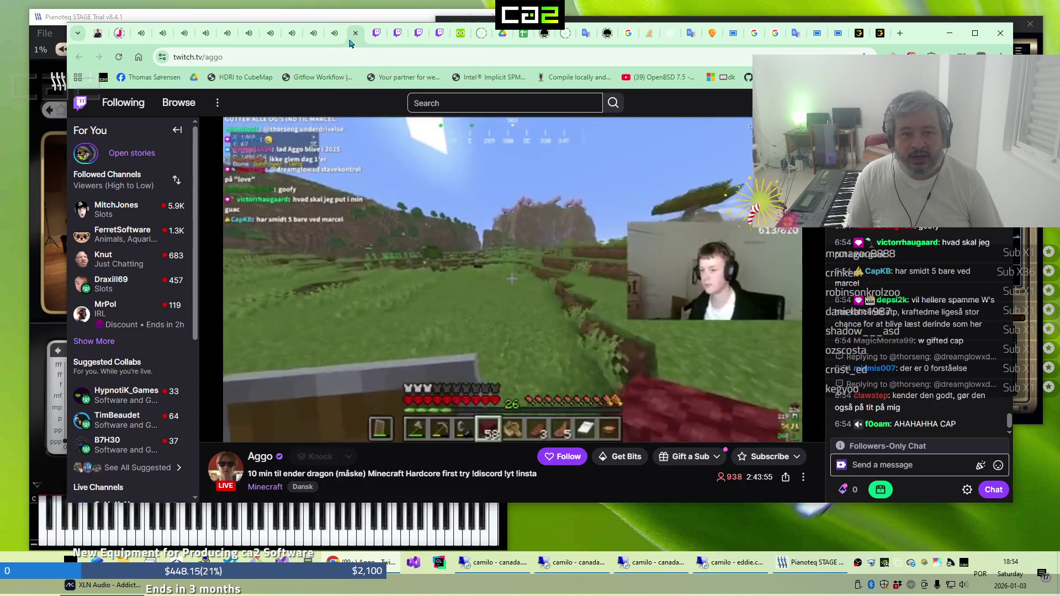
{"action": "left_click", "coordinate": [141, 34]}
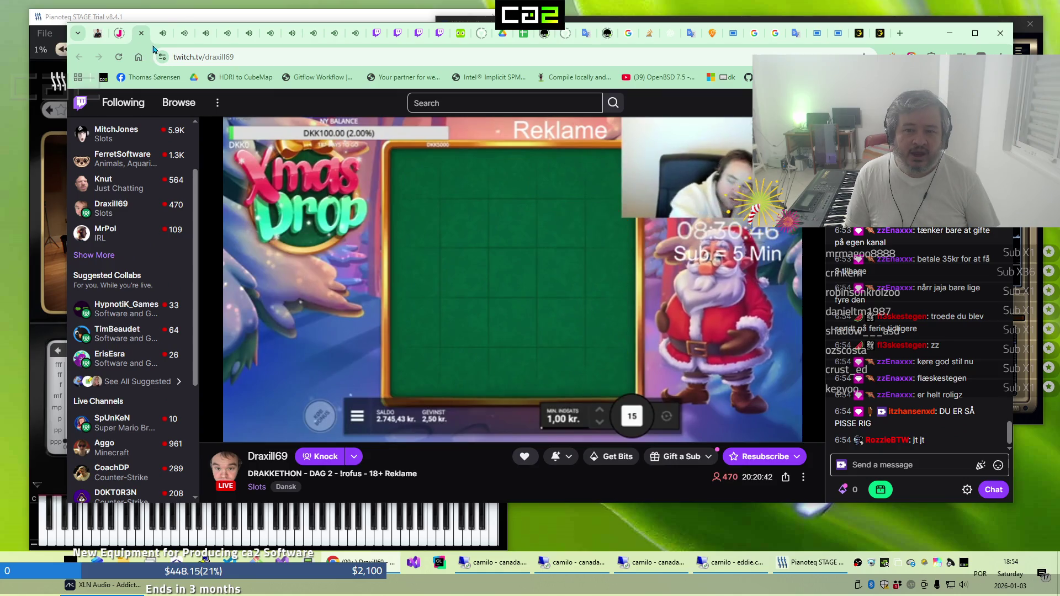
{"action": "left_click", "coordinate": [159, 41]}
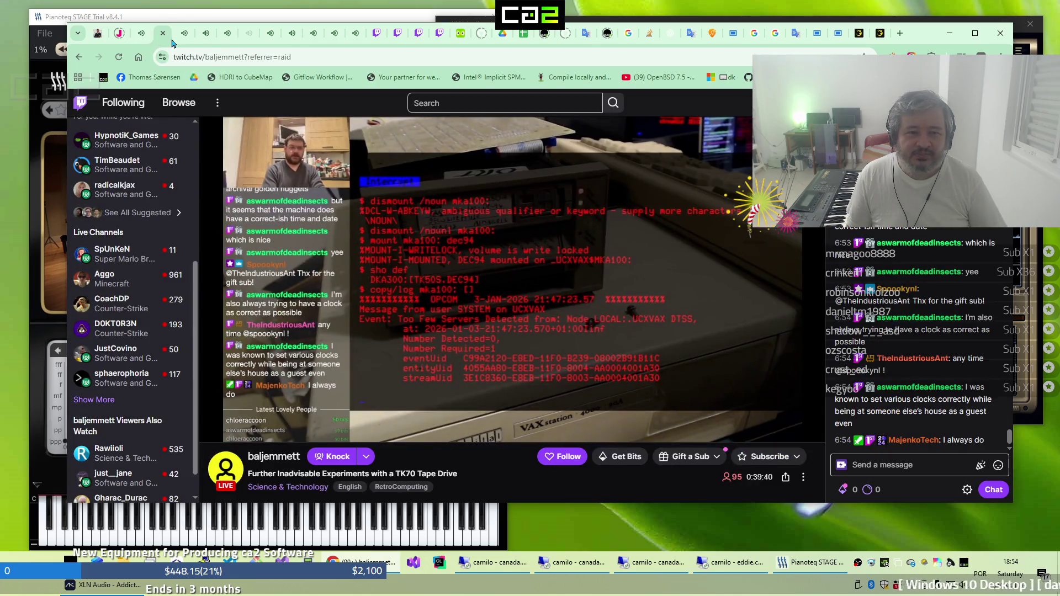
{"action": "left_click", "coordinate": [180, 42]}
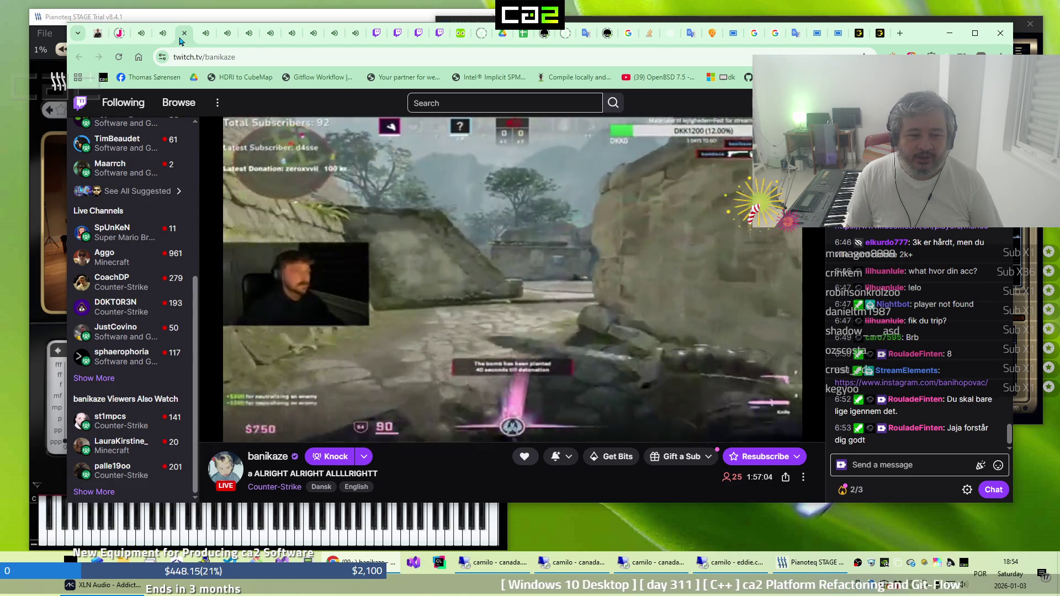
{"action": "left_click", "coordinate": [207, 40]}
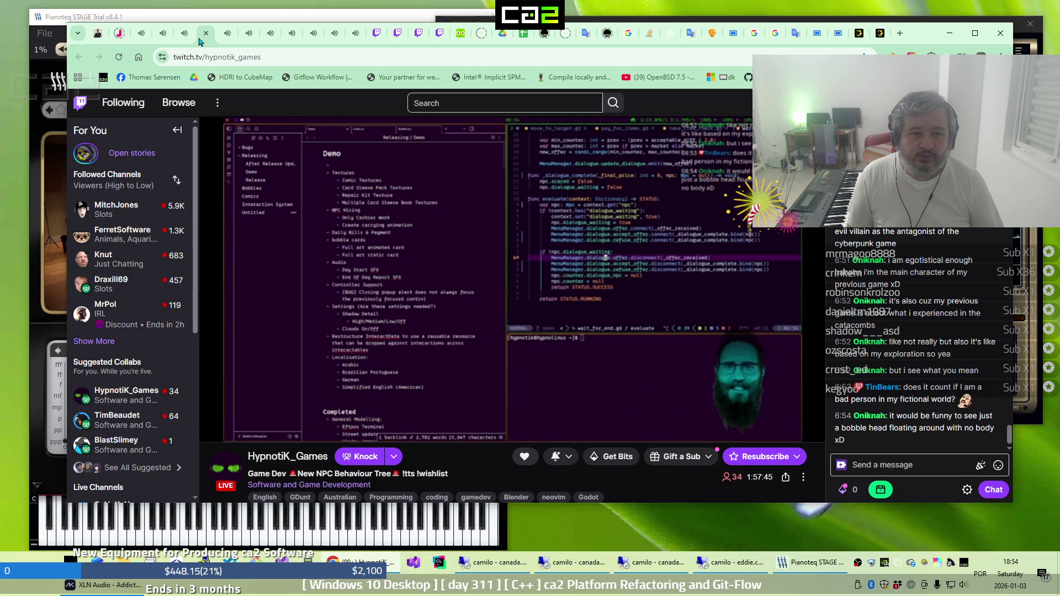
{"action": "left_click", "coordinate": [223, 41]}
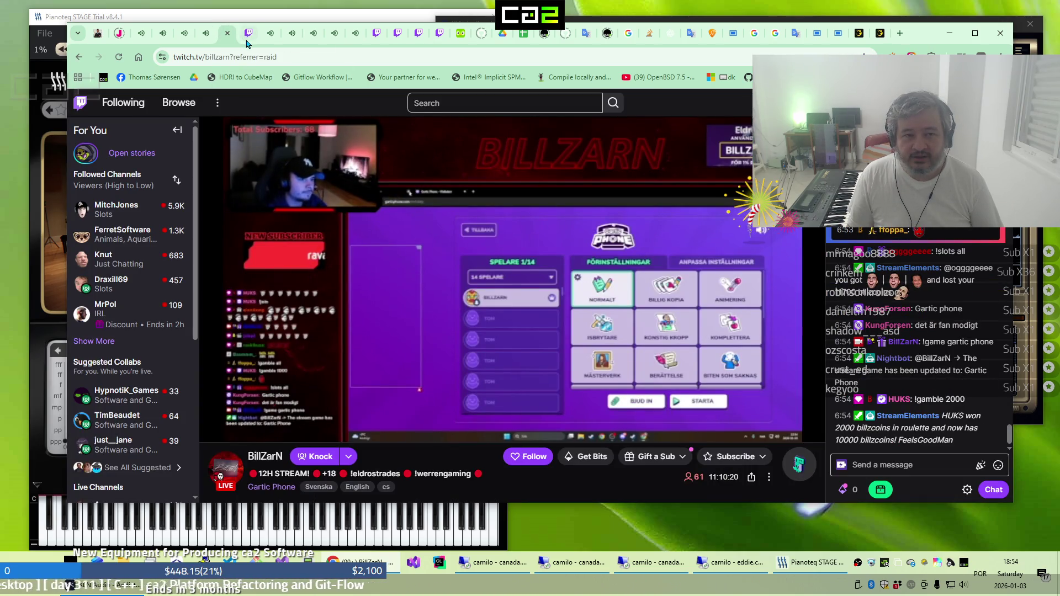
{"action": "left_click", "coordinate": [247, 42]}
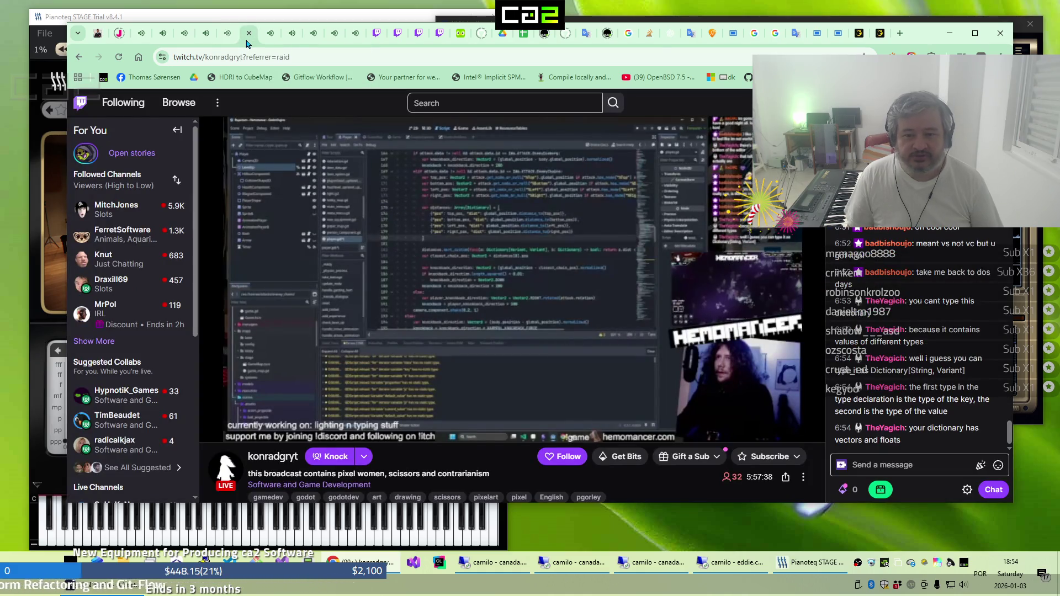
{"action": "left_click", "coordinate": [265, 43]}
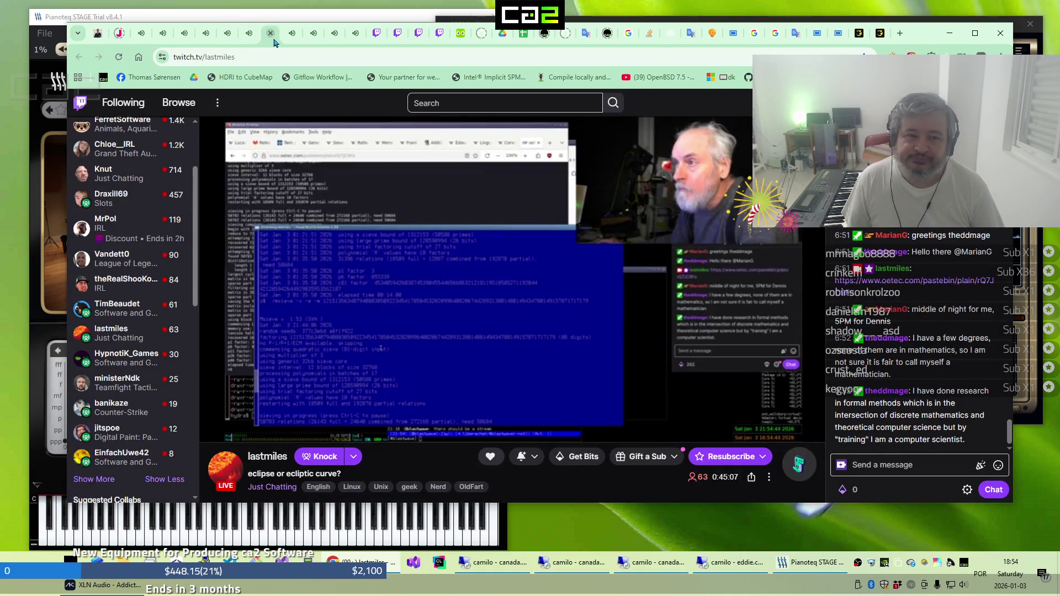